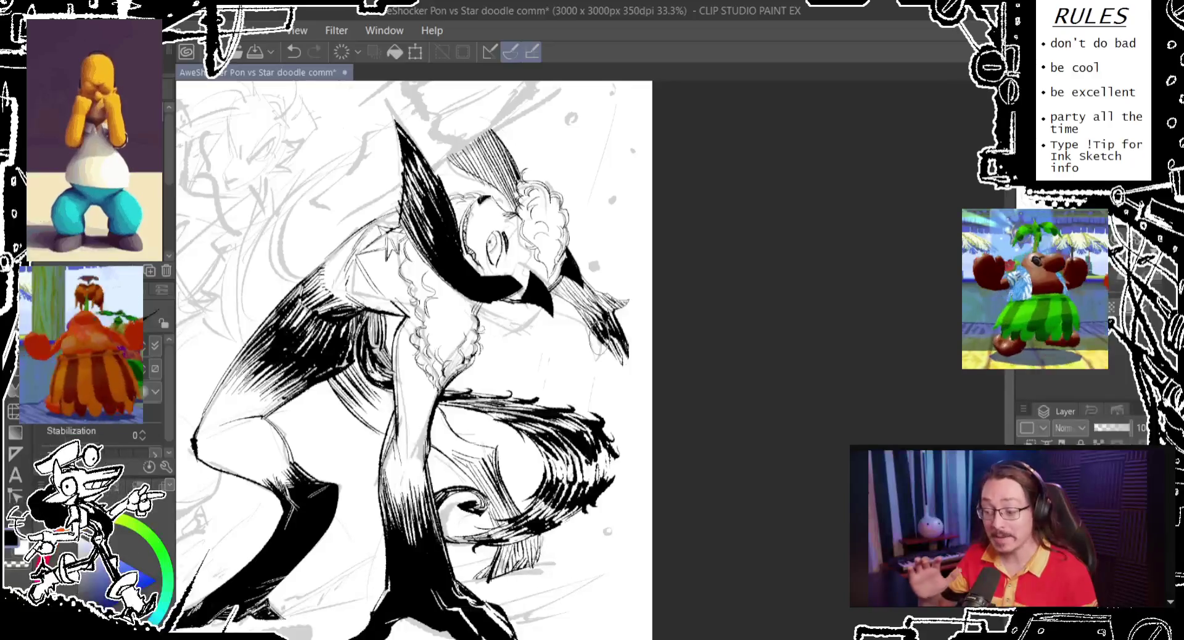
Step: Compare the small oval stroke beside the claw with and without it, then remove it
{"action": "key", "text": "ctrl+z"}
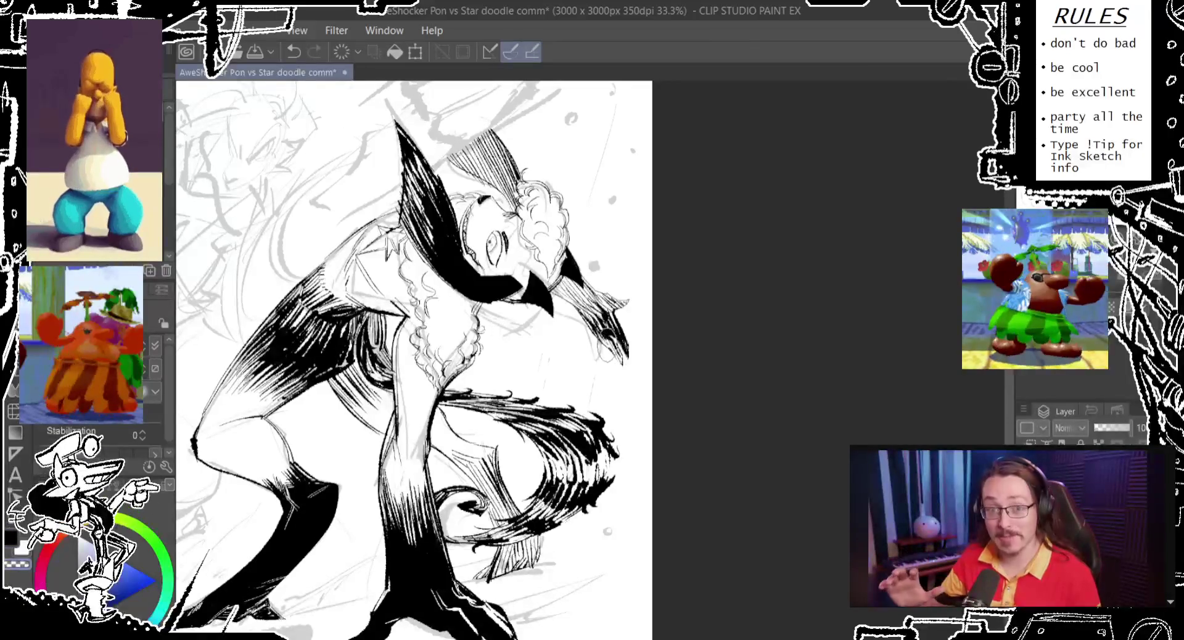
{"action": "key", "text": "ctrl+y"}
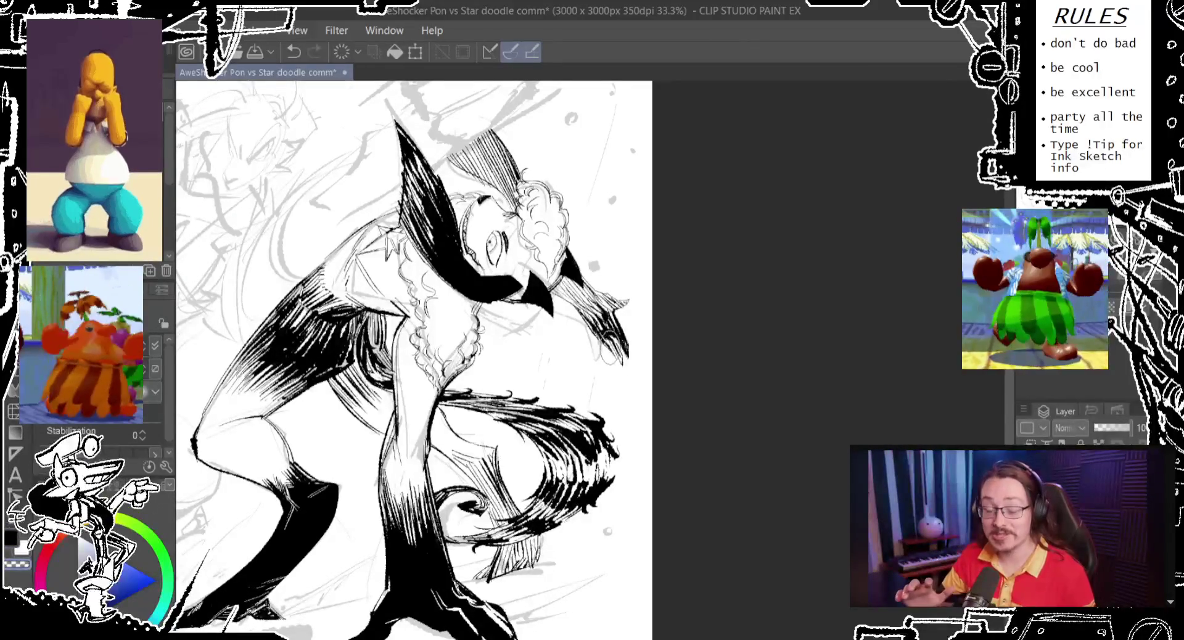
{"action": "key", "text": "ctrl+y"}
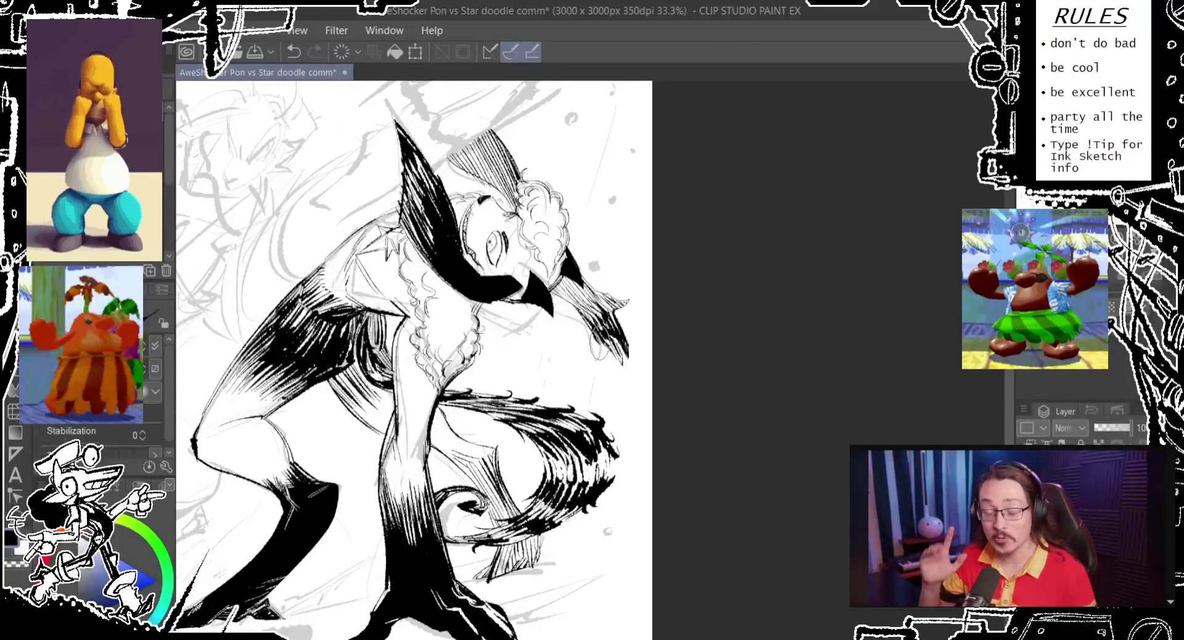
{"action": "key", "text": "ctrl+z"}
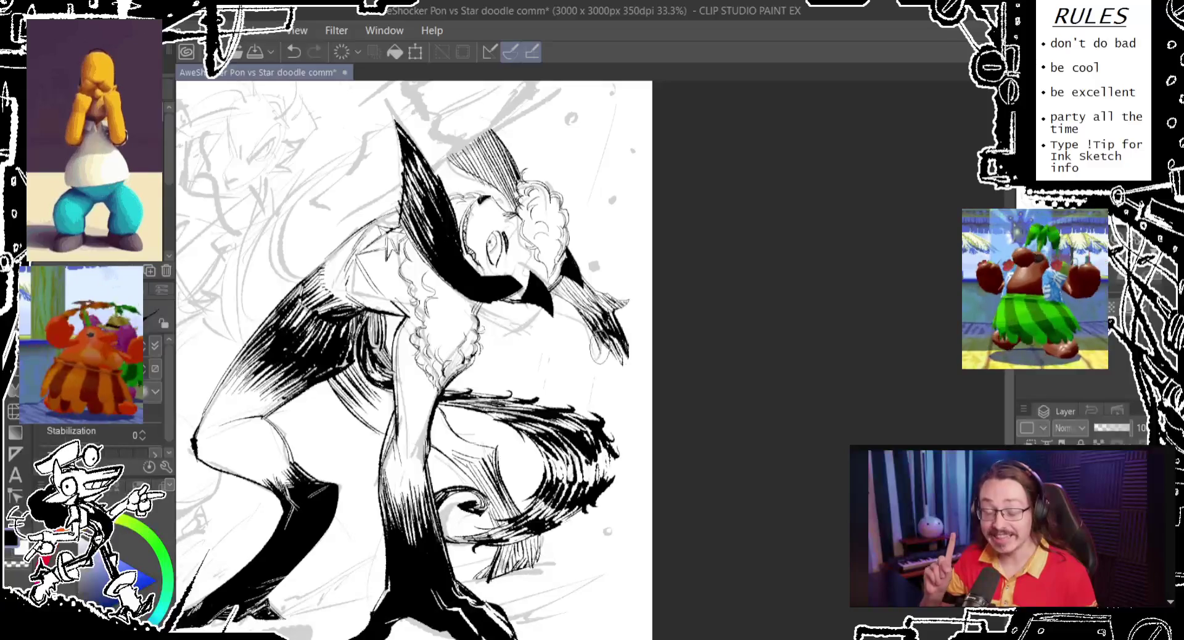
{"action": "key", "text": "ctrl+z"}
{"action": "key", "text": "ctrl+y"}
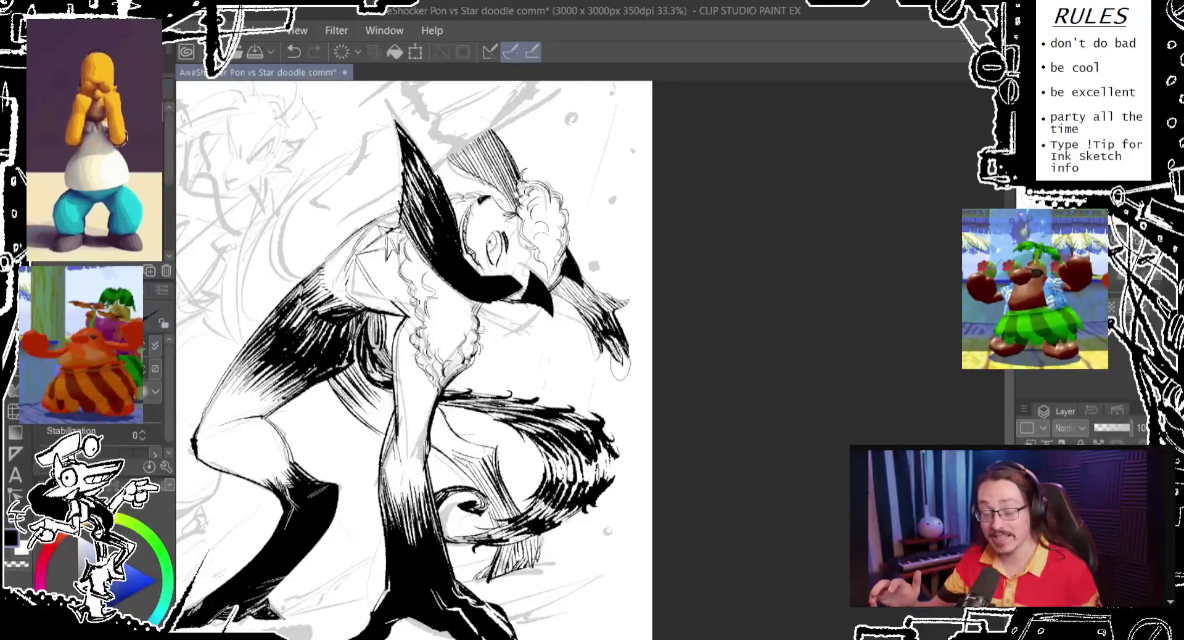
{"action": "key", "text": "ctrl+z"}
{"action": "key", "text": "ctrl+y"}
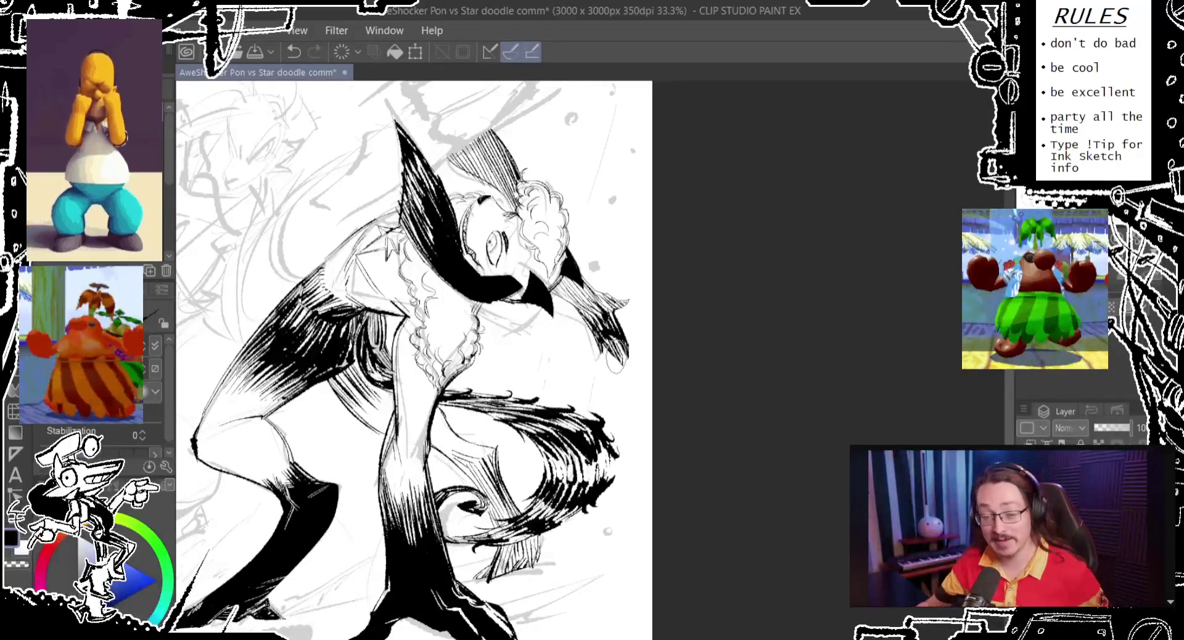
{"action": "key", "text": "ctrl+z"}
{"action": "key", "text": "ctrl+y"}
{"action": "key", "text": "ctrl+z"}
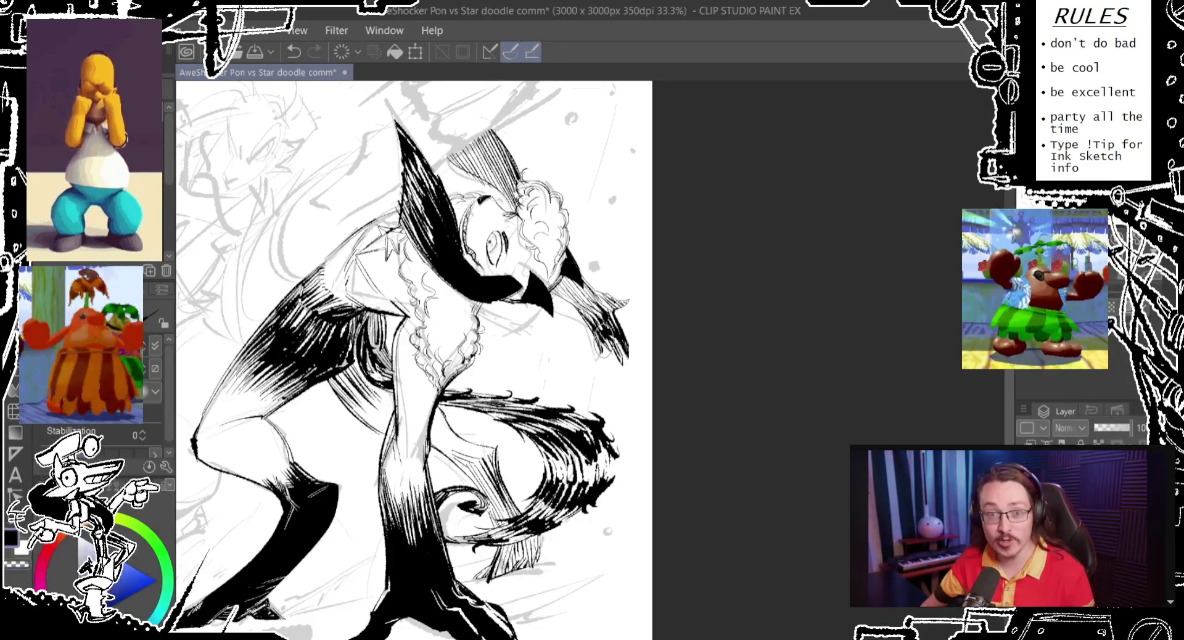
{"action": "key", "text": "ctrl+y"}
{"action": "key", "text": "ctrl+y"}
{"action": "key", "text": "ctrl+y"}
{"action": "key", "text": "ctrl+y"}
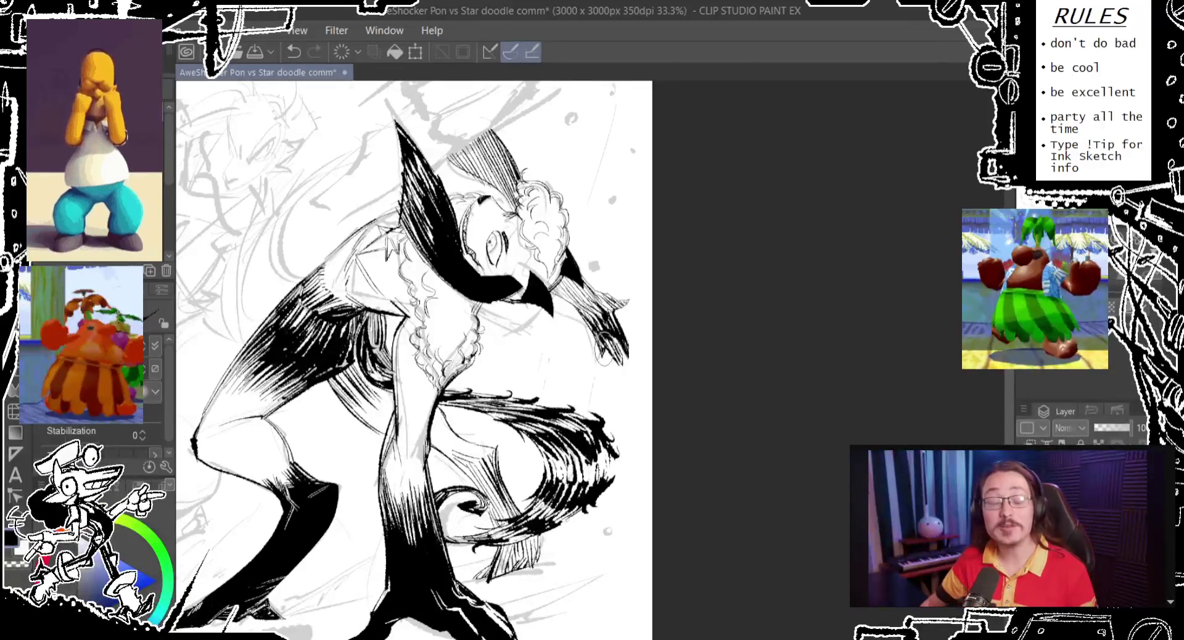
{"action": "key", "text": "ctrl+z"}
{"action": "key", "text": "ctrl+y"}
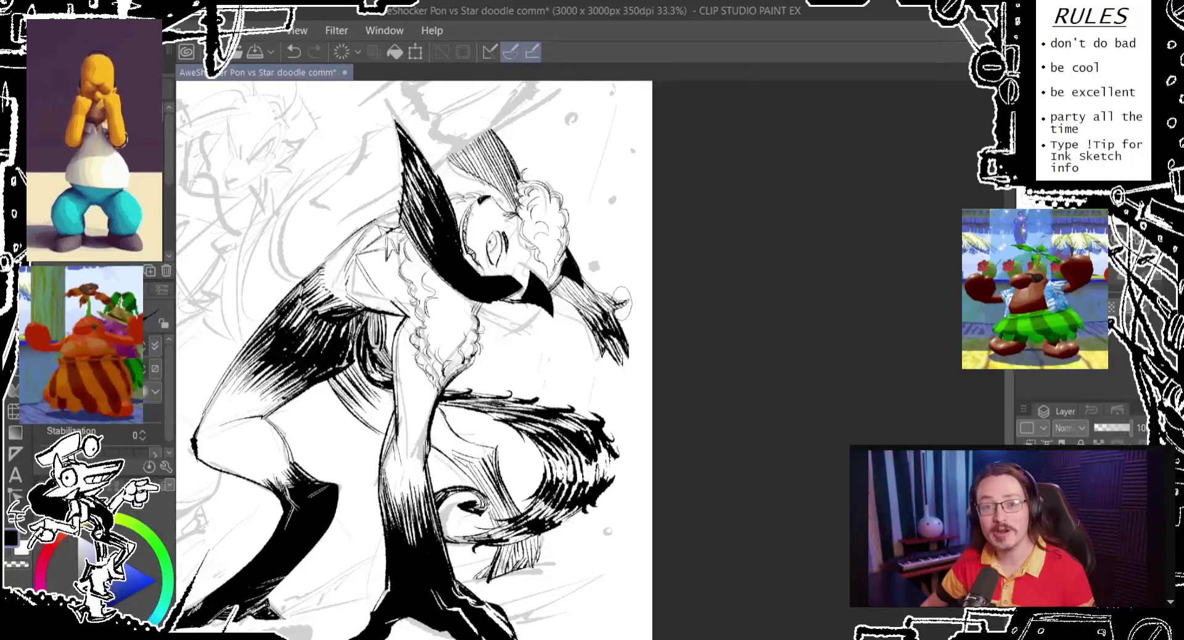
{"action": "key", "text": "ctrl+z"}
{"action": "key", "text": "ctrl+y"}
{"action": "key", "text": "ctrl+z"}
{"action": "left_click_drag", "start_coordinate": [625, 289], "coordinate": [621, 290]}
{"action": "key", "text": "ctrl+z"}
Step: Pan down to the feet and ink hatching under the left foot, near the right foot, and at lower right
{"action": "left_click_drag", "start_coordinate": [693, 228], "coordinate": [738, 272]}
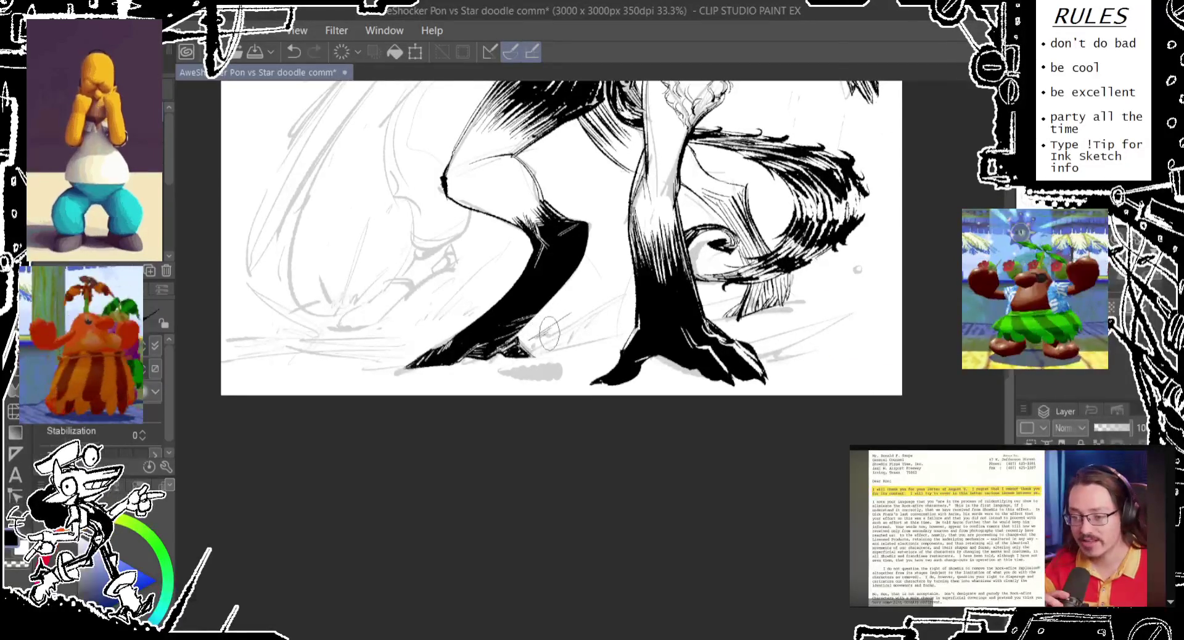
{"action": "key", "text": "ctrl+z"}
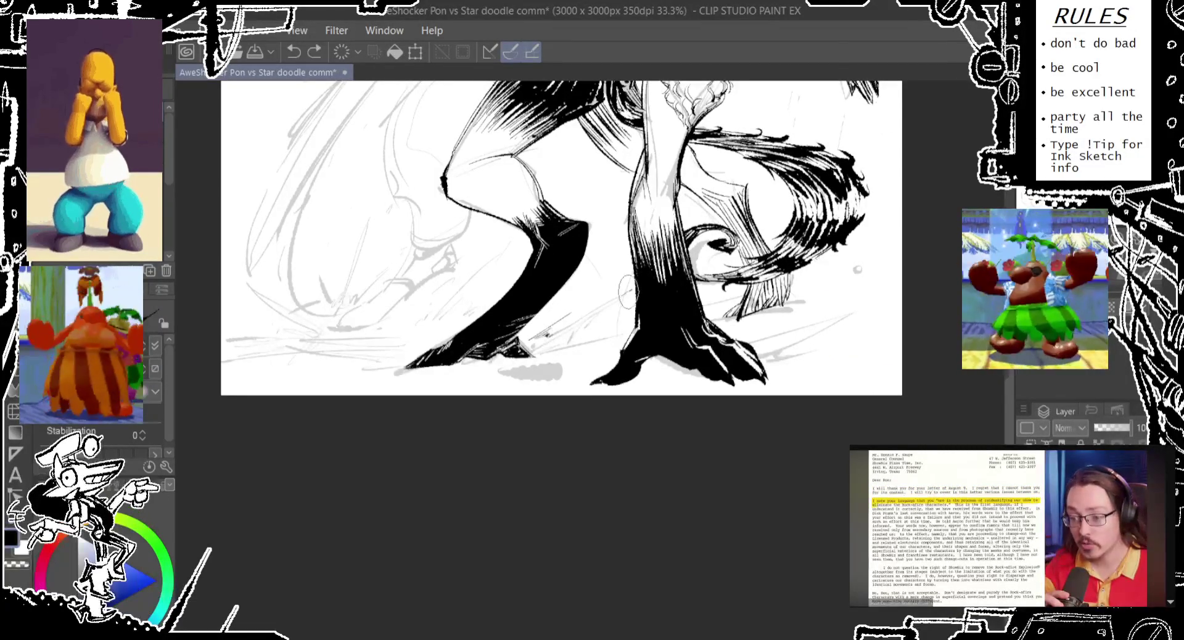
{"action": "key", "text": "ctrl+y"}
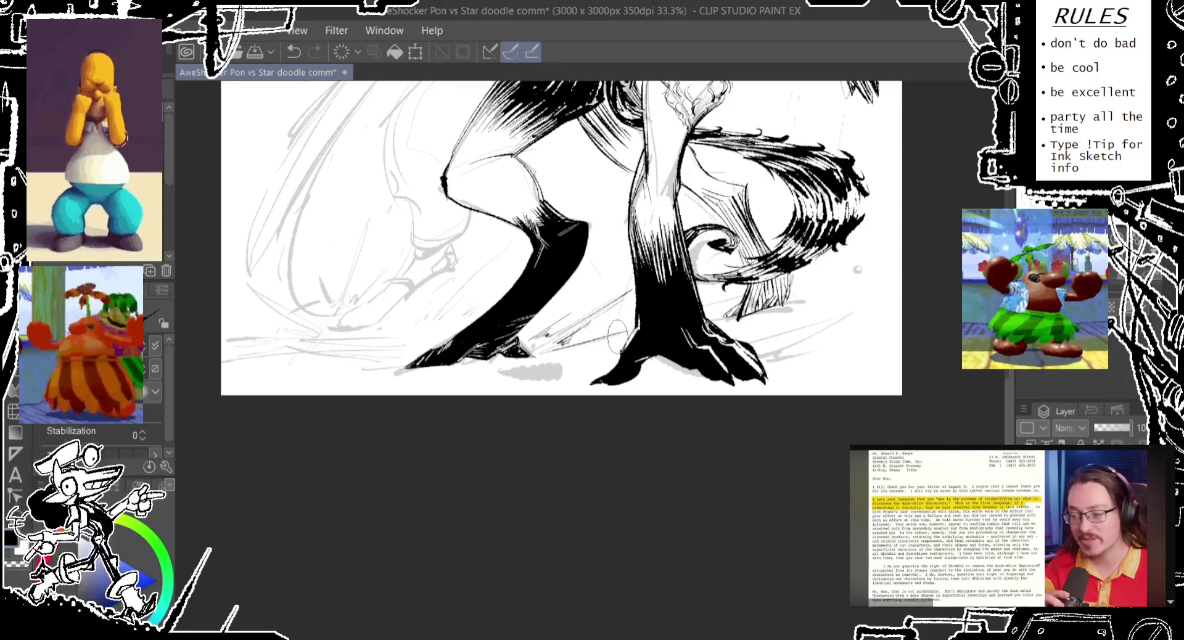
{"action": "mouse_move", "coordinate": [511, 371]}
{"action": "left_mouse_down"}
{"action": "mouse_move", "coordinate": [569, 366]}
{"action": "mouse_move", "coordinate": [421, 411]}
{"action": "left_mouse_up"}
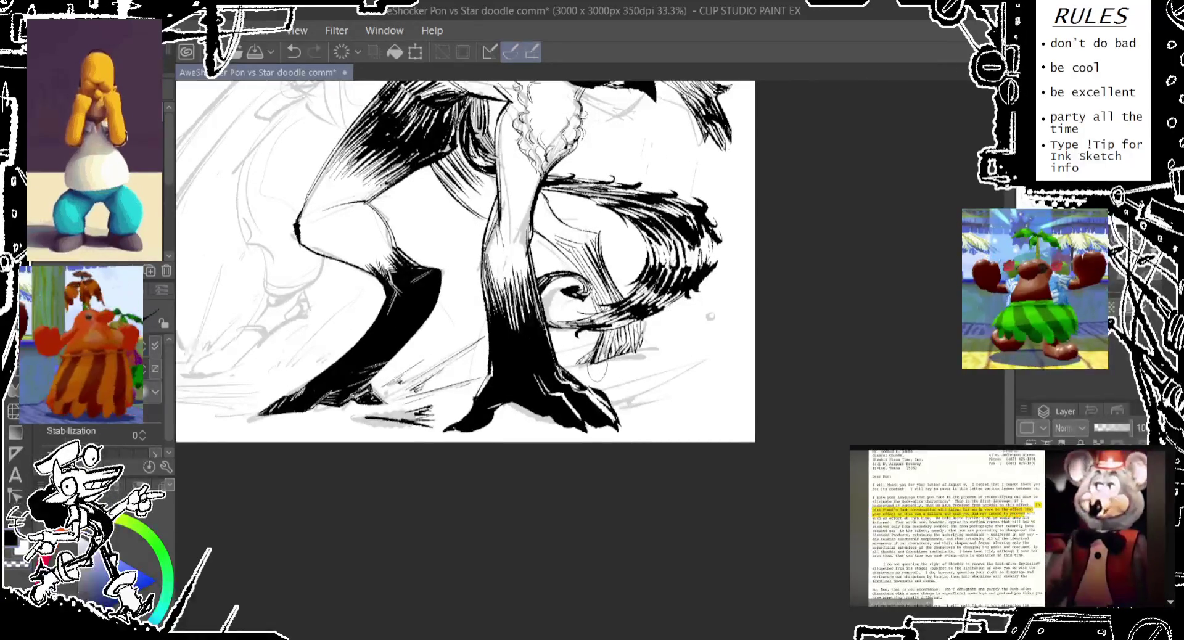
{"action": "key", "text": "ctrl+z"}
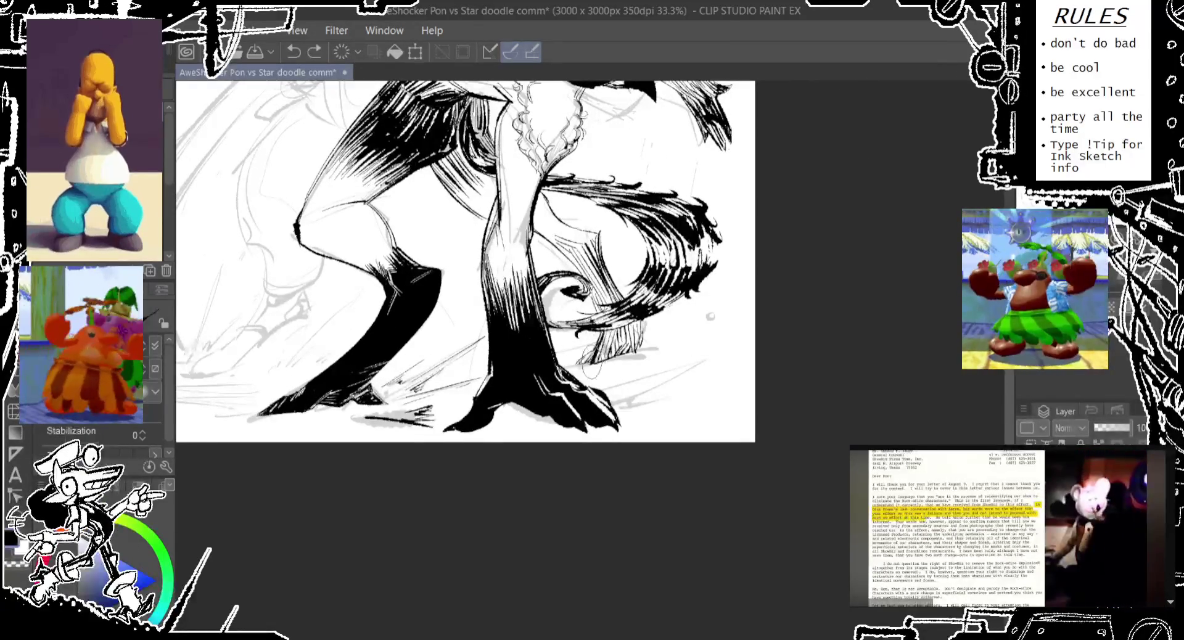
{"action": "left_click_drag", "start_coordinate": [591, 346], "coordinate": [583, 379]}
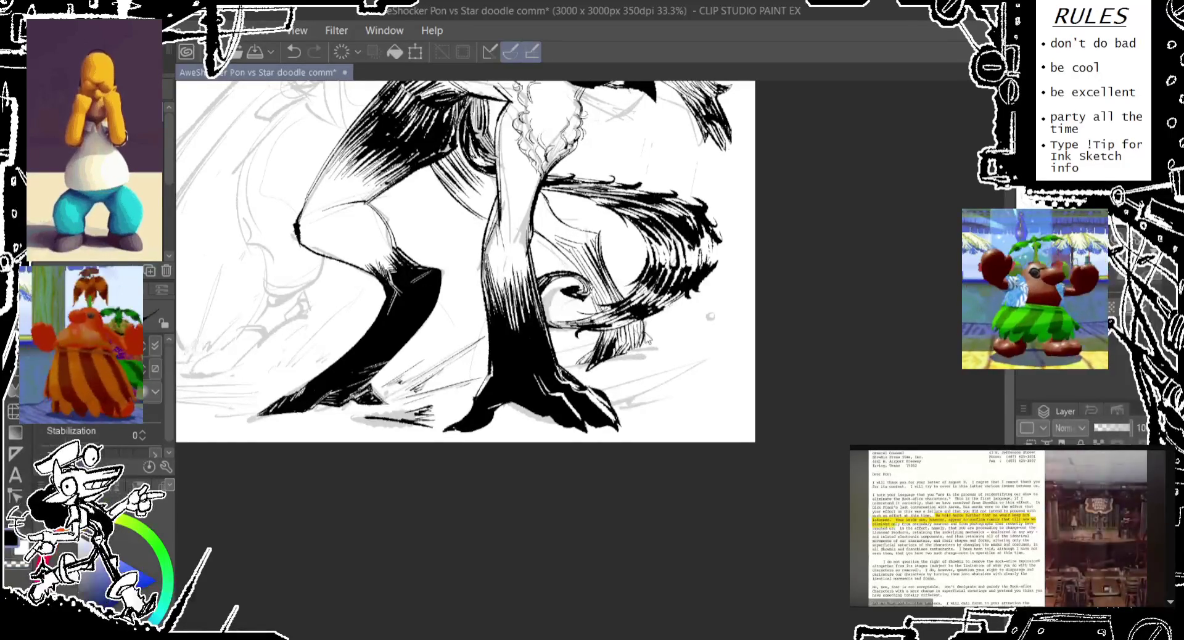
{"action": "left_click_drag", "start_coordinate": [639, 346], "coordinate": [626, 364]}
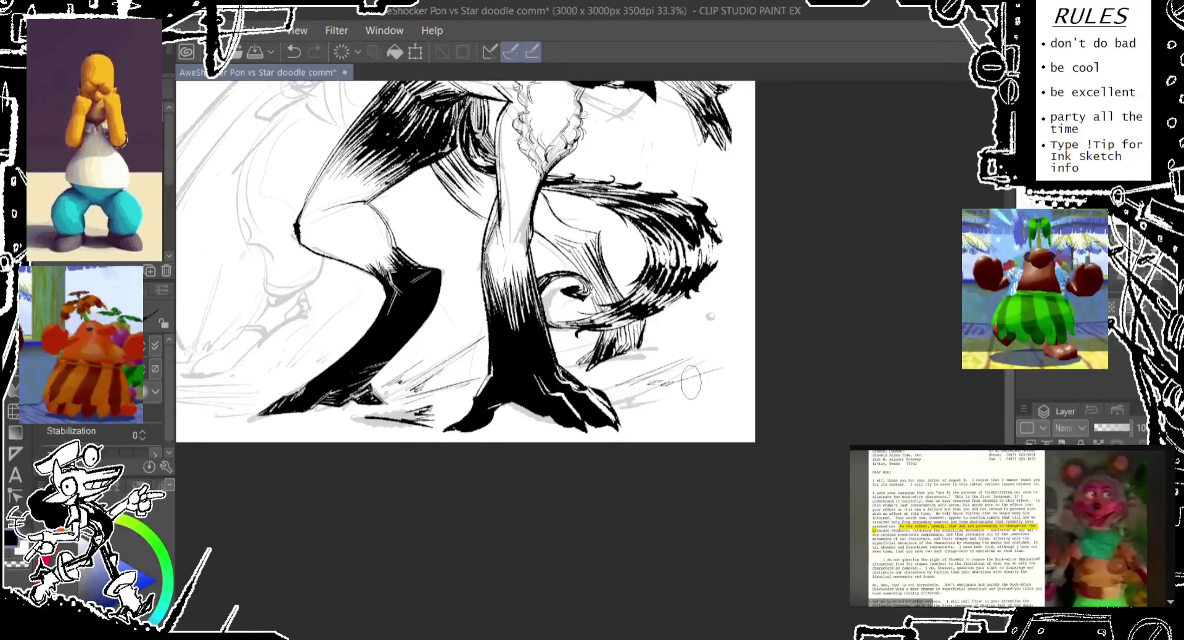
{"action": "mouse_move", "coordinate": [635, 421]}
{"action": "left_mouse_down"}
{"action": "mouse_move", "coordinate": [712, 419]}
{"action": "mouse_move", "coordinate": [636, 426]}
{"action": "left_mouse_up"}
Step: Try a thin ground line at the bottom left, undo it, and reframe the legs
{"action": "left_click_drag", "start_coordinate": [533, 401], "coordinate": [724, 417]}
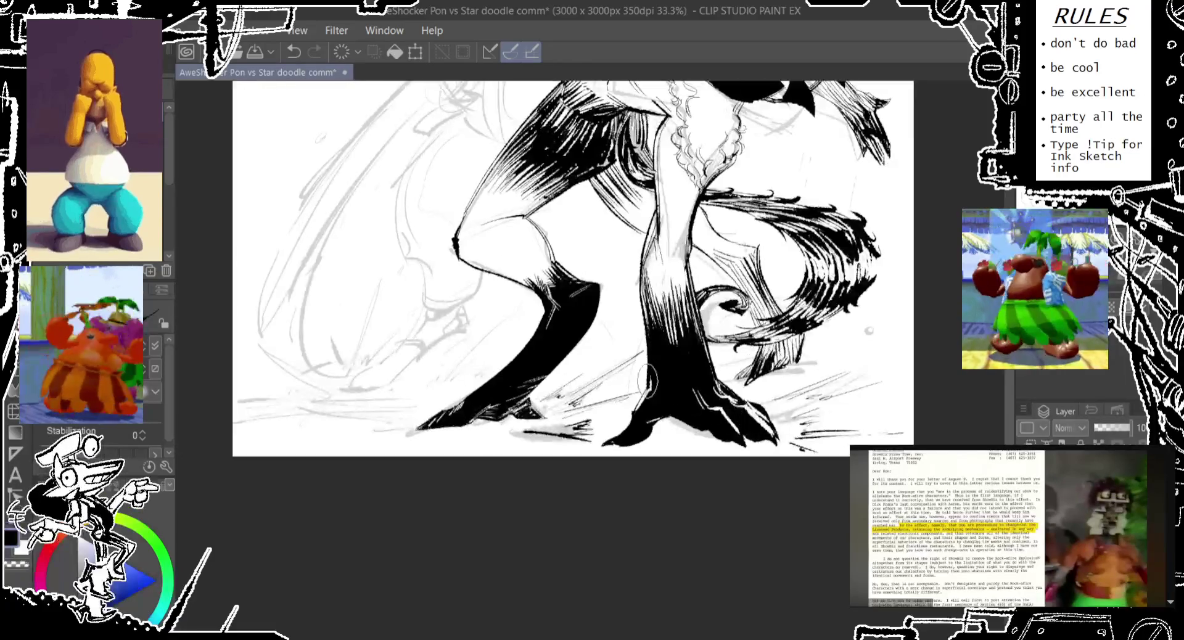
{"action": "left_click_drag", "start_coordinate": [478, 395], "coordinate": [559, 395]}
{"action": "key", "text": "ctrl+z"}
{"action": "mouse_move", "coordinate": [531, 432]}
{"action": "left_mouse_down"}
{"action": "mouse_move", "coordinate": [446, 437]}
{"action": "mouse_move", "coordinate": [518, 427]}
{"action": "mouse_move", "coordinate": [428, 418]}
{"action": "mouse_move", "coordinate": [522, 424]}
{"action": "left_mouse_up"}
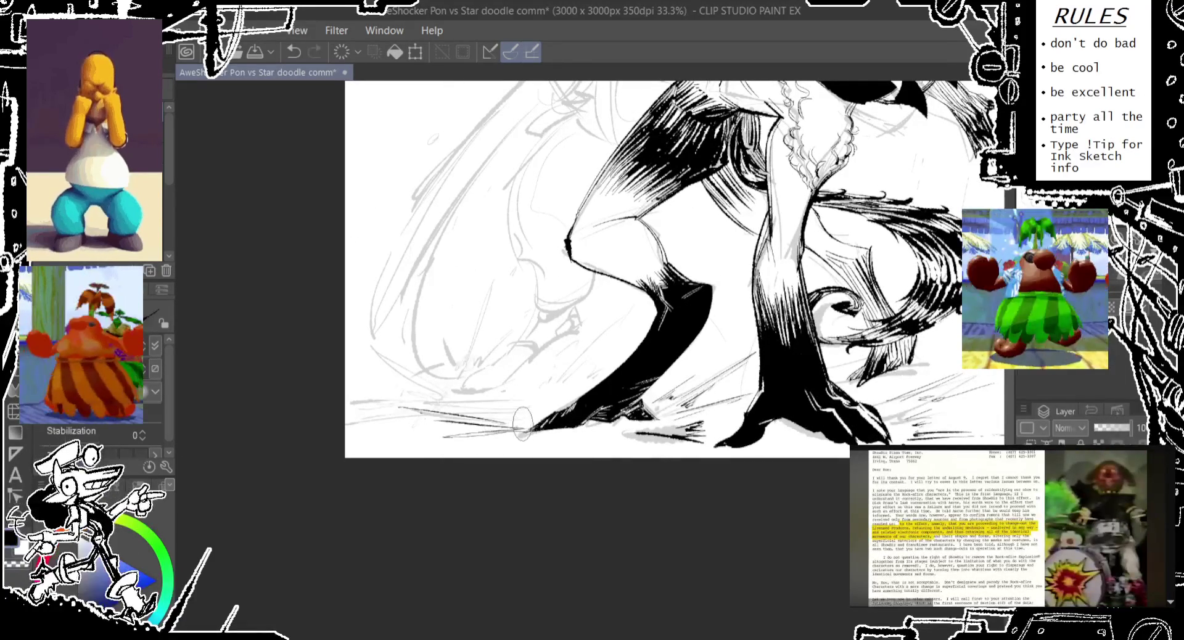
{"action": "key", "text": "ctrl+z"}
{"action": "left_click_drag", "start_coordinate": [648, 360], "coordinate": [431, 388]}
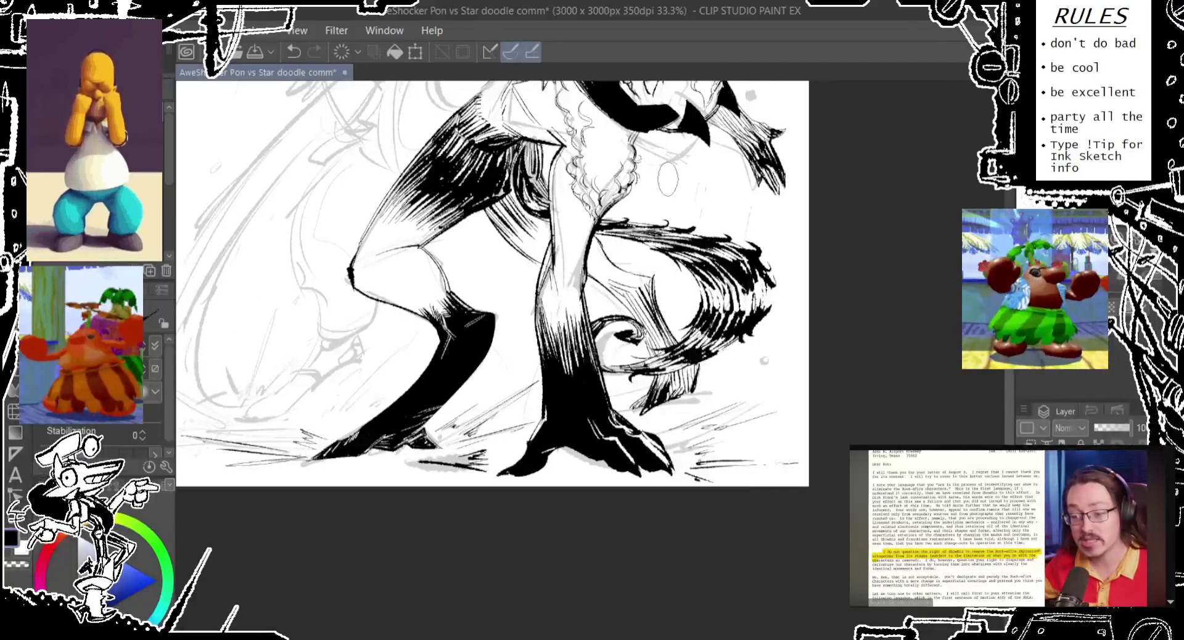
Step: Add short hatching near the knee and redraw ground hatching at lower right, replacing stray strokes
{"action": "scroll", "coordinate": [548, 373], "scroll_direction": "down", "scroll_amount": 1}
{"action": "scroll", "coordinate": [586, 358], "scroll_direction": "down", "scroll_amount": 1}
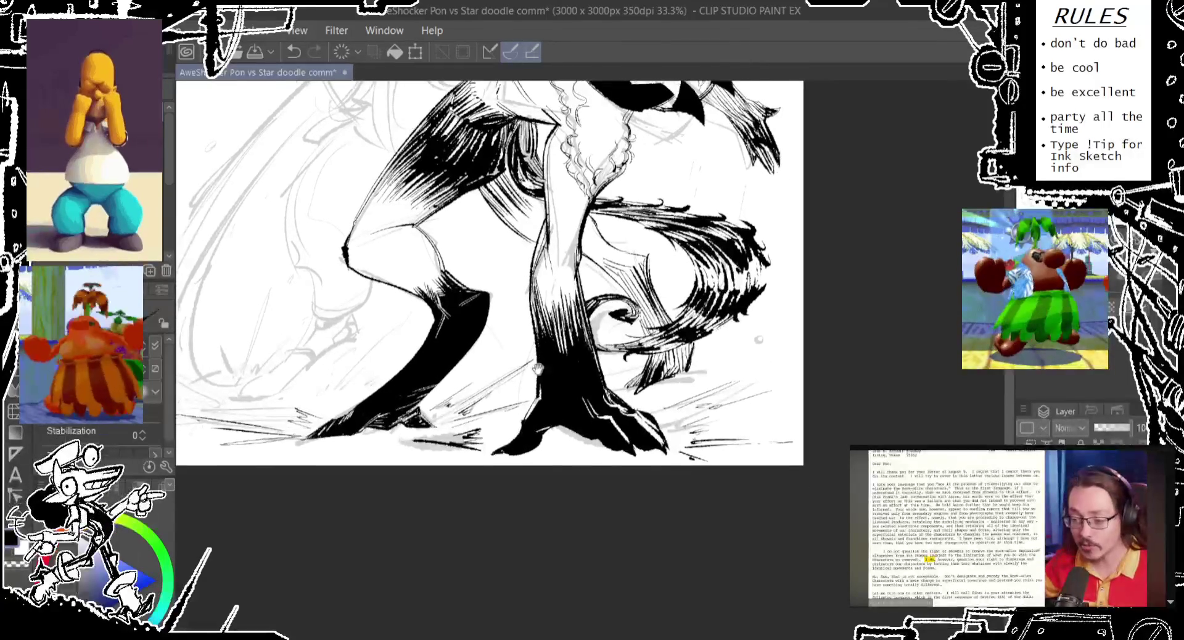
{"action": "scroll", "coordinate": [657, 343], "scroll_direction": "down", "scroll_amount": 1}
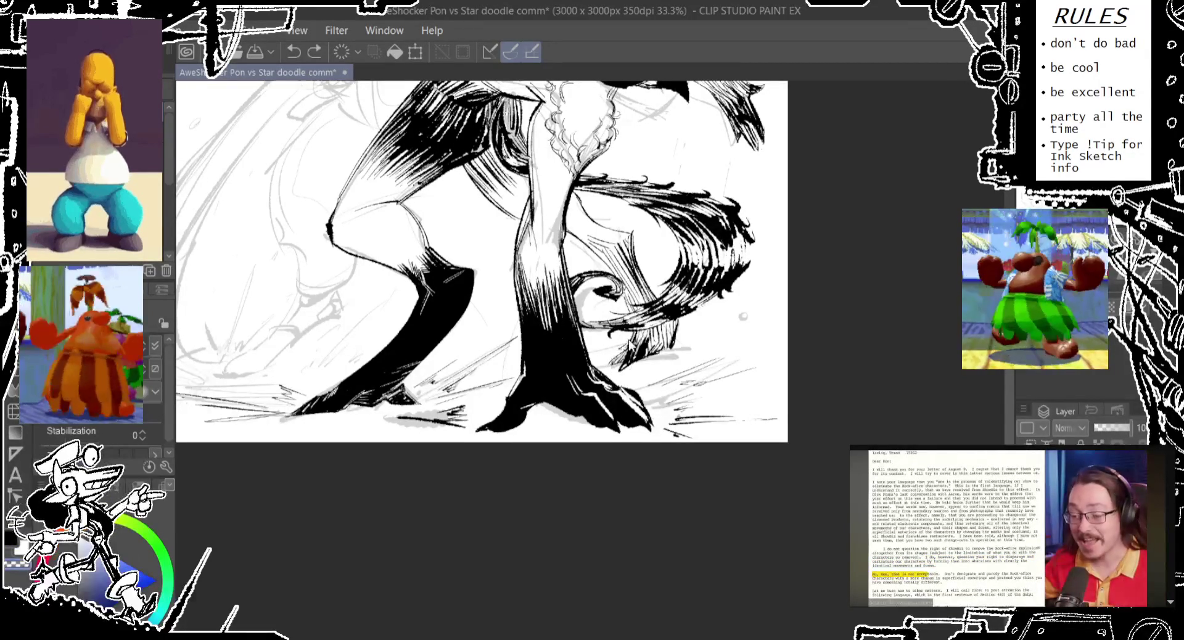
{"action": "scroll", "coordinate": [481, 259], "scroll_direction": "up", "scroll_amount": 3}
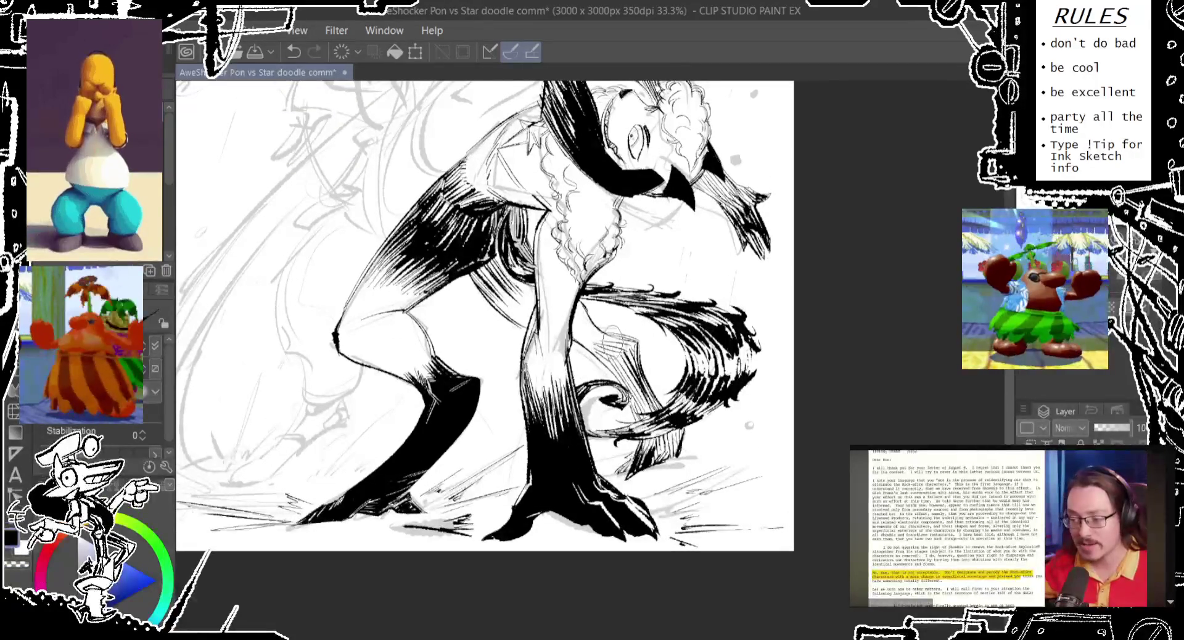
{"action": "key", "text": "ctrl+z"}
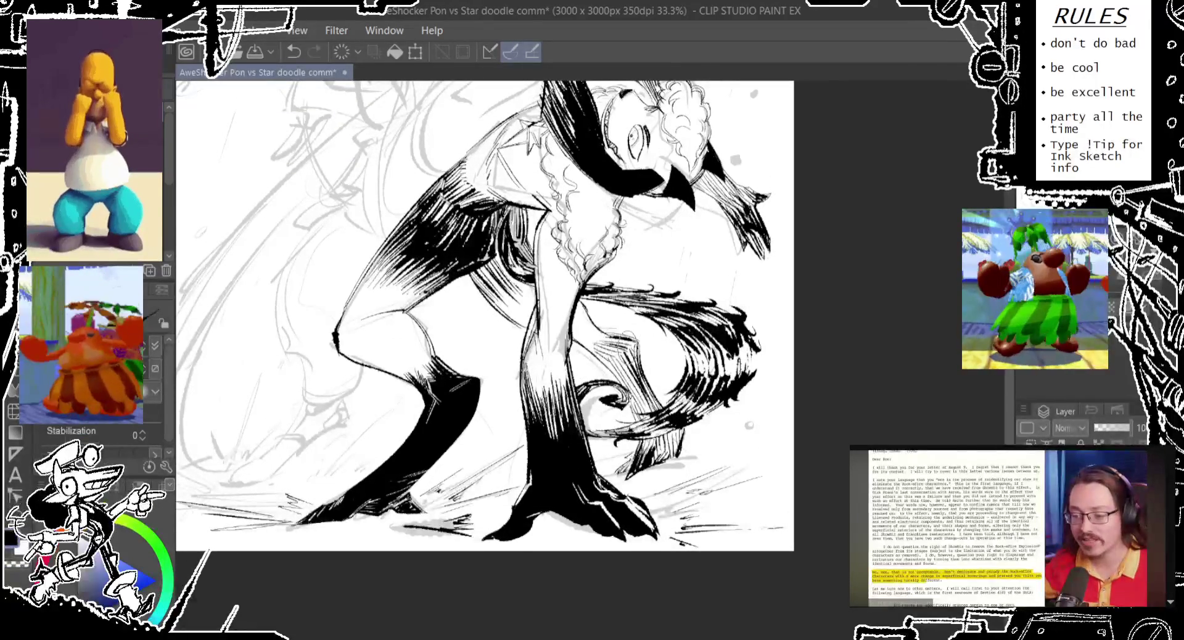
{"action": "key", "text": "ctrl+z"}
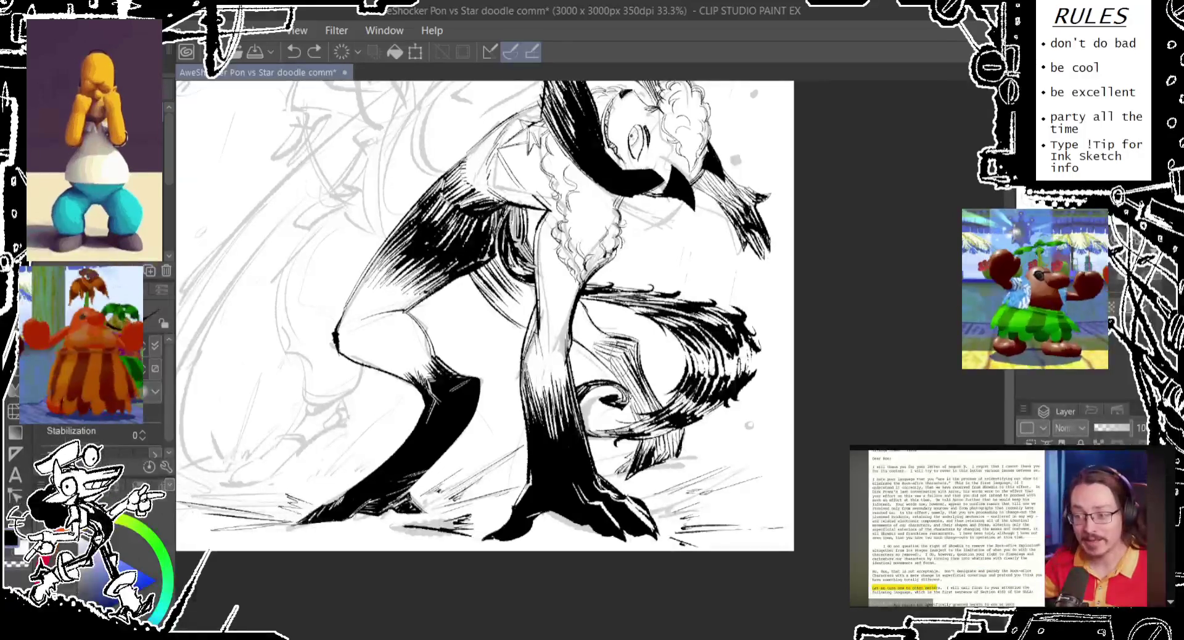
{"action": "left_click_drag", "start_coordinate": [591, 326], "coordinate": [581, 359]}
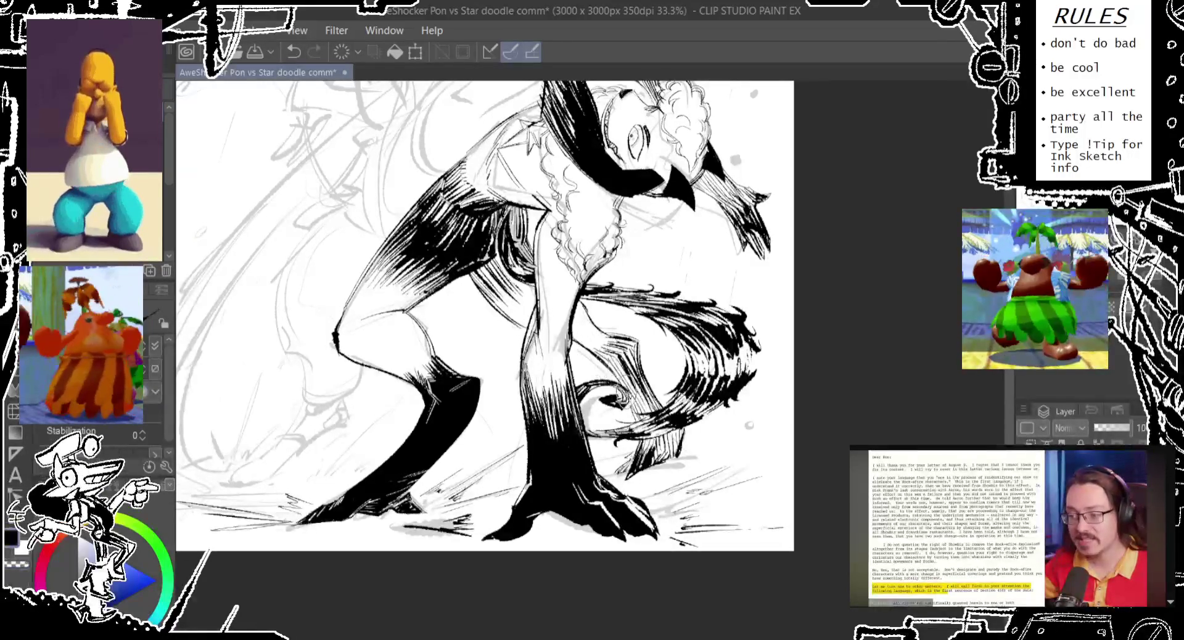
{"action": "scroll", "coordinate": [485, 316], "scroll_direction": "down", "scroll_amount": 2}
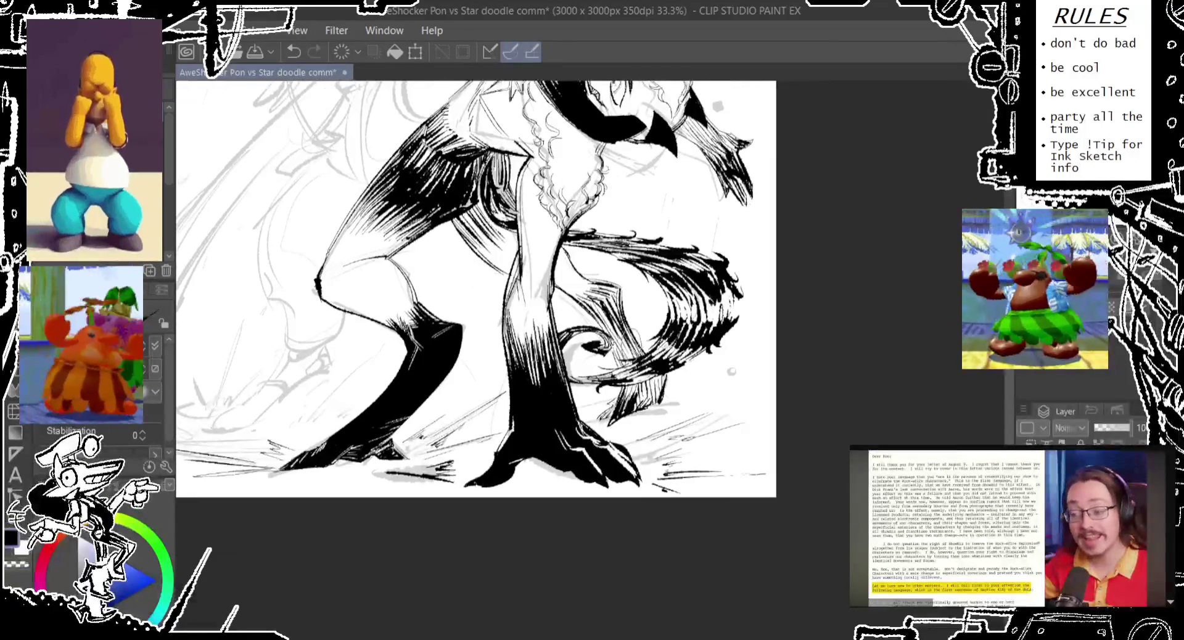
{"action": "key", "text": "ctrl+z"}
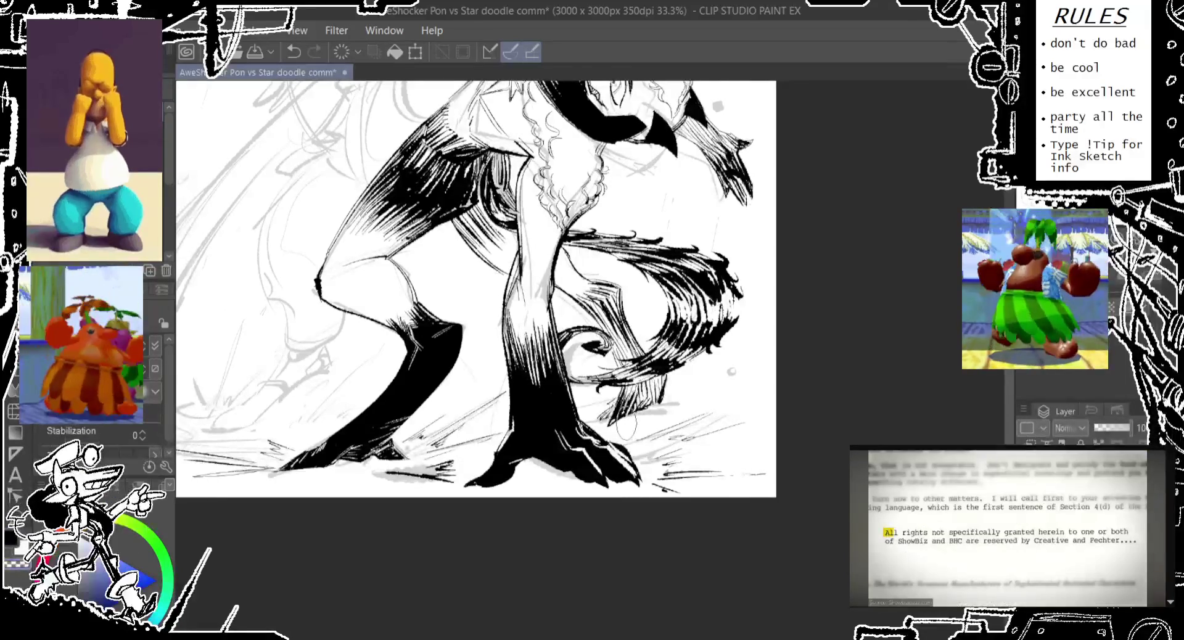
{"action": "left_click_drag", "start_coordinate": [640, 394], "coordinate": [622, 432]}
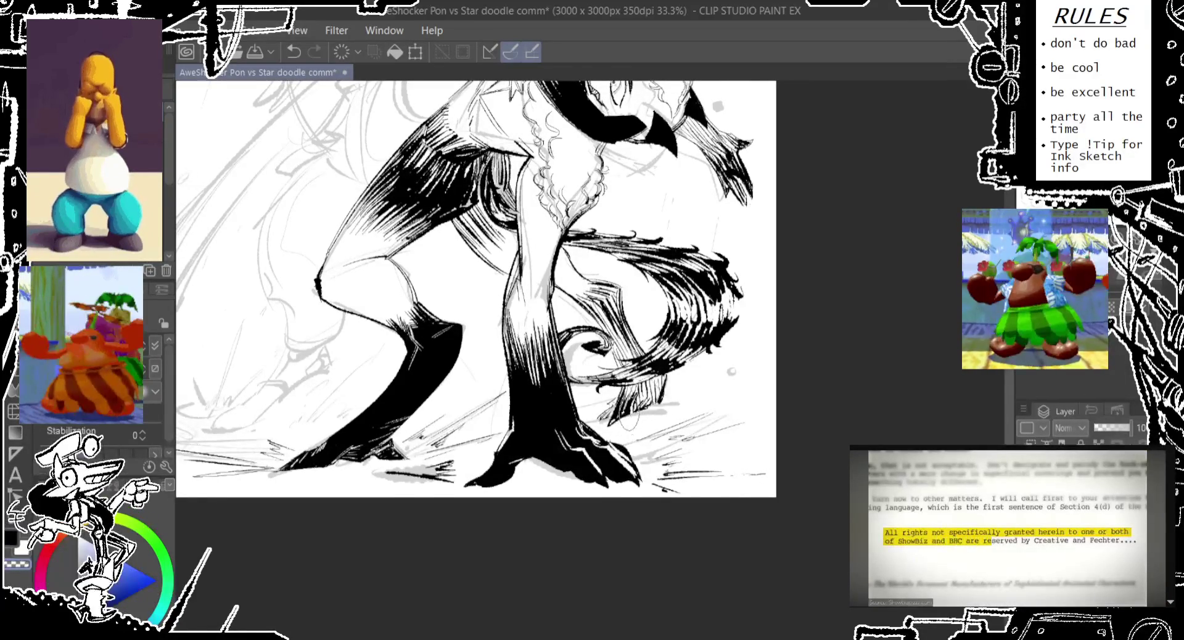
{"action": "scroll", "coordinate": [482, 290], "scroll_direction": "up", "scroll_amount": 1}
{"action": "scroll", "coordinate": [481, 290], "scroll_direction": "up", "scroll_amount": 2}
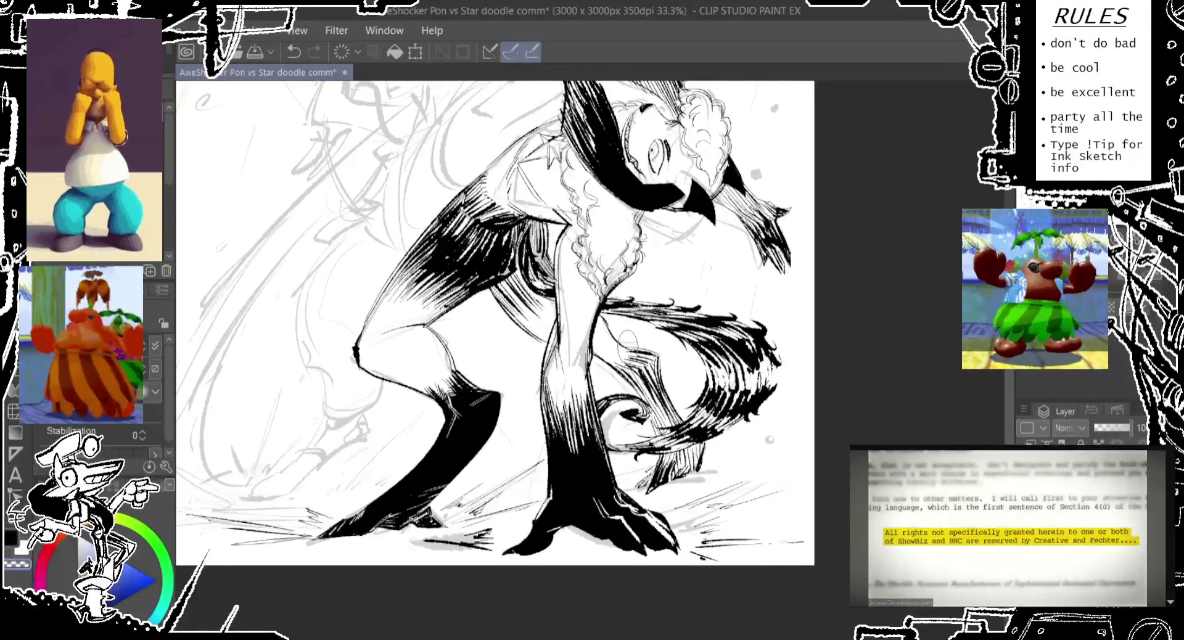
Step: Ink short hatching strokes along the tail, undoing unwanted ones
{"action": "scroll", "coordinate": [481, 290], "scroll_direction": "down", "scroll_amount": 3}
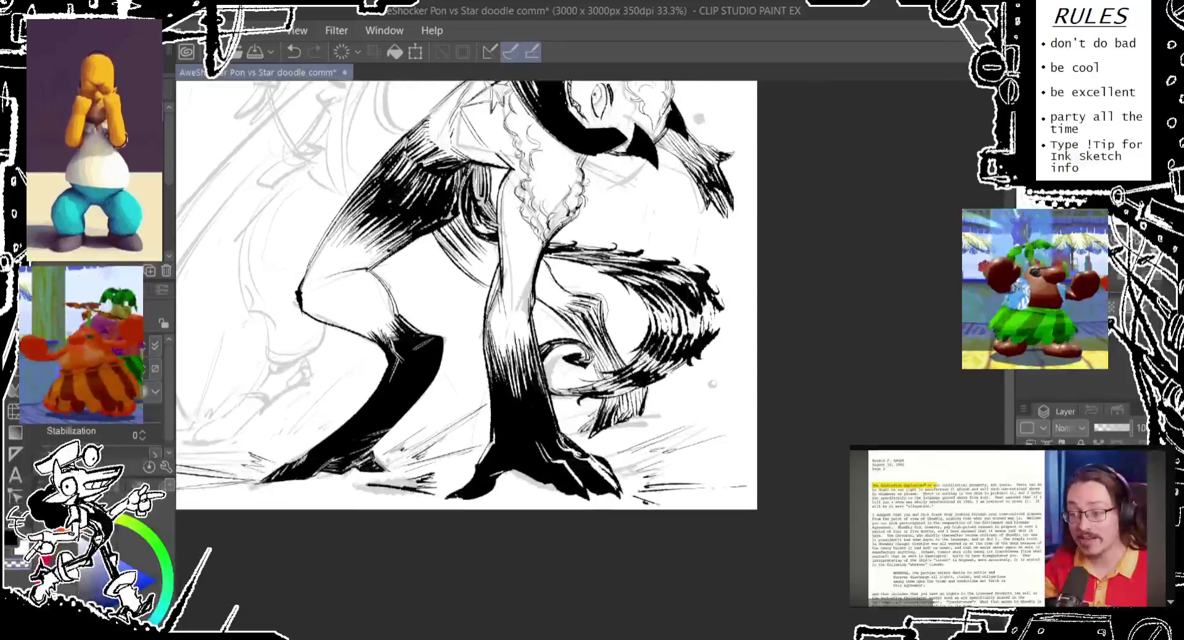
{"action": "scroll", "coordinate": [481, 290], "scroll_direction": "up", "scroll_amount": 1}
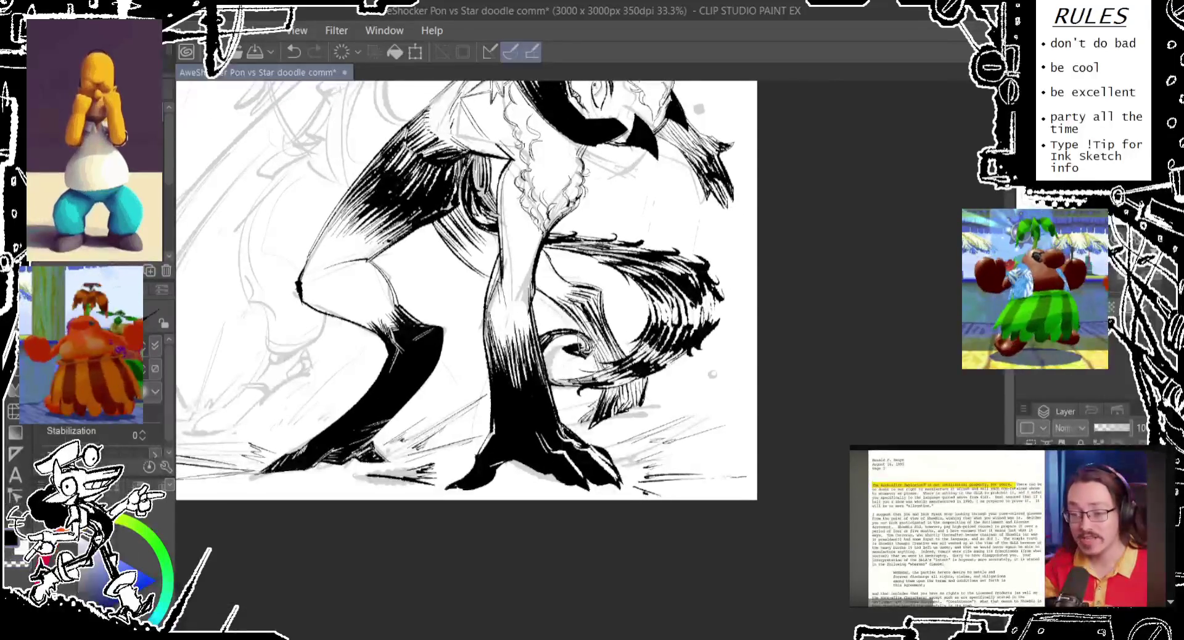
{"action": "left_click_drag", "start_coordinate": [583, 309], "coordinate": [610, 325]}
{"action": "left_click_drag", "start_coordinate": [626, 338], "coordinate": [623, 361]}
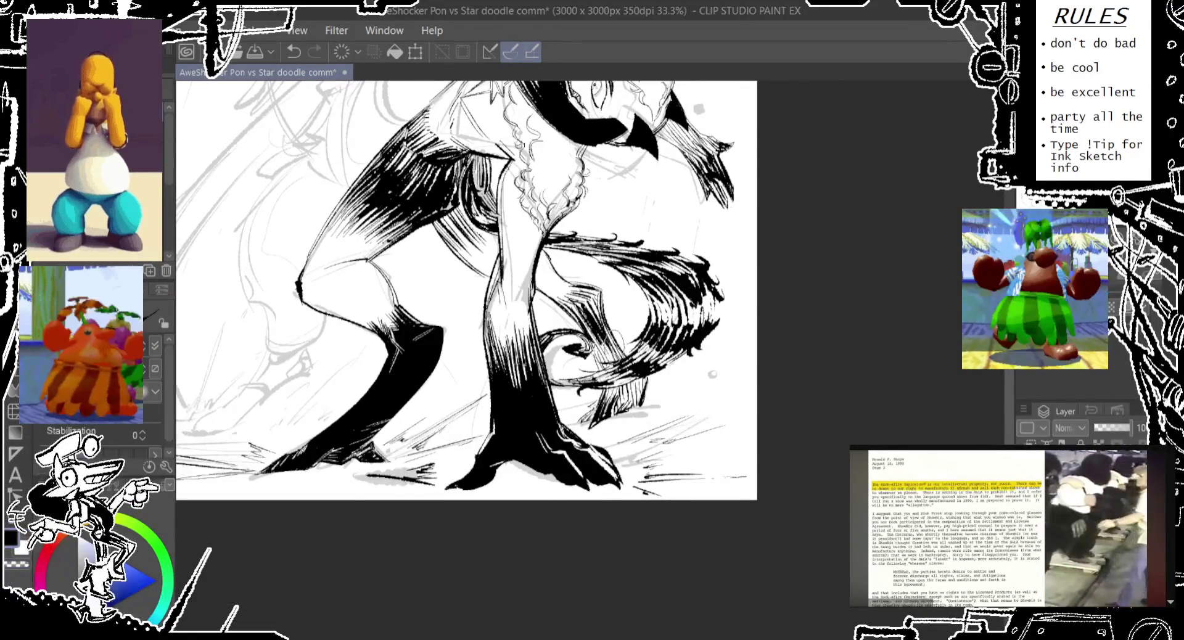
{"action": "left_click_drag", "start_coordinate": [608, 303], "coordinate": [594, 324]}
{"action": "key", "text": "ctrl+z"}
{"action": "mouse_move", "coordinate": [602, 279]}
{"action": "left_mouse_down"}
{"action": "mouse_move", "coordinate": [586, 318]}
{"action": "mouse_move", "coordinate": [624, 377]}
{"action": "left_mouse_up"}
{"action": "key", "text": "ctrl+z"}
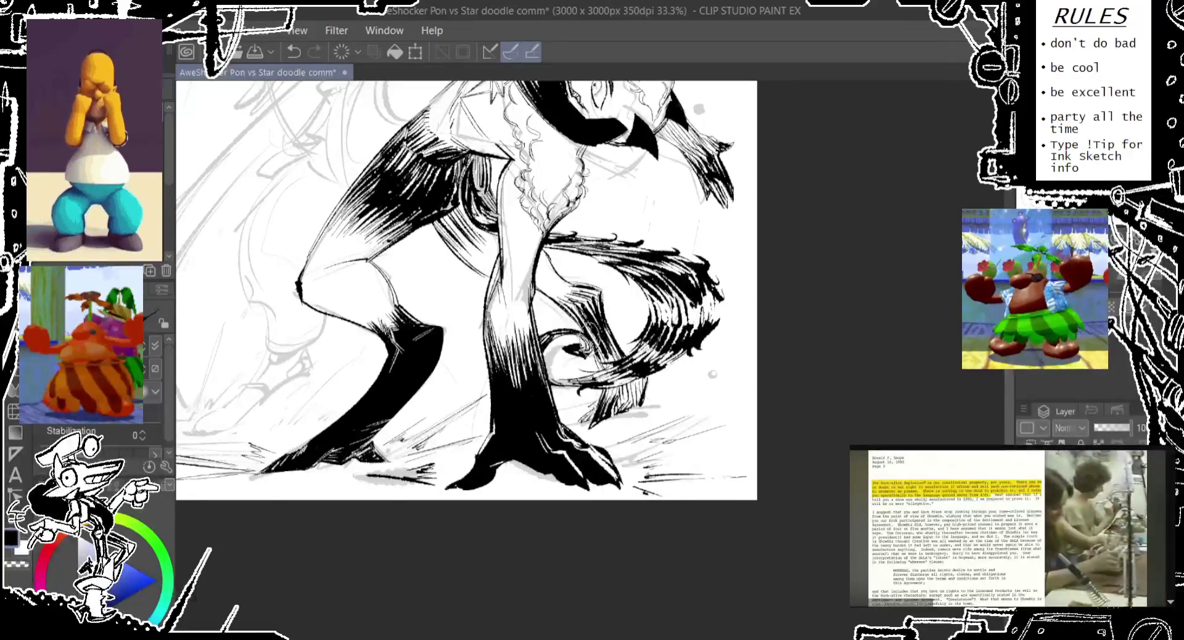
{"action": "key", "text": "ctrl+z"}
Step: Add denser hatching at the tail tip, redrawing any misplaced stroke
{"action": "left_click_drag", "start_coordinate": [611, 352], "coordinate": [586, 373]}
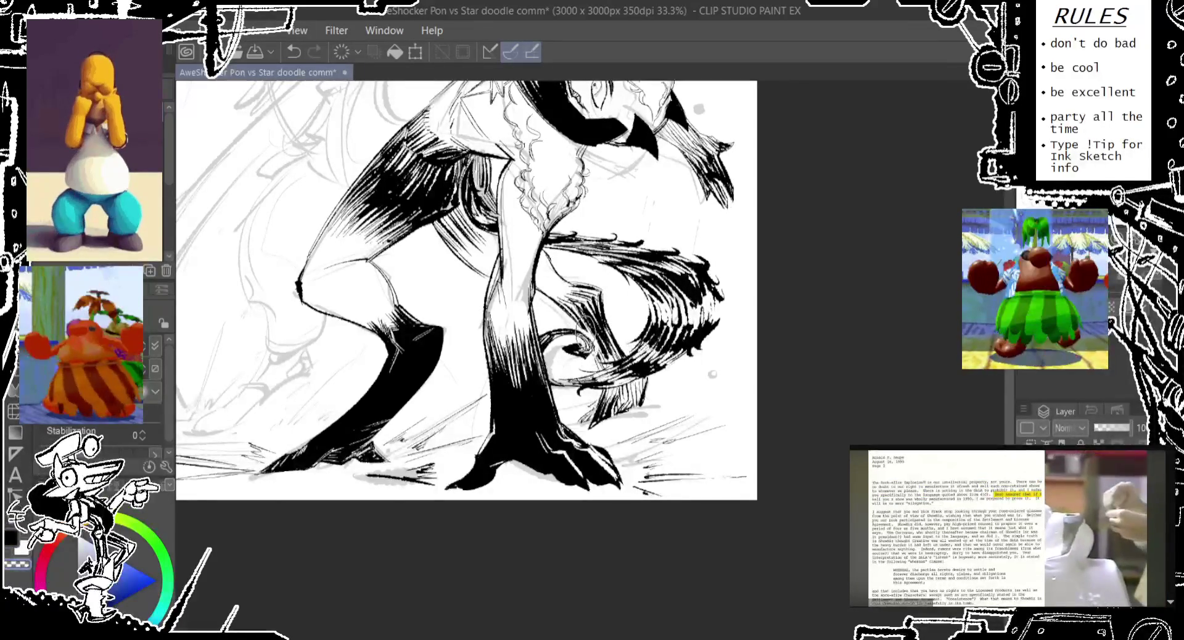
{"action": "mouse_move", "coordinate": [598, 312]}
{"action": "left_mouse_down"}
{"action": "mouse_move", "coordinate": [571, 324]}
{"action": "mouse_move", "coordinate": [585, 368]}
{"action": "left_mouse_up"}
{"action": "left_click_drag", "start_coordinate": [583, 313], "coordinate": [577, 351]}
{"action": "mouse_move", "coordinate": [538, 303]}
{"action": "left_mouse_down"}
{"action": "mouse_move", "coordinate": [541, 368]}
{"action": "mouse_move", "coordinate": [549, 347]}
{"action": "left_mouse_up"}
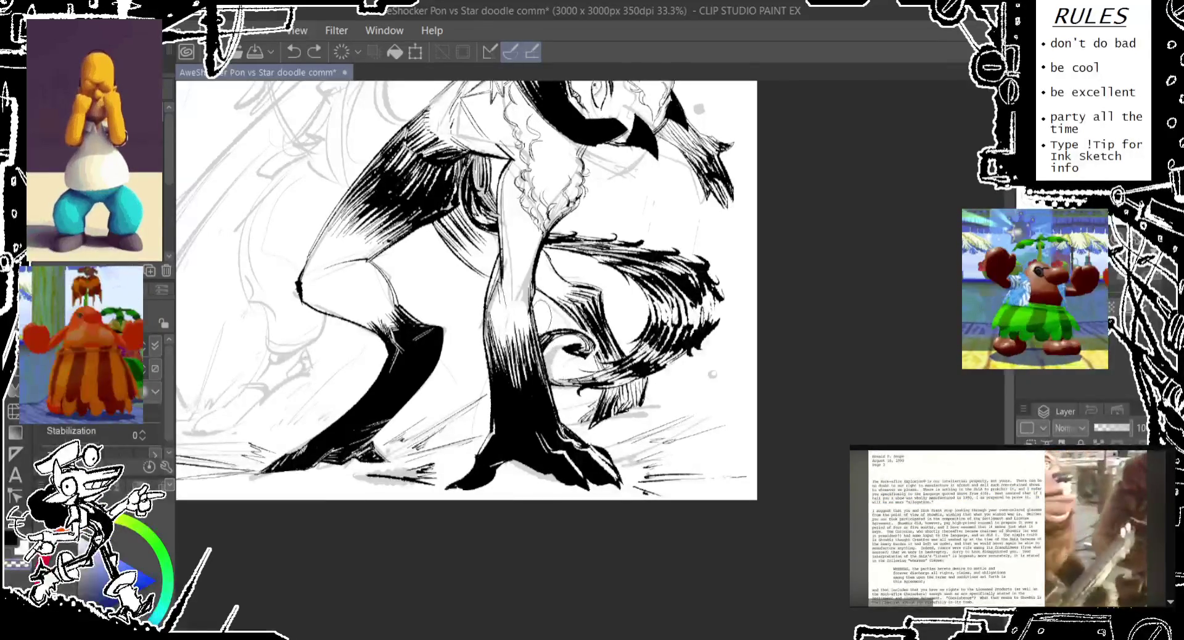
{"action": "left_click_drag", "start_coordinate": [558, 388], "coordinate": [565, 432]}
{"action": "key", "text": "ctrl+z"}
{"action": "left_click_drag", "start_coordinate": [580, 339], "coordinate": [555, 410]}
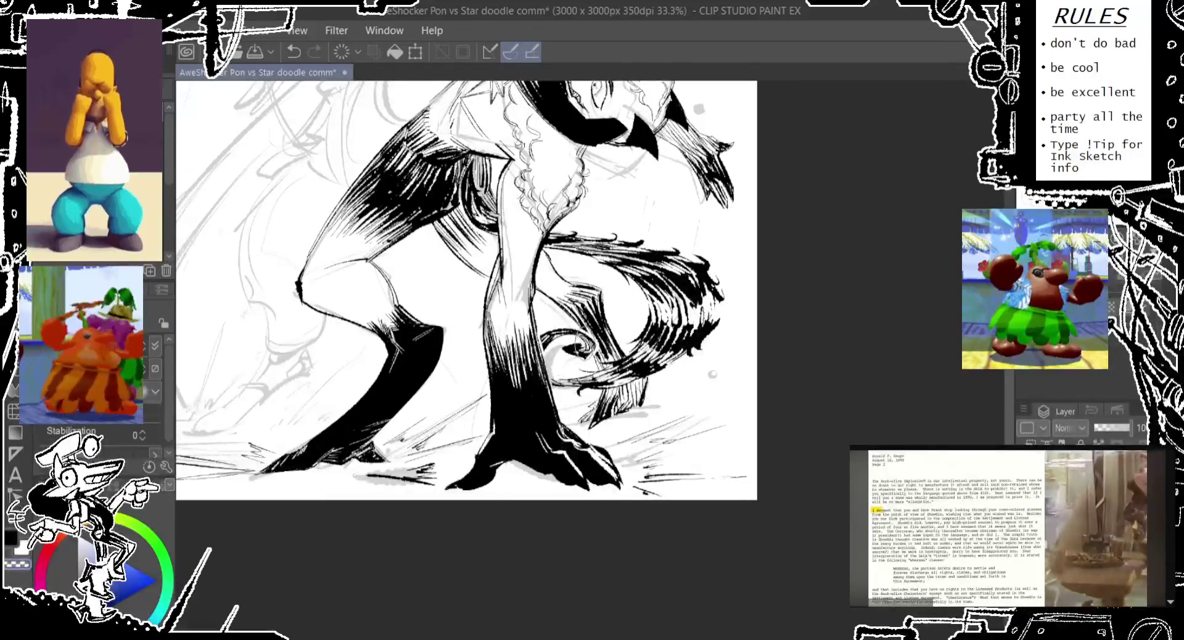
{"action": "scroll", "coordinate": [467, 290], "scroll_direction": "down", "scroll_amount": 2}
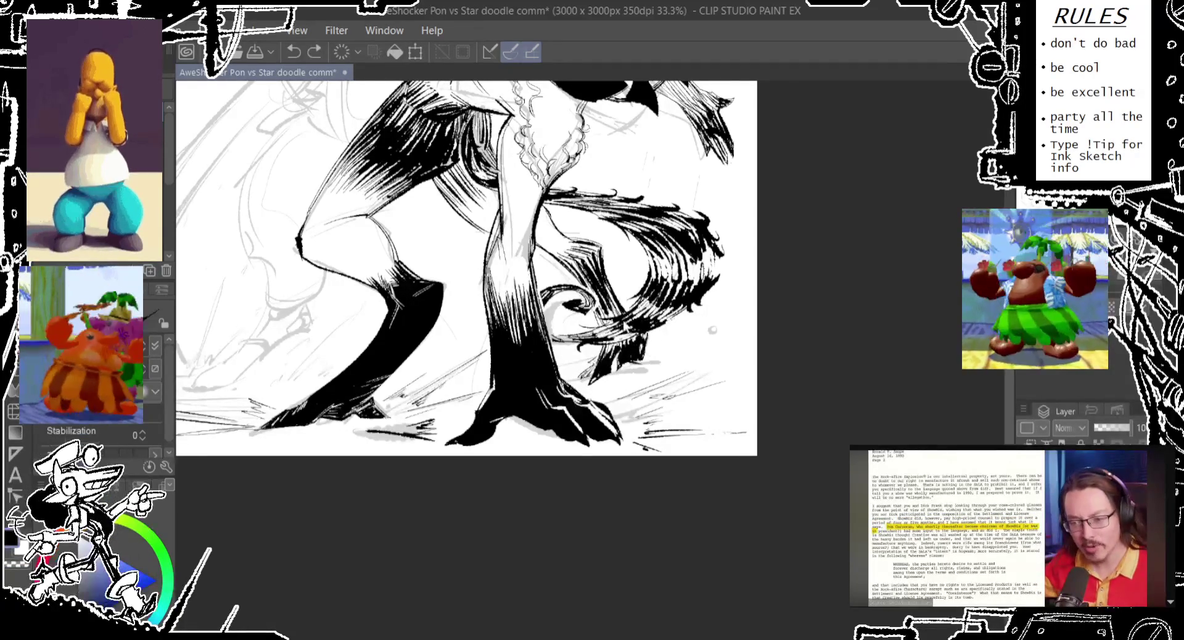
Step: Reframe the legs, remove the last two small strokes, and try then drop a dark tail stroke
{"action": "left_click_drag", "start_coordinate": [463, 265], "coordinate": [448, 282]}
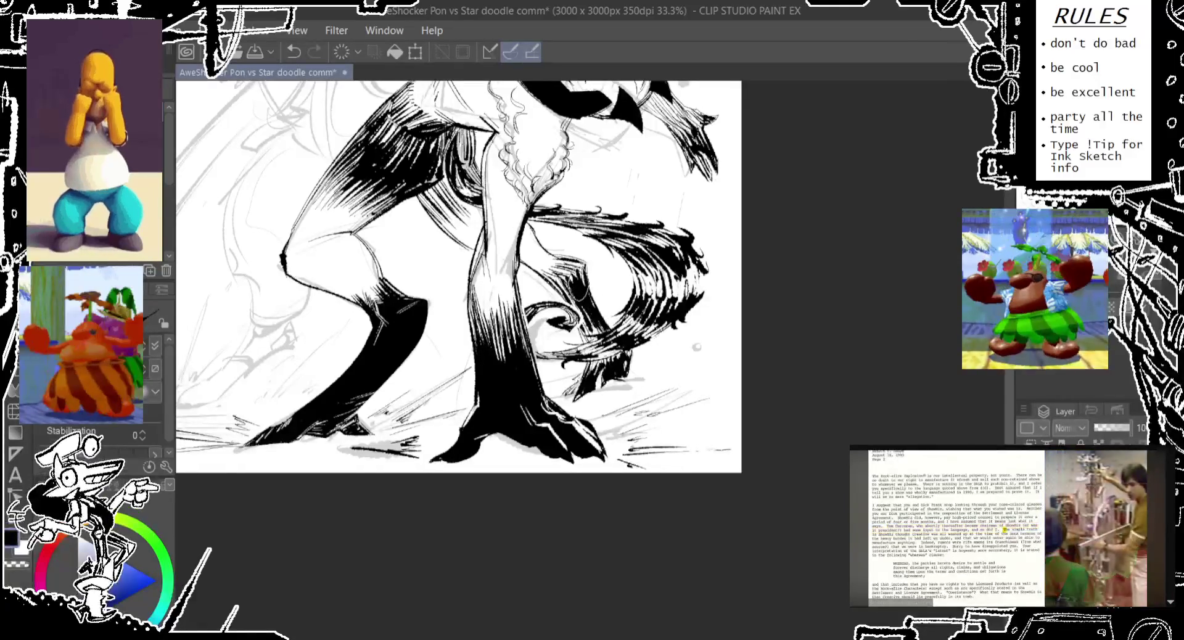
{"action": "scroll", "coordinate": [614, 296], "scroll_direction": "up", "scroll_amount": 2}
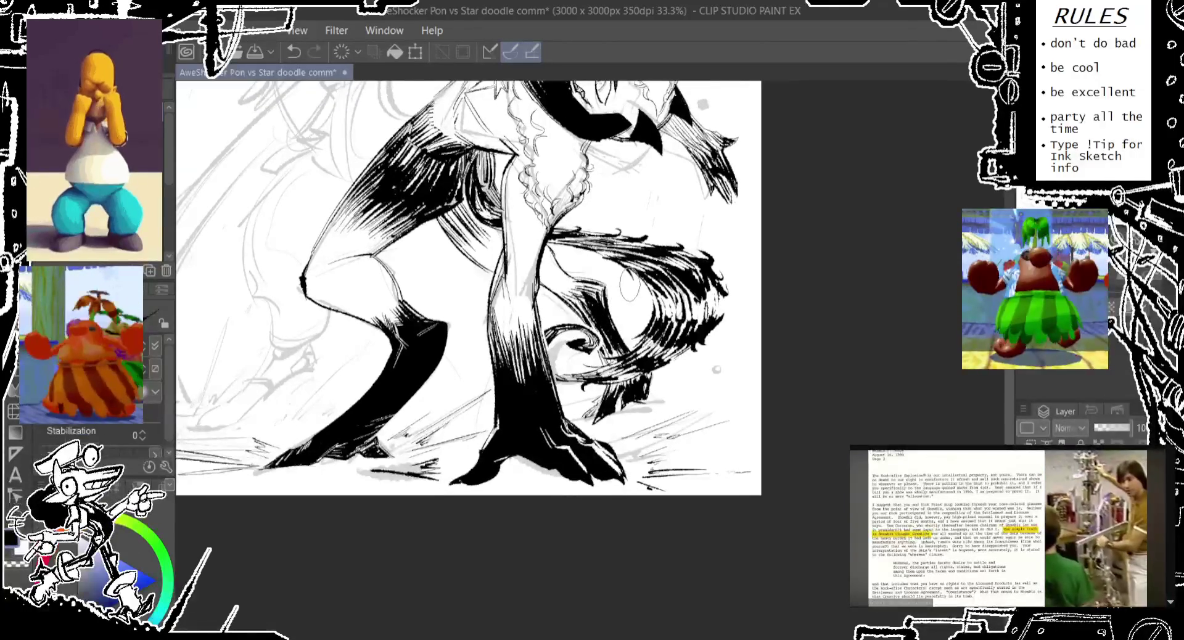
{"action": "scroll", "coordinate": [629, 290], "scroll_direction": "down", "scroll_amount": 1}
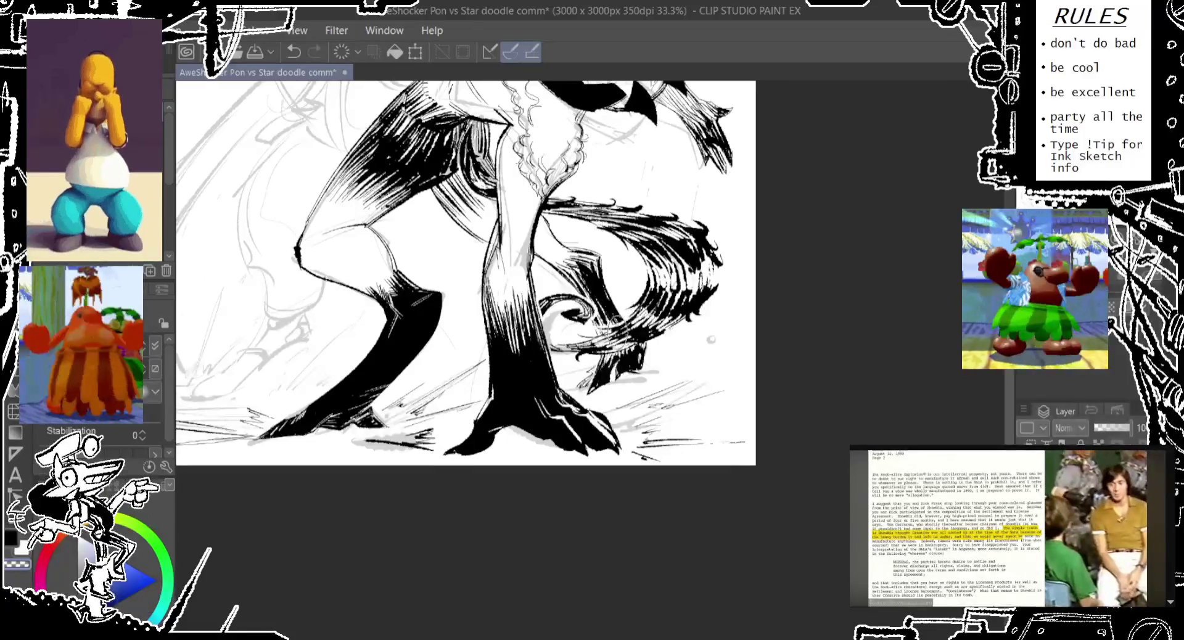
{"action": "key", "text": "ctrl+z"}
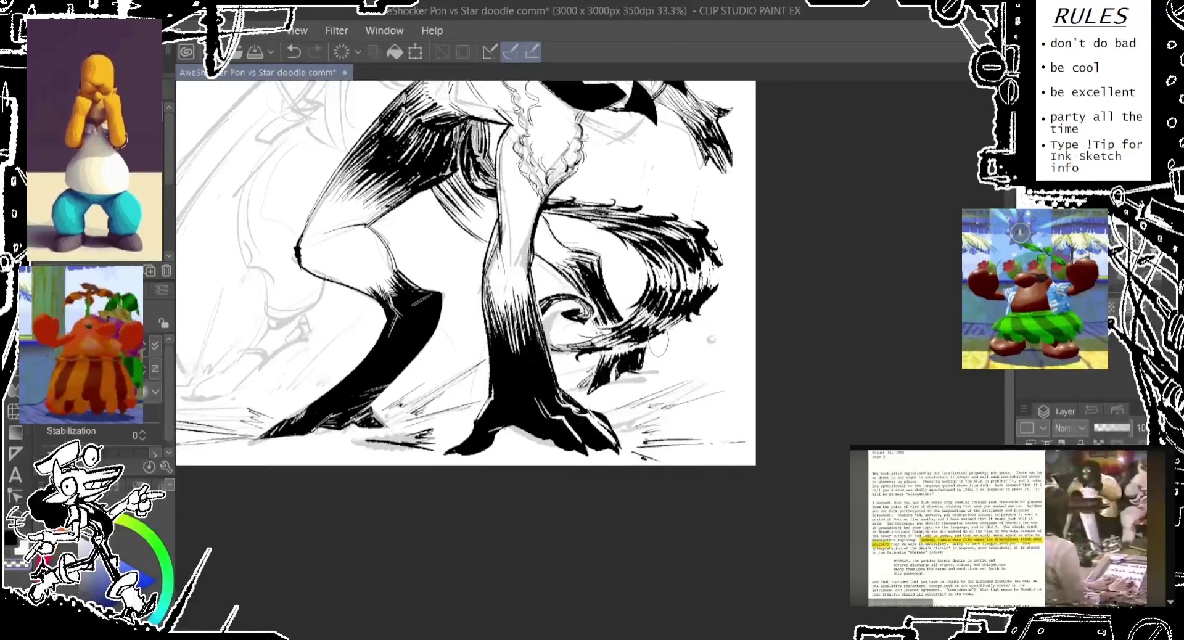
{"action": "key", "text": "ctrl+z"}
{"action": "mouse_move", "coordinate": [645, 333]}
{"action": "left_mouse_down"}
{"action": "mouse_move", "coordinate": [658, 353]}
{"action": "mouse_move", "coordinate": [681, 345]}
{"action": "mouse_move", "coordinate": [684, 327]}
{"action": "mouse_move", "coordinate": [666, 340]}
{"action": "left_mouse_up"}
{"action": "key", "text": "ctrl+z"}
{"action": "key", "text": "ctrl+z"}
{"action": "key", "text": "ctrl+z"}
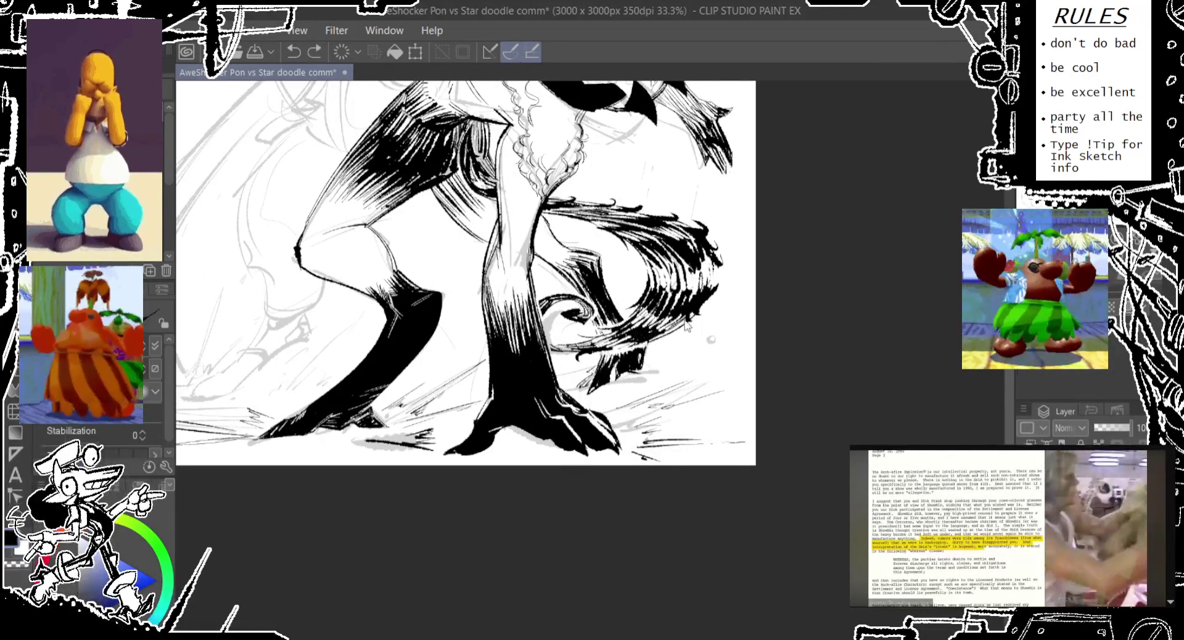
Step: Ink extra strokes into the curly hair near the head
{"action": "key", "text": "ctrl+z"}
{"action": "left_click_drag", "start_coordinate": [704, 253], "coordinate": [725, 308]}
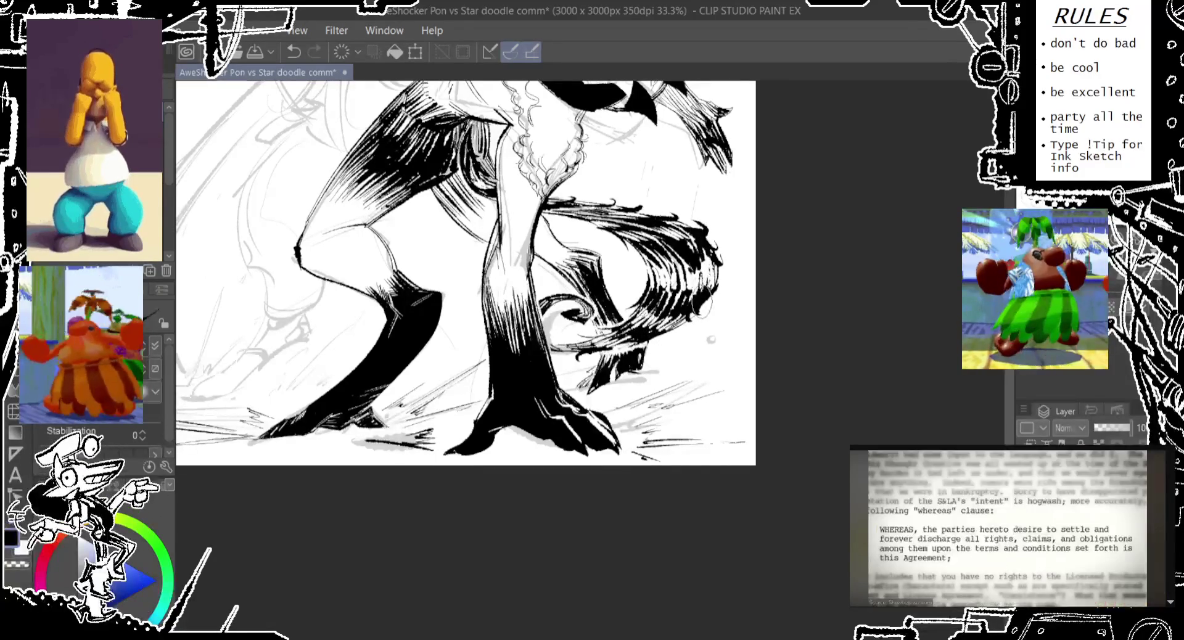
{"action": "mouse_move", "coordinate": [709, 266]}
{"action": "left_mouse_down"}
{"action": "mouse_move", "coordinate": [703, 223]}
{"action": "mouse_move", "coordinate": [731, 277]}
{"action": "left_mouse_up"}
{"action": "left_click_drag", "start_coordinate": [703, 223], "coordinate": [725, 265]}
{"action": "scroll", "coordinate": [679, 277], "scroll_direction": "up", "scroll_amount": 3}
{"action": "scroll", "coordinate": [620, 262], "scroll_direction": "down", "scroll_amount": 2}
{"action": "scroll", "coordinate": [620, 263], "scroll_direction": "down", "scroll_amount": 2}
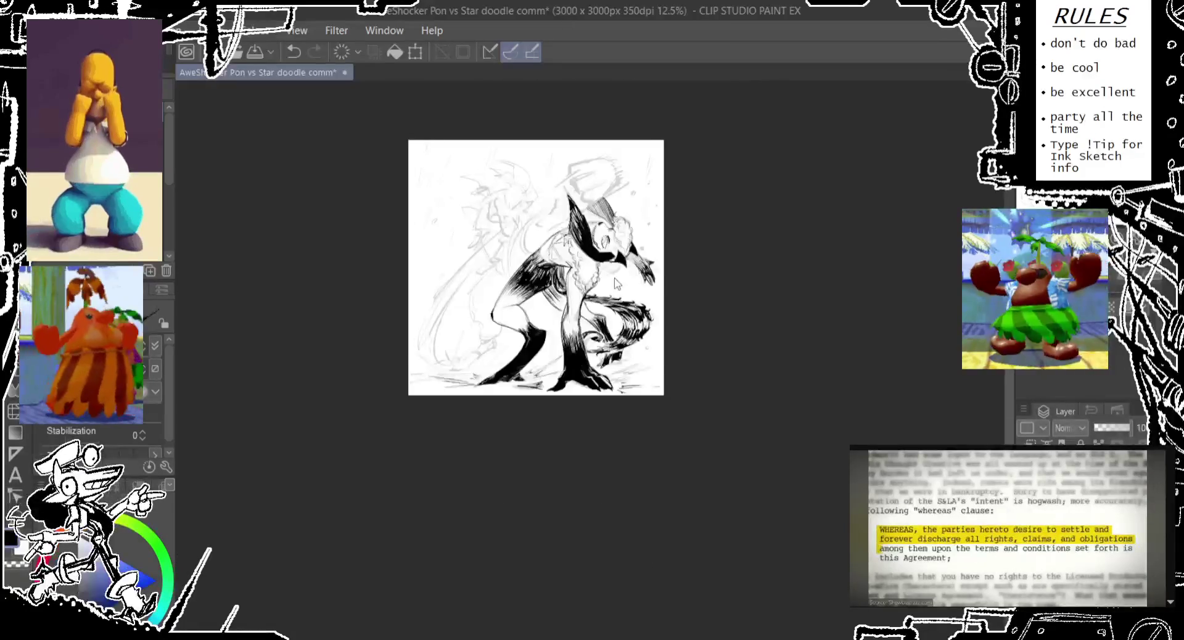
{"action": "scroll", "coordinate": [620, 250], "scroll_direction": "up", "scroll_amount": 5}
{"action": "scroll", "coordinate": [620, 250], "scroll_direction": "down", "scroll_amount": 2}
{"action": "scroll", "coordinate": [417, 374], "scroll_direction": "up", "scroll_amount": 2}
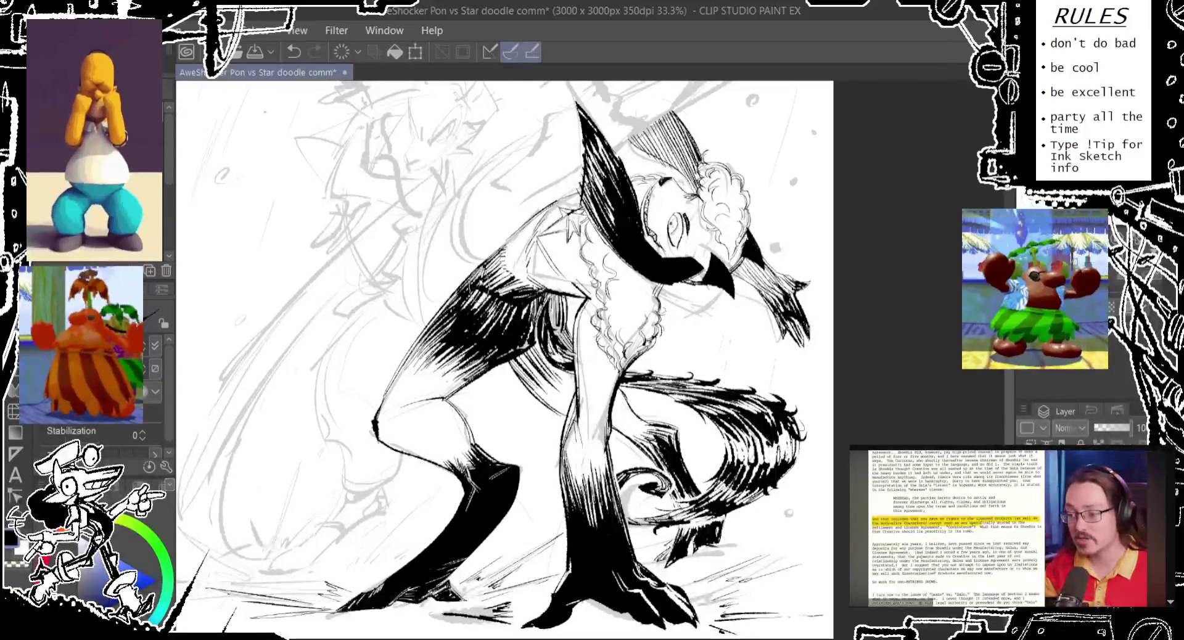
Step: Add strokes on the character's shoulder and arm
{"action": "left_click_drag", "start_coordinate": [506, 278], "coordinate": [524, 216]}
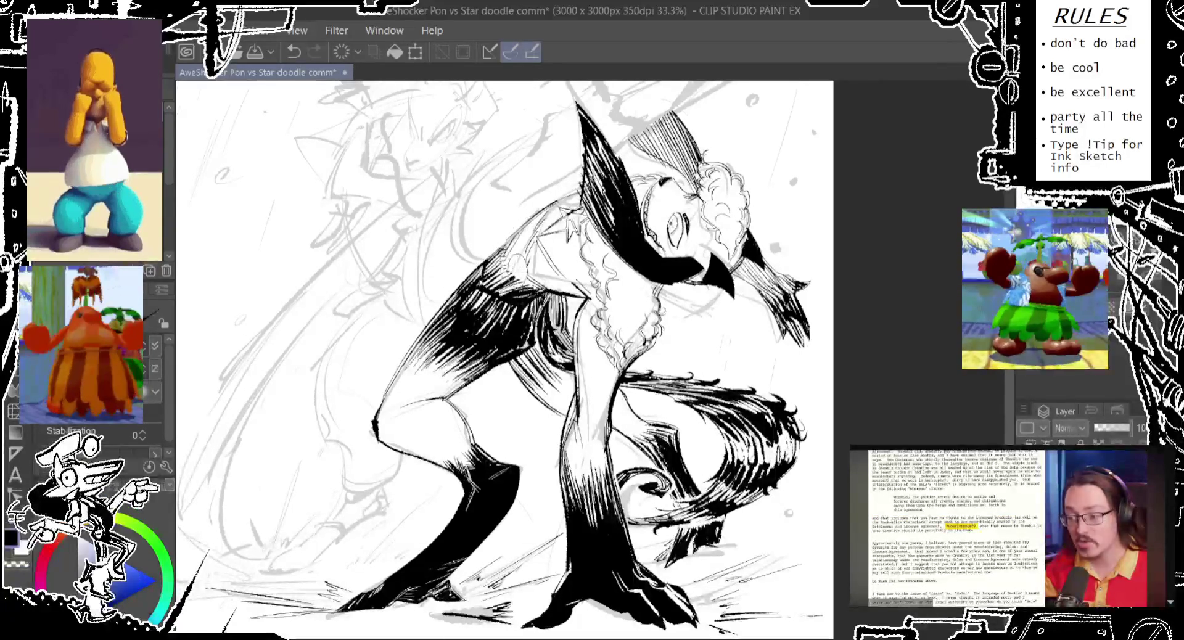
{"action": "left_click_drag", "start_coordinate": [499, 253], "coordinate": [549, 293]}
{"action": "key", "text": "ctrl+z"}
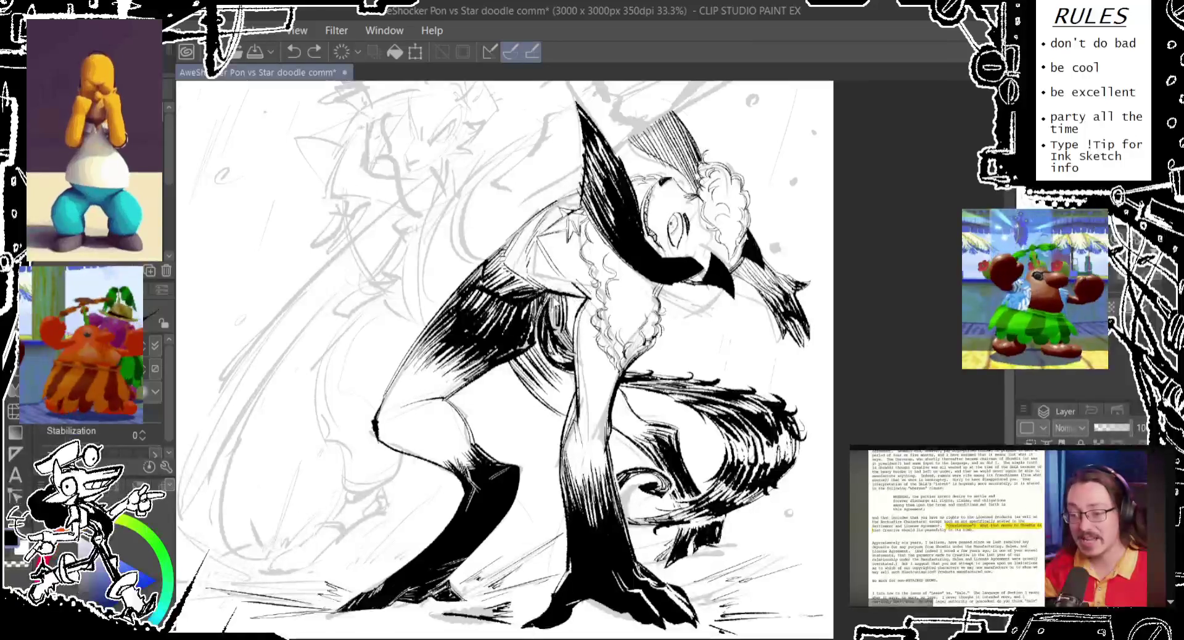
{"action": "left_click_drag", "start_coordinate": [531, 284], "coordinate": [568, 370]}
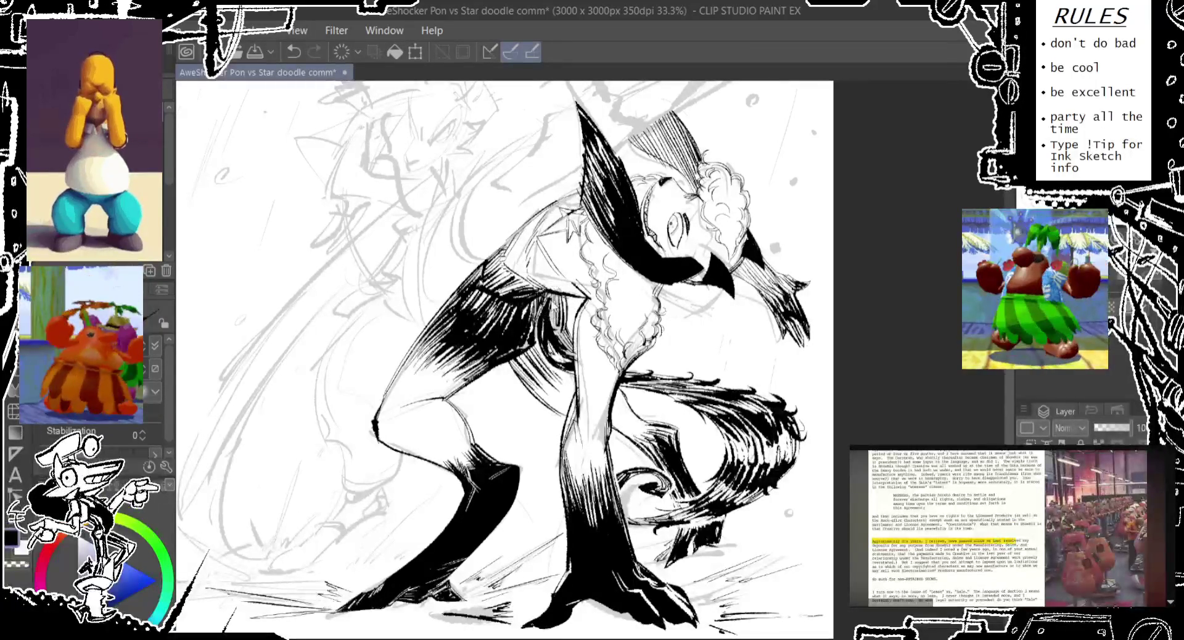
{"action": "left_click_drag", "start_coordinate": [536, 302], "coordinate": [558, 321]}
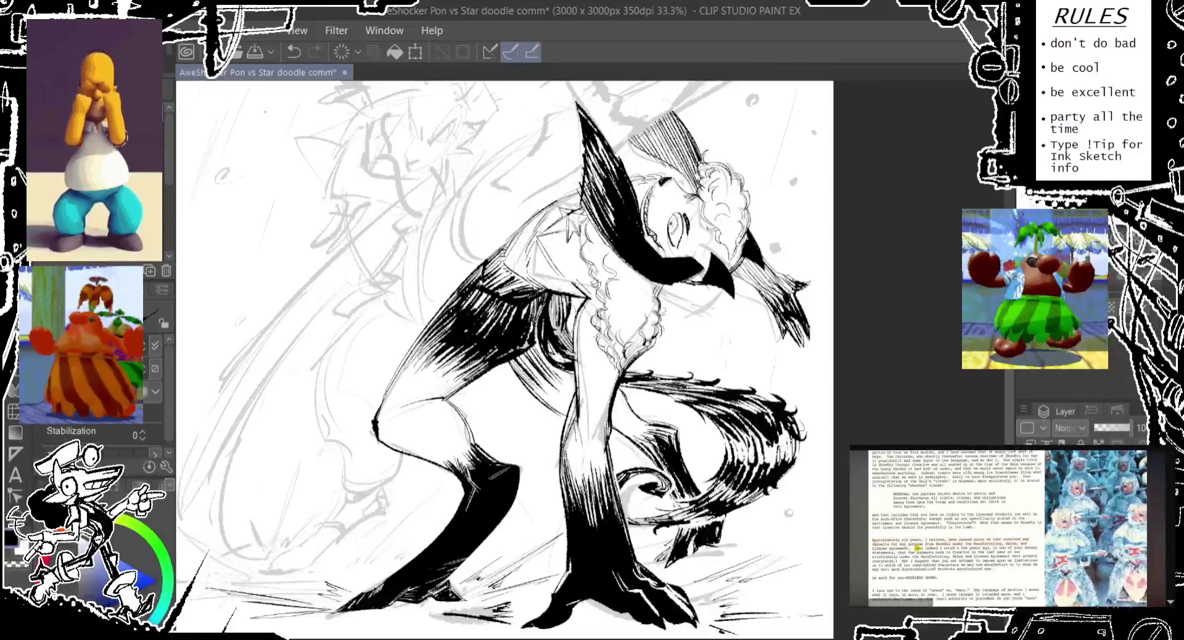
Step: Compare the shoulder with and without the recent strokes, keeping them
{"action": "key", "text": "ctrl+z"}
{"action": "key", "text": "ctrl+z"}
{"action": "key", "text": "ctrl+y"}
{"action": "key", "text": "ctrl+z"}
{"action": "key", "text": "ctrl+y"}
{"action": "key", "text": "ctrl+z"}
{"action": "key", "text": "ctrl+z"}
{"action": "key", "text": "ctrl+y"}
{"action": "key", "text": "ctrl+z"}
{"action": "key", "text": "ctrl+y"}
{"action": "key", "text": "ctrl+z"}
{"action": "key", "text": "ctrl+y"}
{"action": "key", "text": "ctrl+z"}
{"action": "key", "text": "ctrl+y"}
{"action": "key", "text": "ctrl+z"}
{"action": "key", "text": "ctrl+y"}
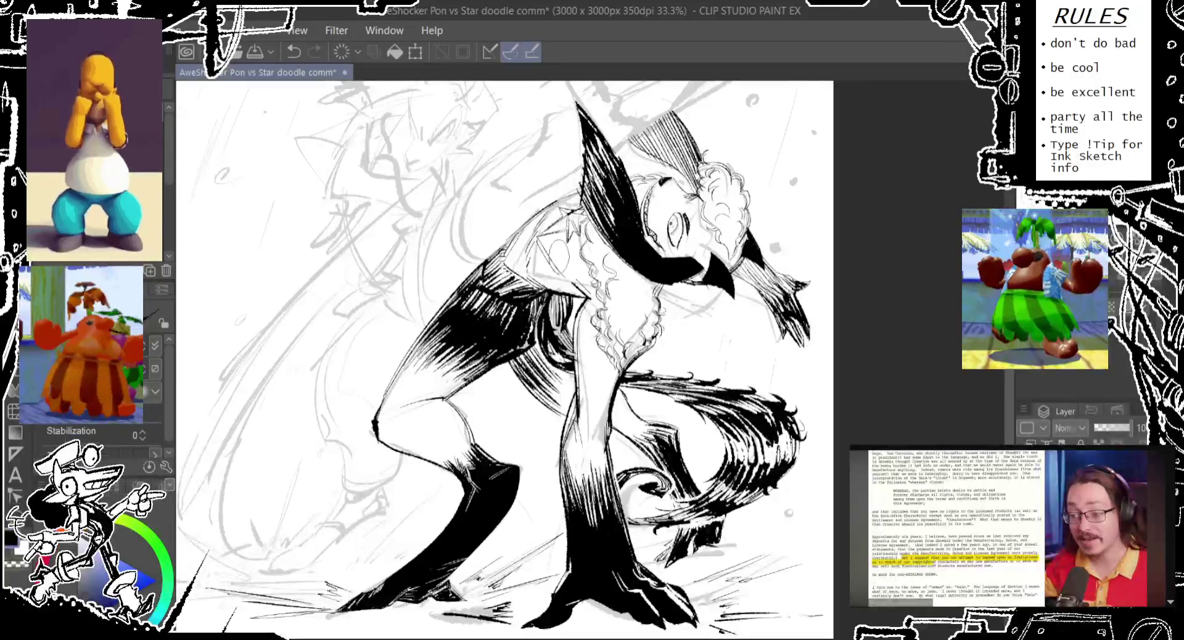
Step: Look over the canvas and remove two stray strokes near the head and face
{"action": "scroll", "coordinate": [450, 318], "scroll_direction": "up", "scroll_amount": 3}
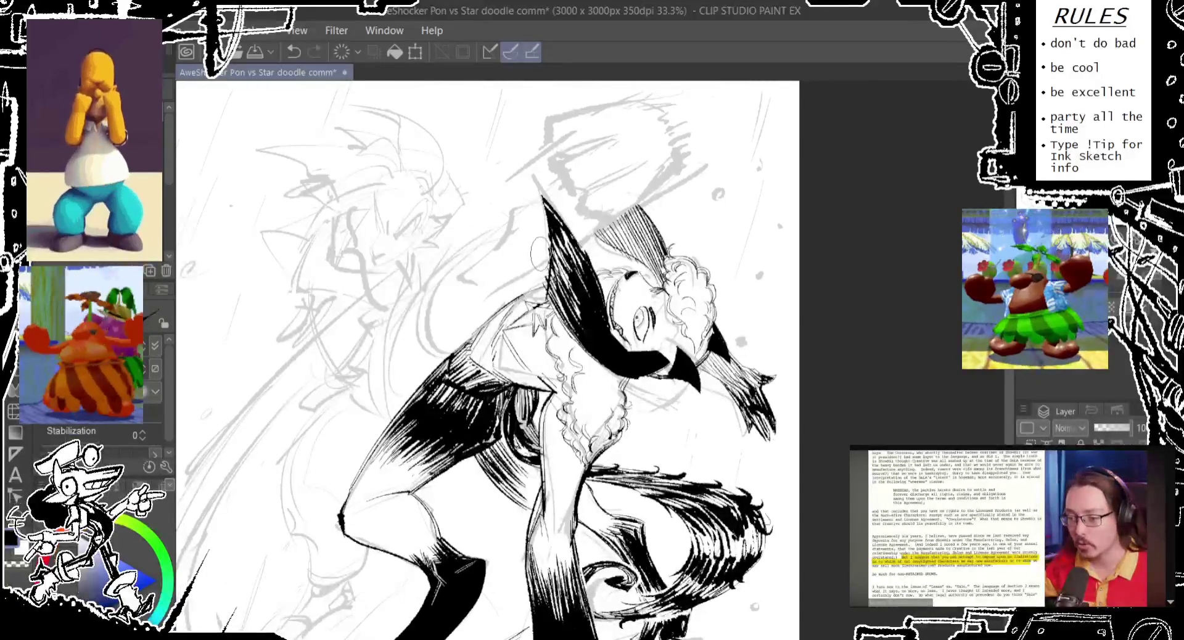
{"action": "scroll", "coordinate": [540, 250], "scroll_direction": "down", "scroll_amount": 1}
{"action": "scroll", "coordinate": [542, 241], "scroll_direction": "down", "scroll_amount": 1}
{"action": "scroll", "coordinate": [549, 228], "scroll_direction": "down", "scroll_amount": 1}
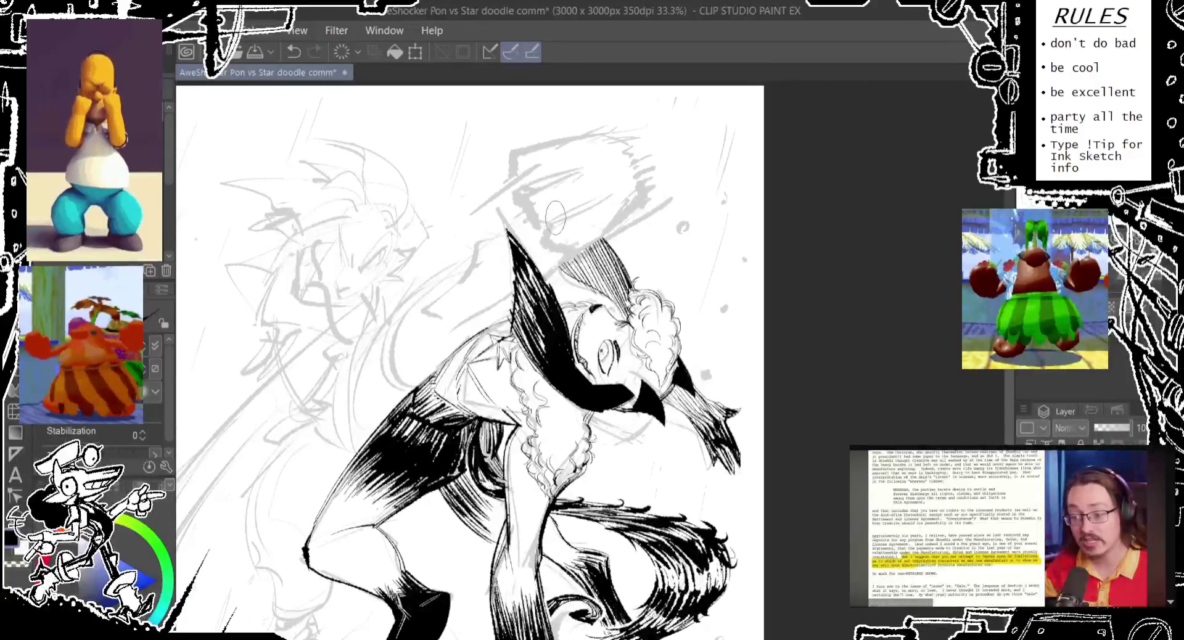
{"action": "scroll", "coordinate": [558, 213], "scroll_direction": "down", "scroll_amount": 1}
{"action": "scroll", "coordinate": [475, 266], "scroll_direction": "down", "scroll_amount": 3}
{"action": "scroll", "coordinate": [472, 370], "scroll_direction": "up", "scroll_amount": 6}
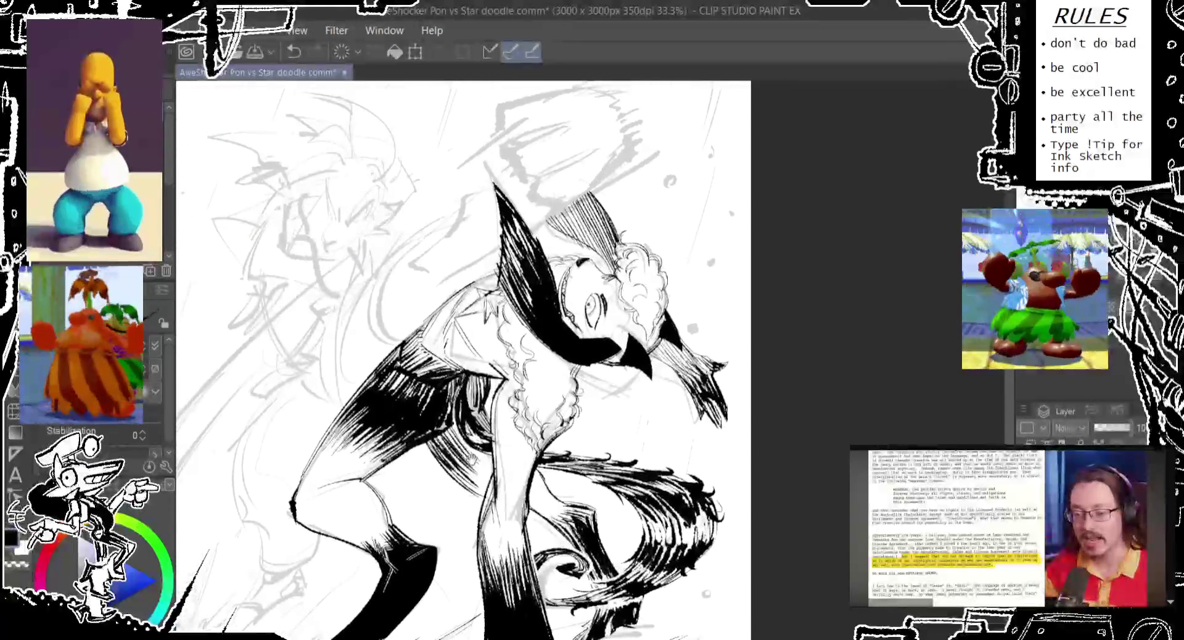
{"action": "scroll", "coordinate": [469, 466], "scroll_direction": "up", "scroll_amount": 1}
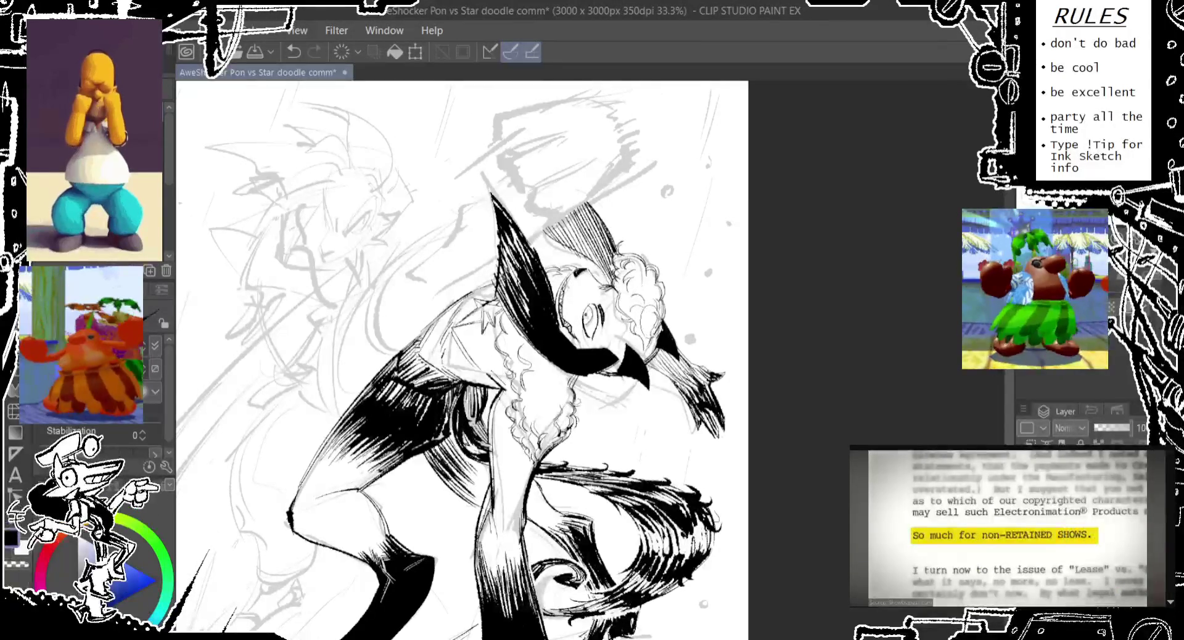
{"action": "key", "text": "ctrl+z"}
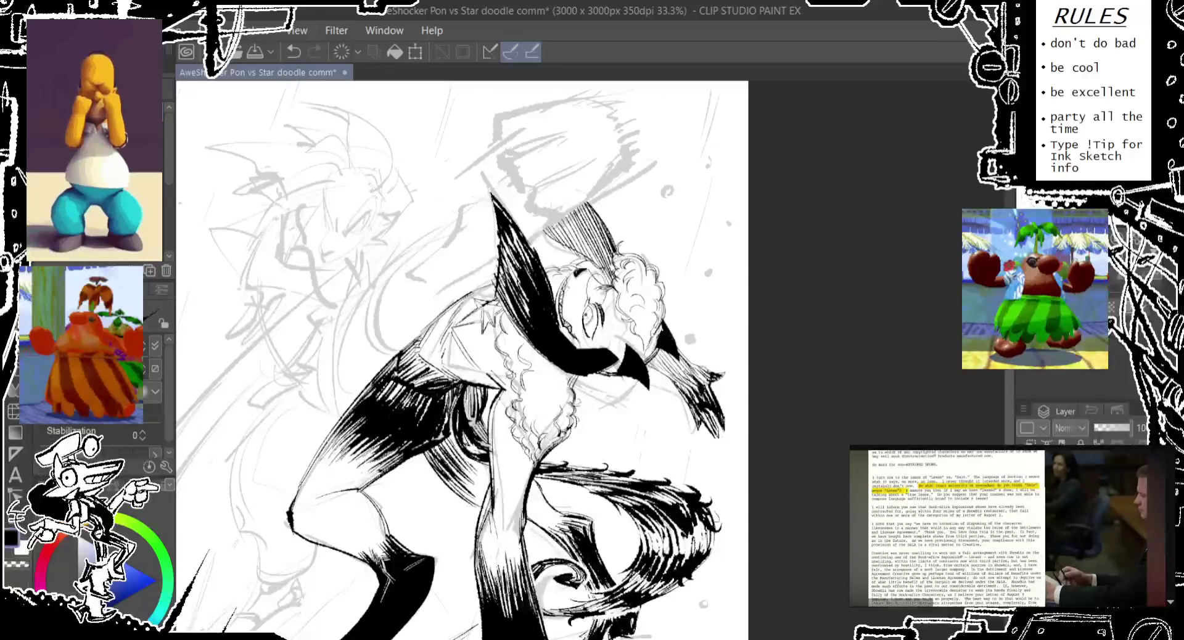
{"action": "key", "text": "ctrl+z"}
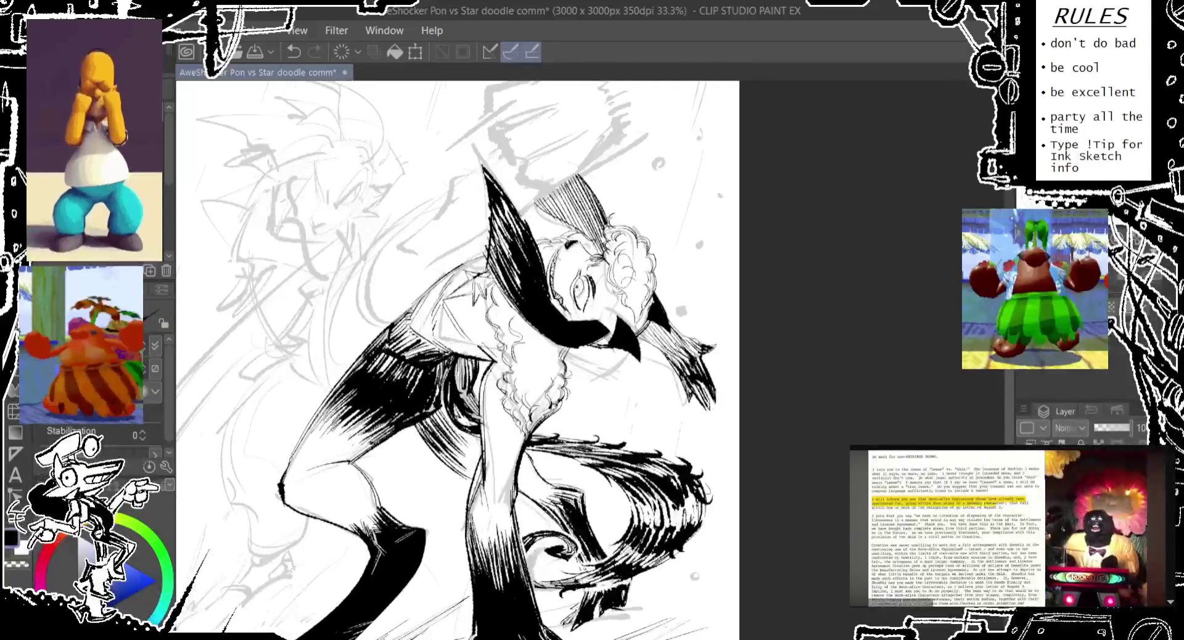
Step: Frame and rotate the view, then make first attempts at the long curved line from lower left
{"action": "left_click_drag", "start_coordinate": [462, 370], "coordinate": [503, 313]}
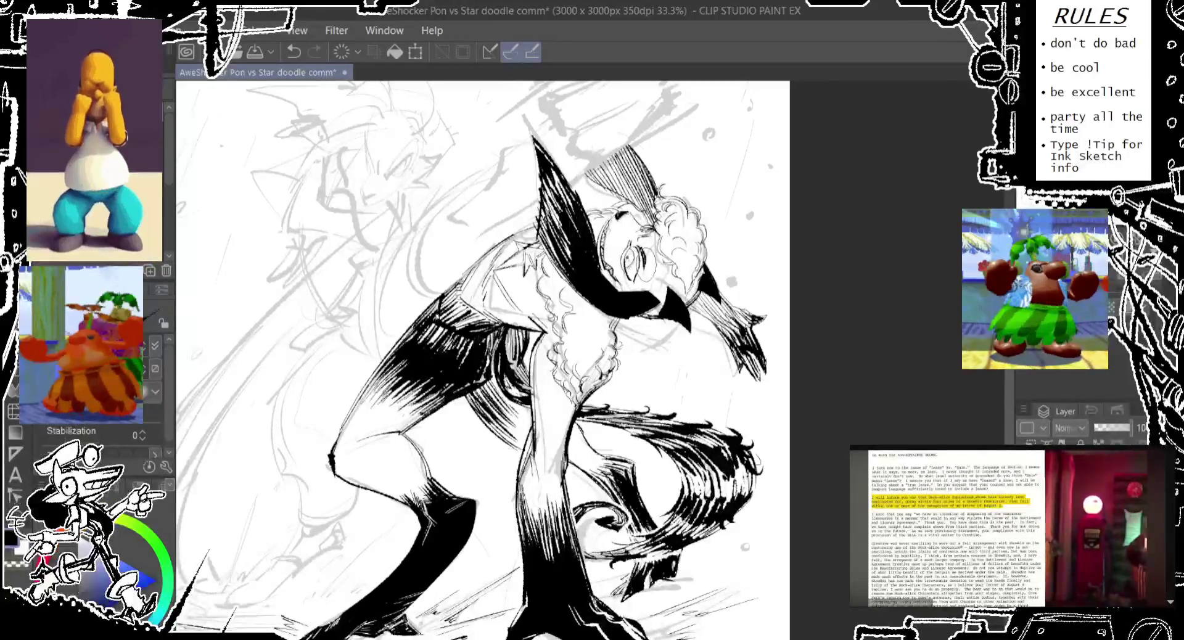
{"action": "left_click_drag", "start_coordinate": [493, 370], "coordinate": [462, 219]}
{"action": "left_click_drag", "start_coordinate": [493, 346], "coordinate": [515, 291]}
{"action": "left_click_drag", "start_coordinate": [736, 340], "coordinate": [964, 507]}
{"action": "mouse_move", "coordinate": [613, 220]}
{"action": "left_mouse_down"}
{"action": "mouse_move", "coordinate": [539, 315]}
{"action": "mouse_move", "coordinate": [501, 338]}
{"action": "left_mouse_up"}
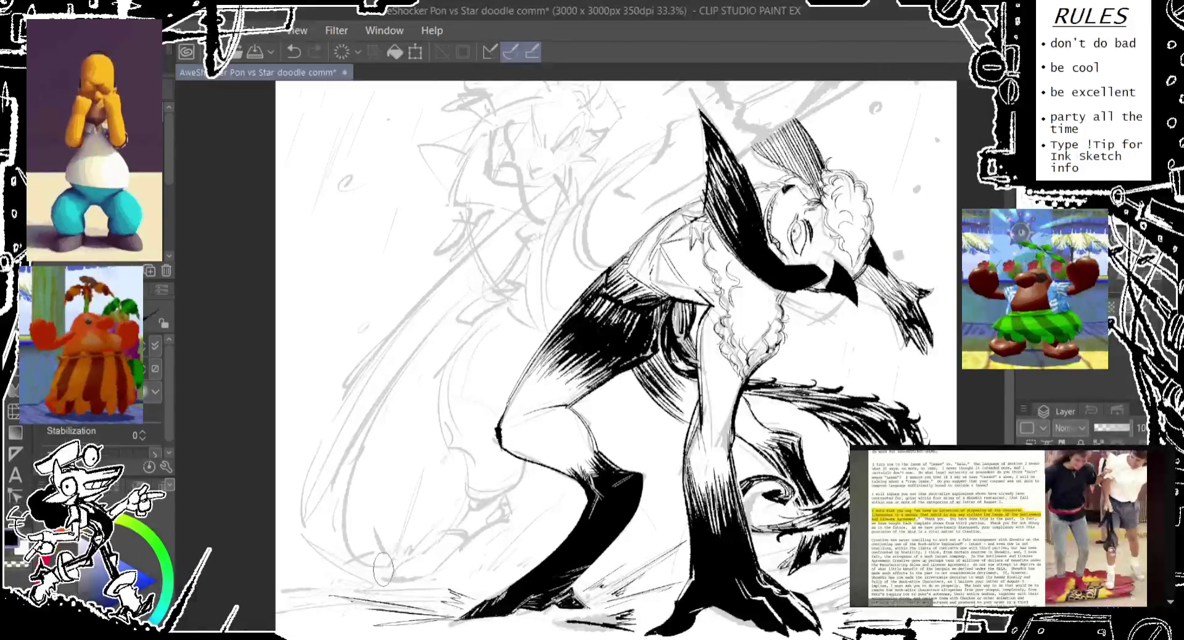
{"action": "left_click_drag", "start_coordinate": [370, 573], "coordinate": [555, 240]}
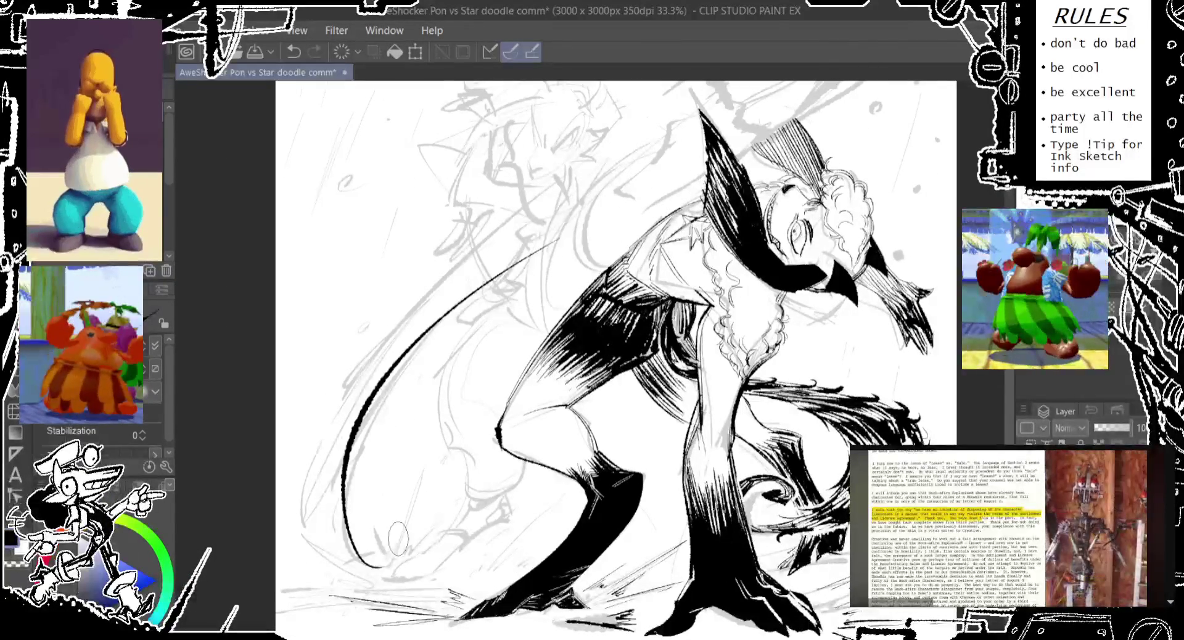
{"action": "key", "text": "ctrl+z"}
{"action": "left_click_drag", "start_coordinate": [370, 574], "coordinate": [536, 222]}
{"action": "left_click_drag", "start_coordinate": [364, 549], "coordinate": [494, 293]}
{"action": "key", "text": "ctrl+z"}
{"action": "left_click_drag", "start_coordinate": [374, 560], "coordinate": [533, 214]}
{"action": "key", "text": "ctrl+z"}
Step: Keep redrawing the long curved line from lower left toward the top until it sits right
{"action": "left_click_drag", "start_coordinate": [355, 558], "coordinate": [549, 210]}
{"action": "key", "text": "ctrl+z"}
{"action": "left_click_drag", "start_coordinate": [358, 564], "coordinate": [497, 265]}
{"action": "key", "text": "ctrl+z"}
{"action": "left_click_drag", "start_coordinate": [354, 558], "coordinate": [538, 234]}
{"action": "key", "text": "ctrl+z"}
{"action": "left_click_drag", "start_coordinate": [352, 564], "coordinate": [576, 213]}
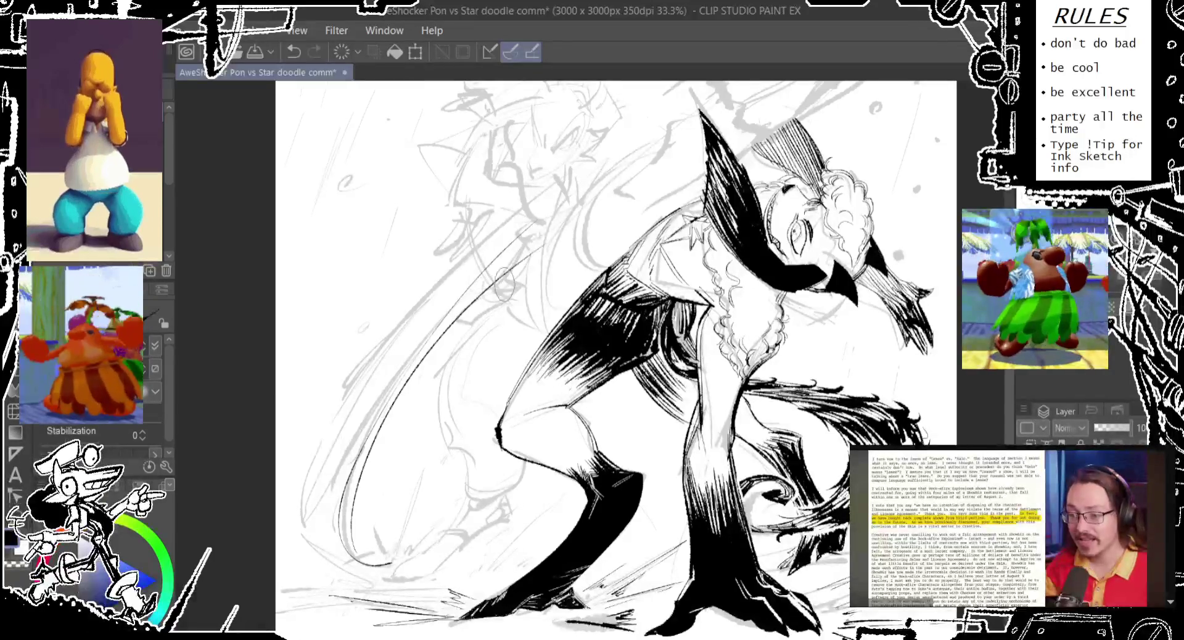
{"action": "key", "text": "ctrl+z"}
Step: Extend the swing line higher, arcing from lower left up past the character's head
{"action": "left_click_drag", "start_coordinate": [511, 262], "coordinate": [352, 405]}
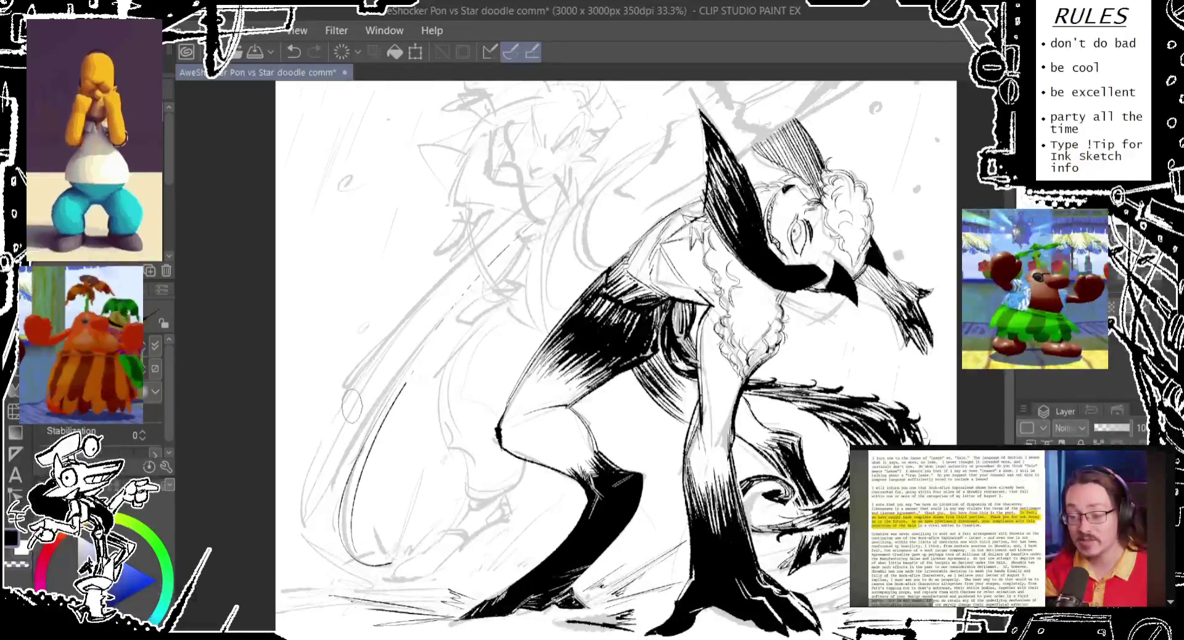
{"action": "mouse_move", "coordinate": [419, 297]}
{"action": "left_mouse_down"}
{"action": "mouse_move", "coordinate": [347, 386]}
{"action": "mouse_move", "coordinate": [629, 149]}
{"action": "left_mouse_up"}
{"action": "key", "text": "ctrl+z"}
{"action": "key", "text": "ctrl+z"}
{"action": "left_click_drag", "start_coordinate": [375, 352], "coordinate": [663, 104]}
{"action": "key", "text": "ctrl+z"}
{"action": "left_click_drag", "start_coordinate": [342, 391], "coordinate": [747, 91]}
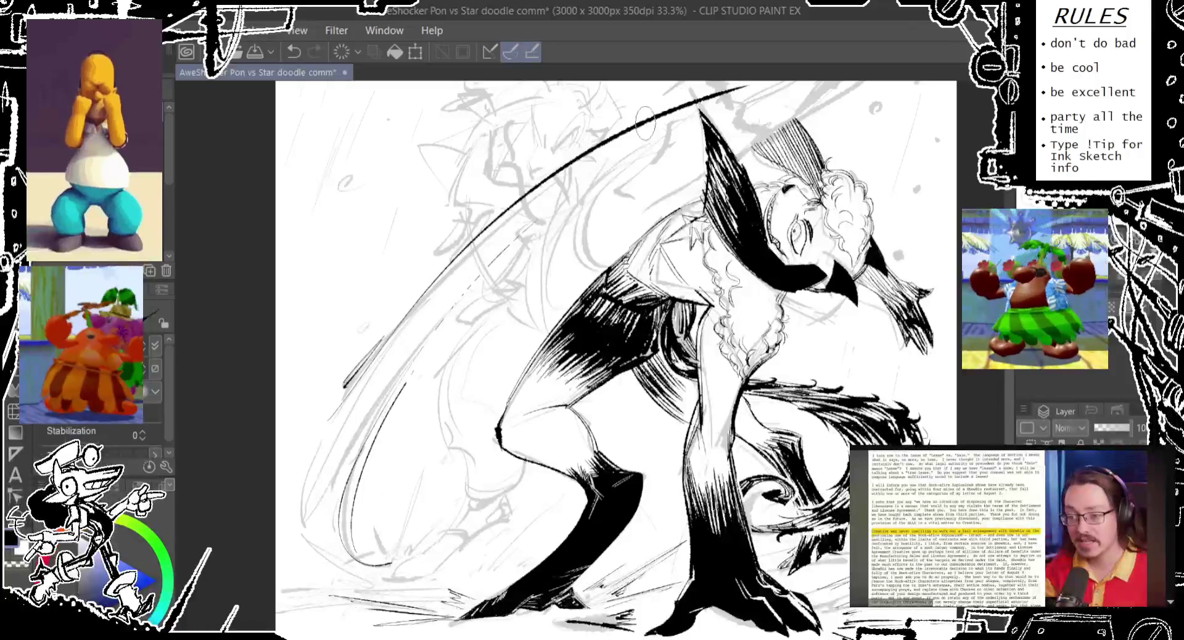
Step: Ink the long swing line from the lower left up toward the weapon head, retrying failed strokes
{"action": "left_click_drag", "start_coordinate": [404, 383], "coordinate": [395, 456]}
{"action": "key", "text": "ctrl+z"}
{"action": "left_click_drag", "start_coordinate": [333, 487], "coordinate": [561, 231]}
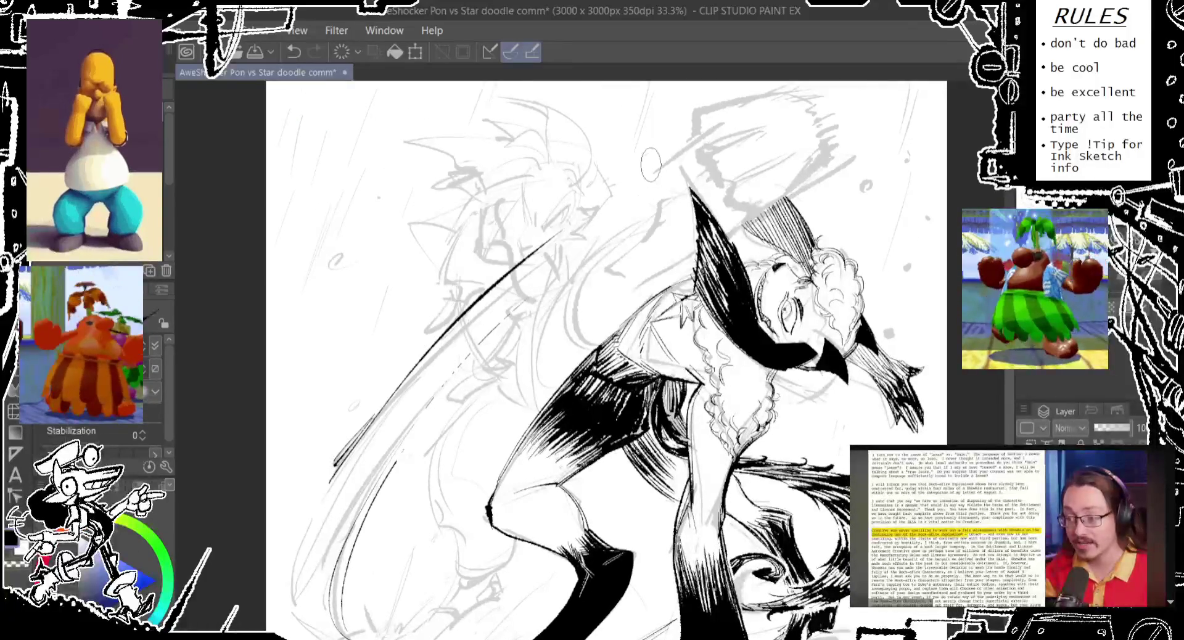
{"action": "key", "text": "ctrl+z"}
{"action": "mouse_move", "coordinate": [331, 480]}
{"action": "left_mouse_down"}
{"action": "mouse_move", "coordinate": [608, 213]}
{"action": "mouse_move", "coordinate": [722, 136]}
{"action": "left_mouse_up"}
{"action": "key", "text": "ctrl+z"}
{"action": "left_click_drag", "start_coordinate": [623, 206], "coordinate": [734, 123]}
{"action": "key", "text": "ctrl+z"}
{"action": "left_click_drag", "start_coordinate": [618, 205], "coordinate": [738, 118]}
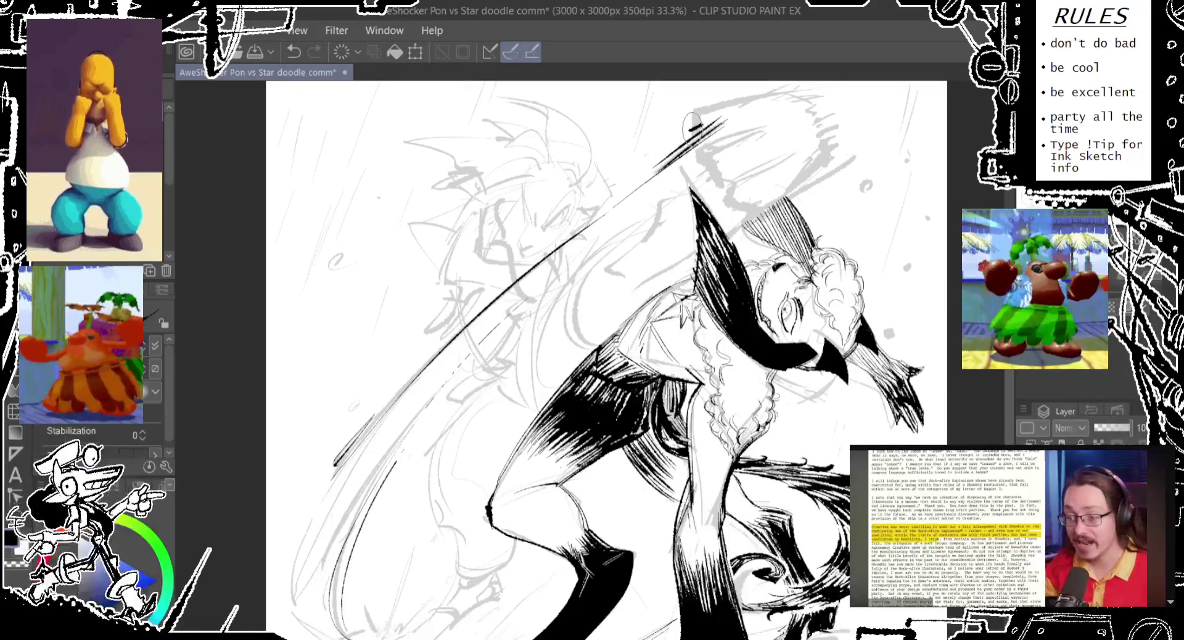
Step: Try short strokes extending the line's tip at the weapon head, undoing each attempt
{"action": "left_click_drag", "start_coordinate": [704, 118], "coordinate": [783, 82]}
{"action": "key", "text": "ctrl+z"}
{"action": "left_click_drag", "start_coordinate": [703, 118], "coordinate": [785, 83]}
{"action": "key", "text": "ctrl+z"}
{"action": "mouse_move", "coordinate": [696, 114]}
{"action": "left_mouse_down"}
{"action": "mouse_move", "coordinate": [748, 102]}
{"action": "mouse_move", "coordinate": [642, 149]}
{"action": "mouse_move", "coordinate": [701, 138]}
{"action": "left_mouse_up"}
{"action": "key", "text": "ctrl+z"}
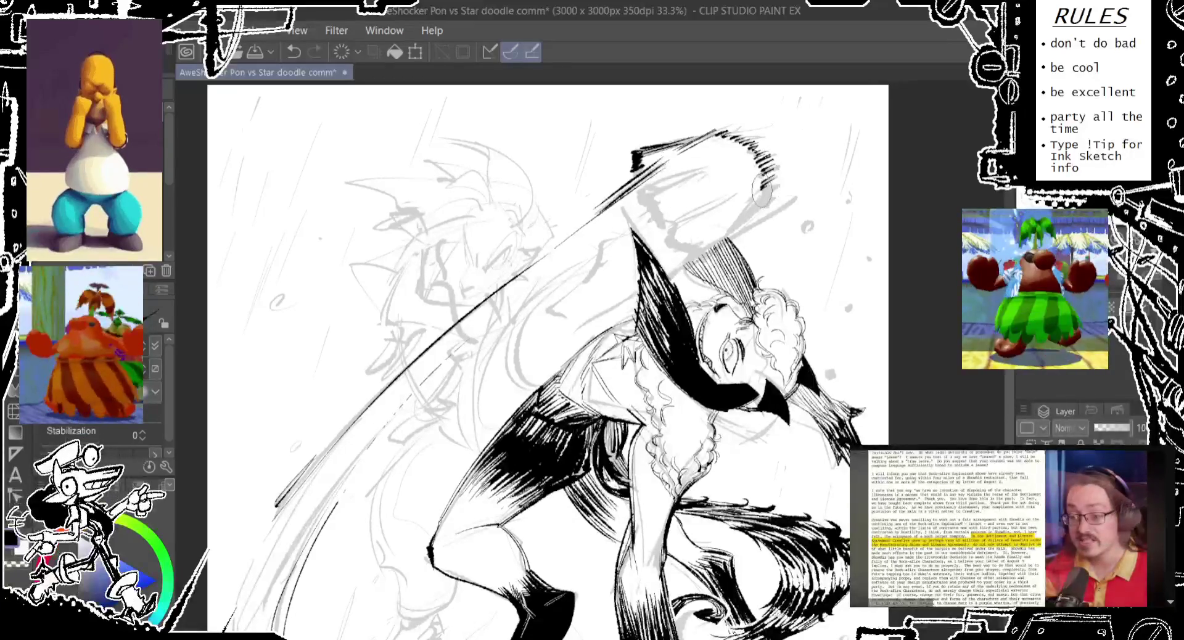
Step: Hatch the weapon head and ink its lower-left and right edges, undoing unwanted strokes
{"action": "key", "text": "ctrl+z"}
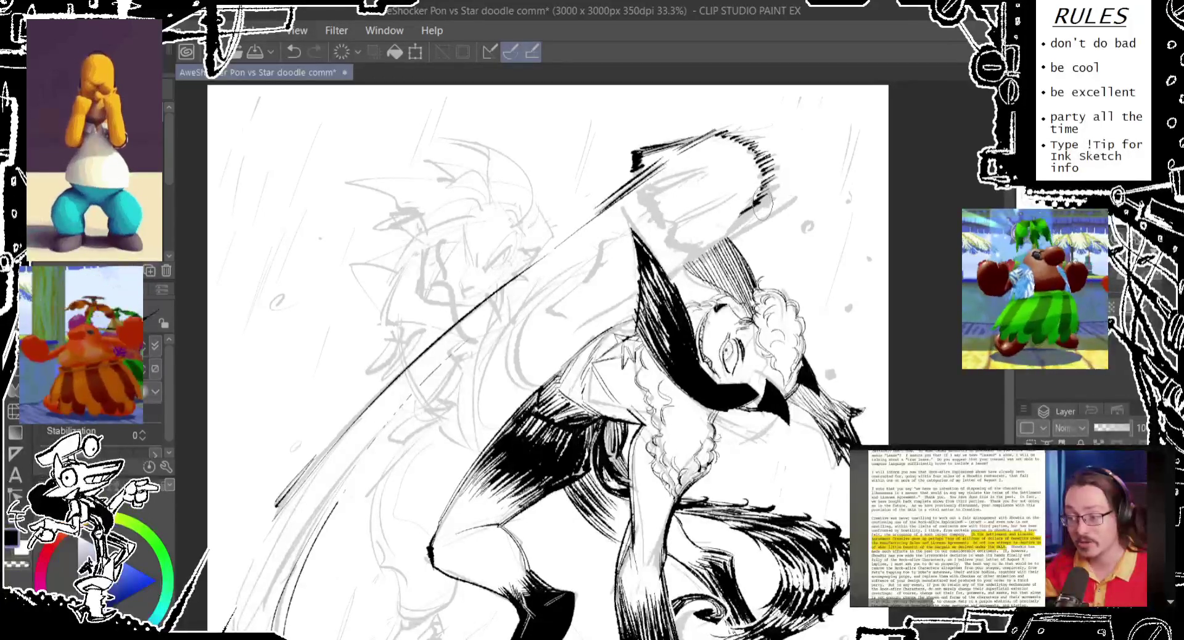
{"action": "left_click_drag", "start_coordinate": [748, 210], "coordinate": [697, 239]}
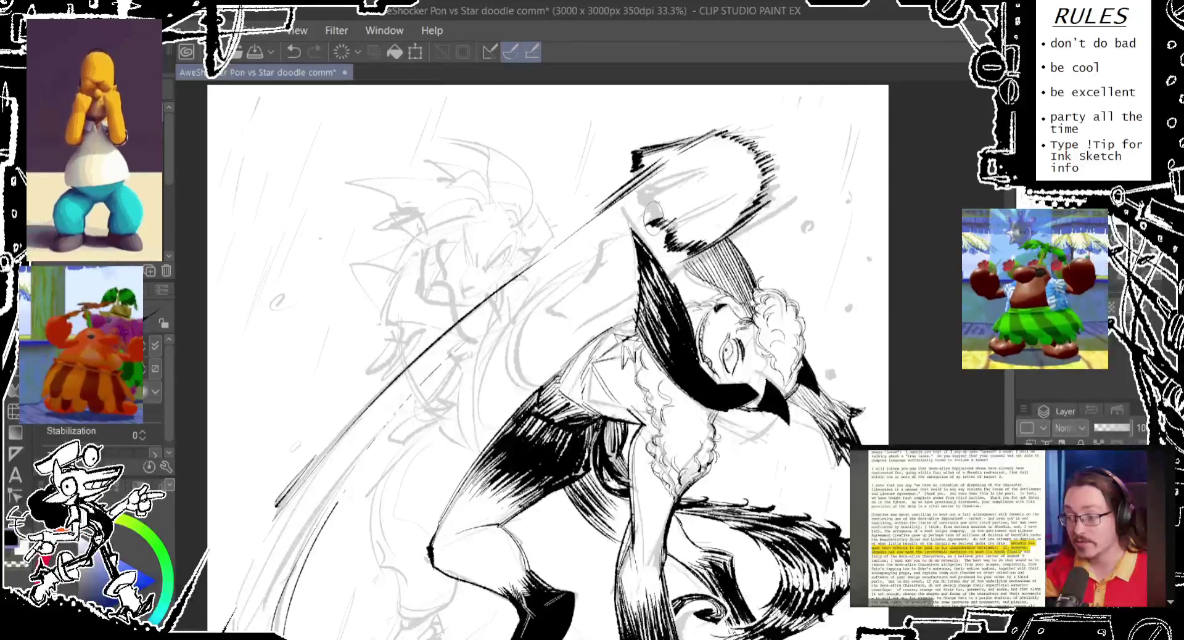
{"action": "left_click_drag", "start_coordinate": [645, 200], "coordinate": [634, 202]}
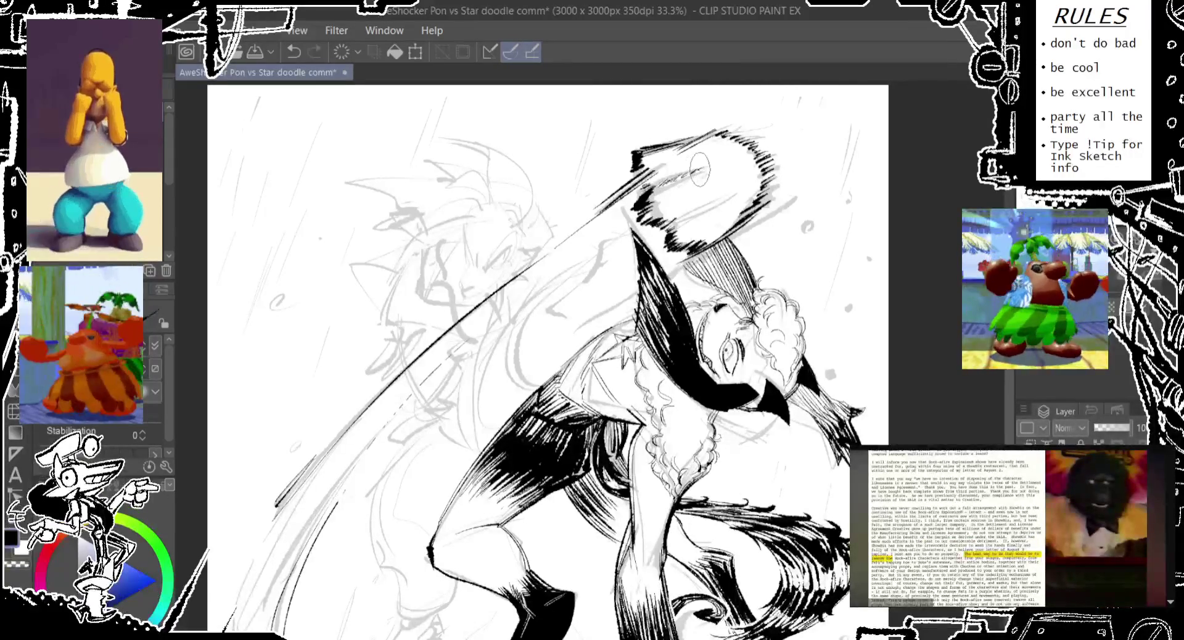
{"action": "key", "text": "ctrl+z"}
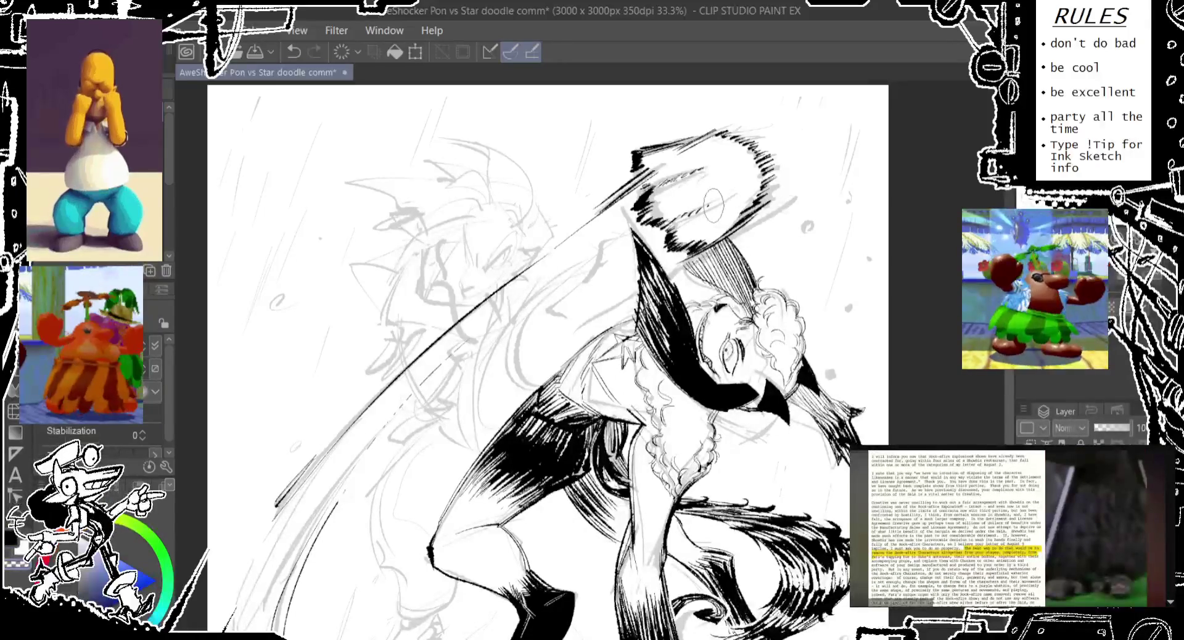
{"action": "left_click_drag", "start_coordinate": [692, 204], "coordinate": [720, 199]}
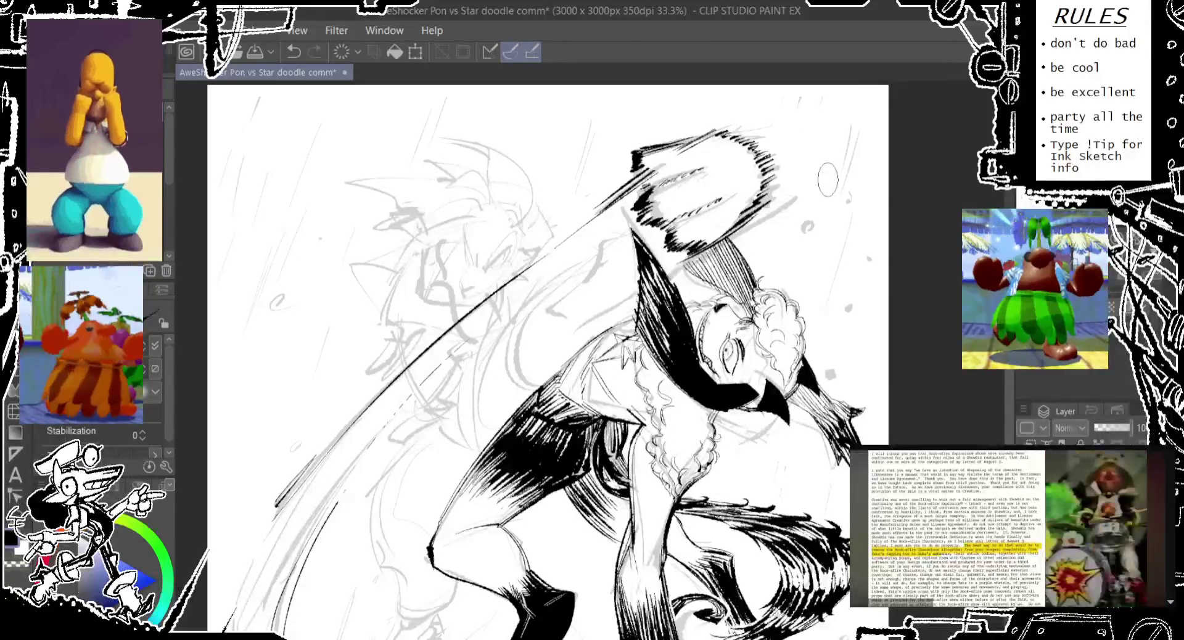
{"action": "key", "text": "ctrl+z"}
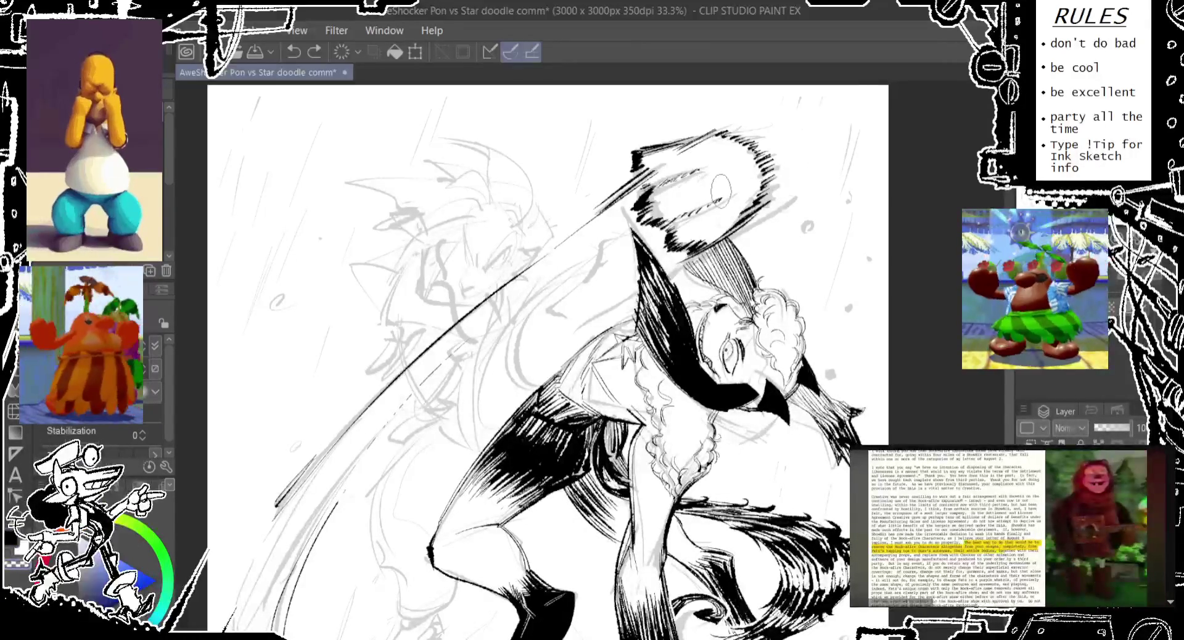
{"action": "key", "text": "ctrl+z"}
{"action": "scroll", "coordinate": [778, 172], "scroll_direction": "up", "scroll_amount": 1}
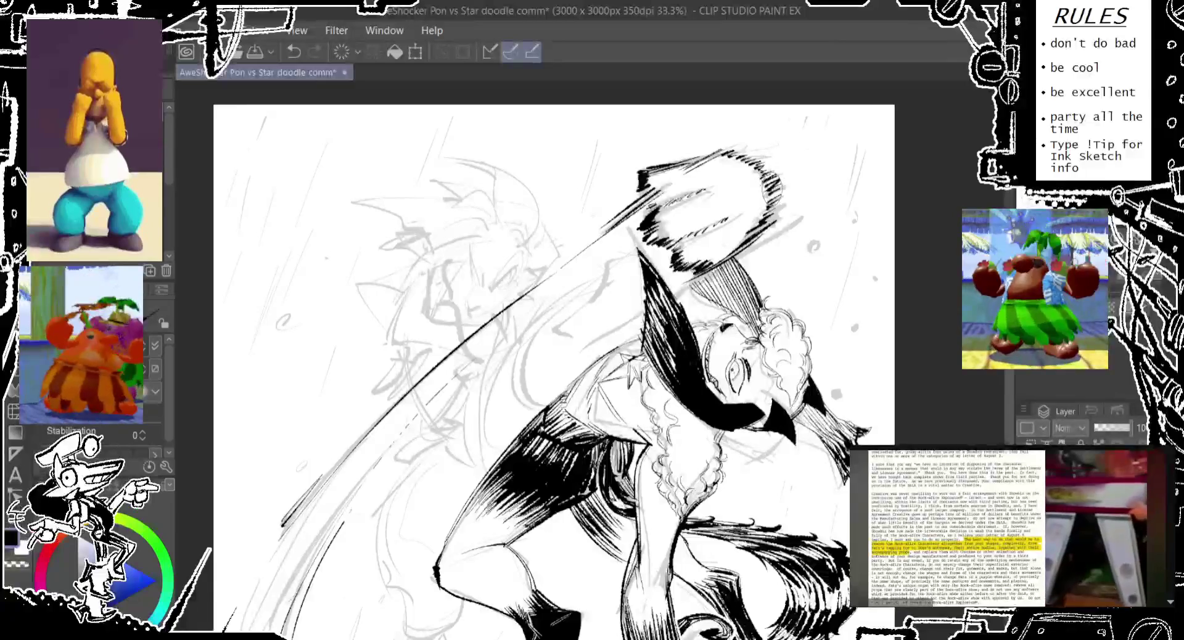
{"action": "left_click_drag", "start_coordinate": [768, 176], "coordinate": [765, 204]}
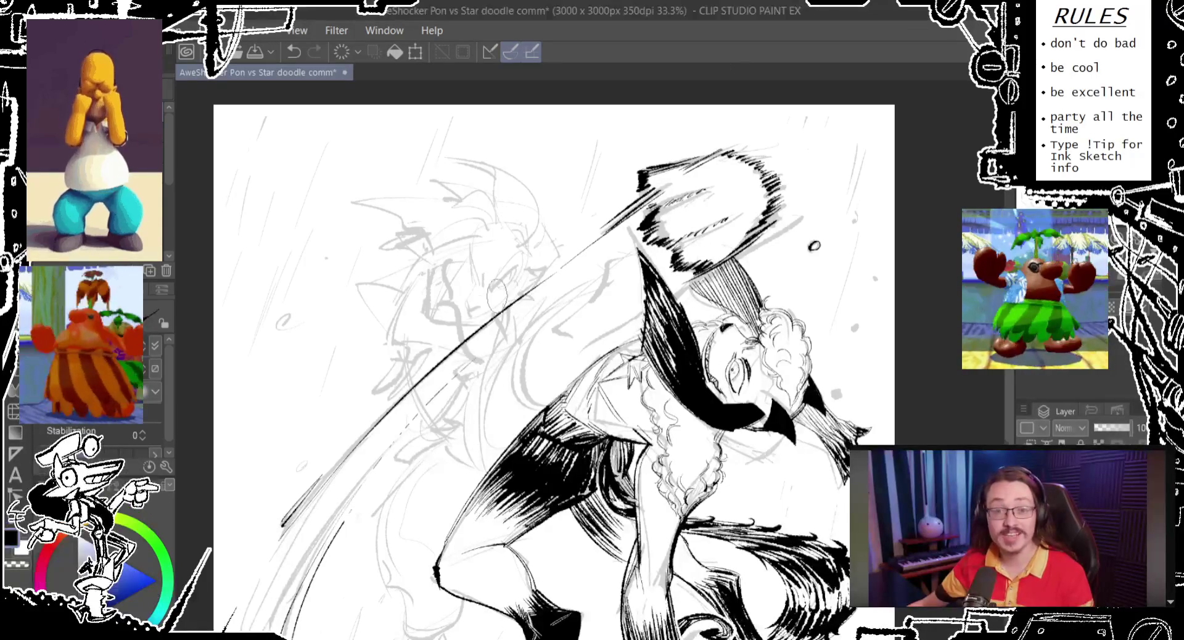
Step: Add a small ink stroke on the lower leg
{"action": "left_click_drag", "start_coordinate": [556, 432], "coordinate": [608, 296]}
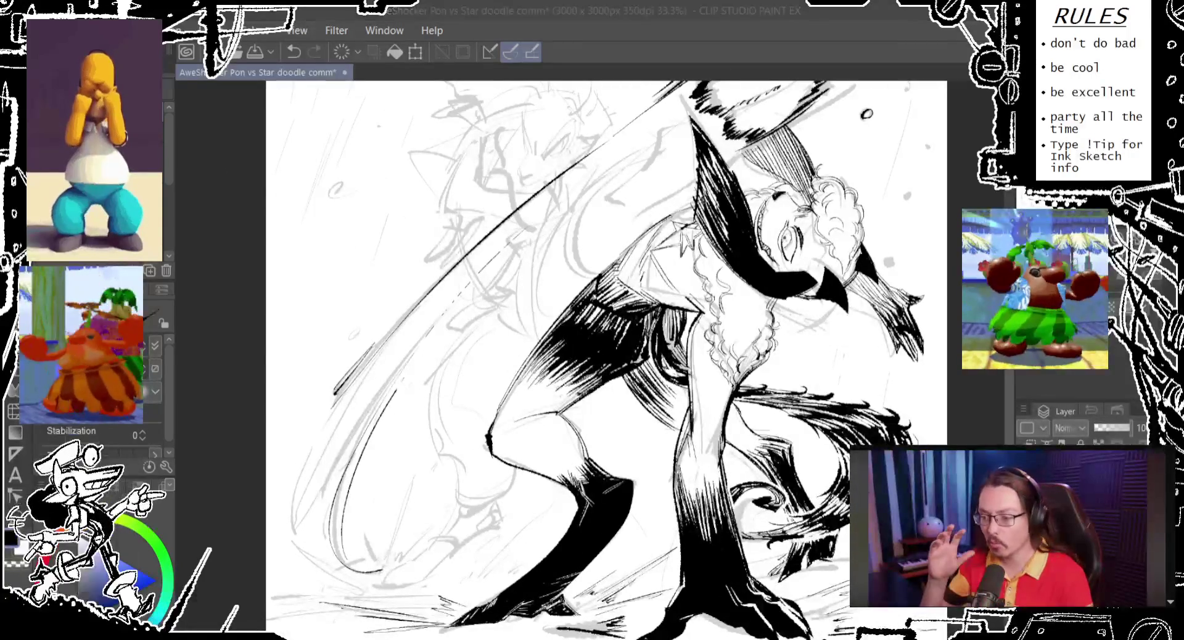
{"action": "left_click_drag", "start_coordinate": [592, 370], "coordinate": [575, 333]}
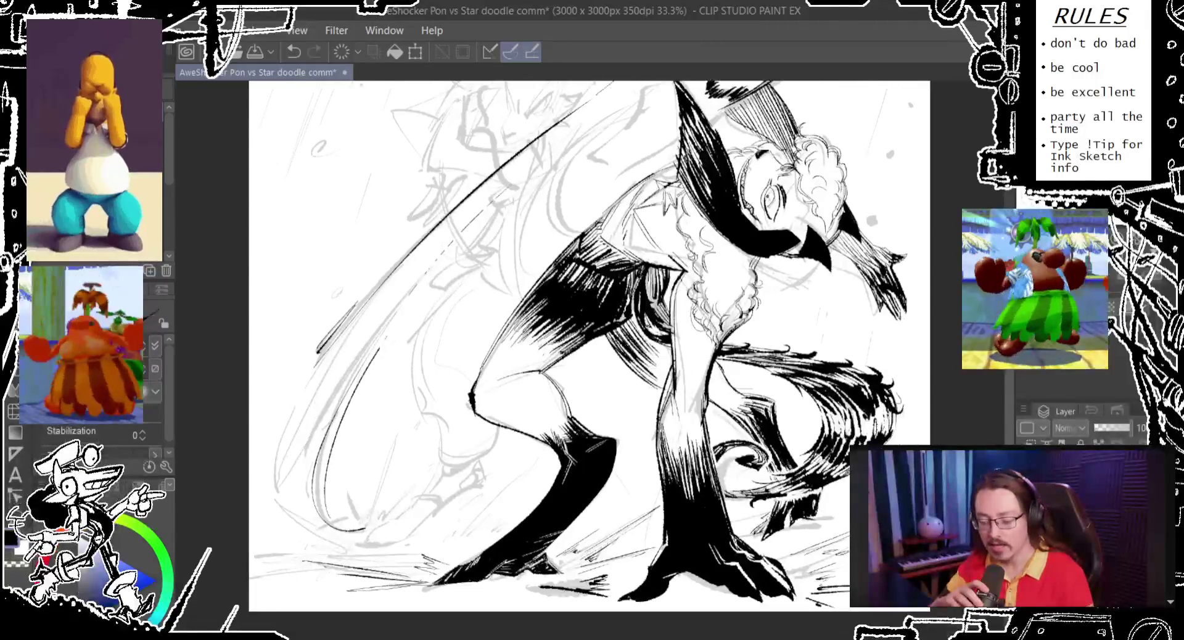
{"action": "left_click_drag", "start_coordinate": [710, 305], "coordinate": [688, 344]}
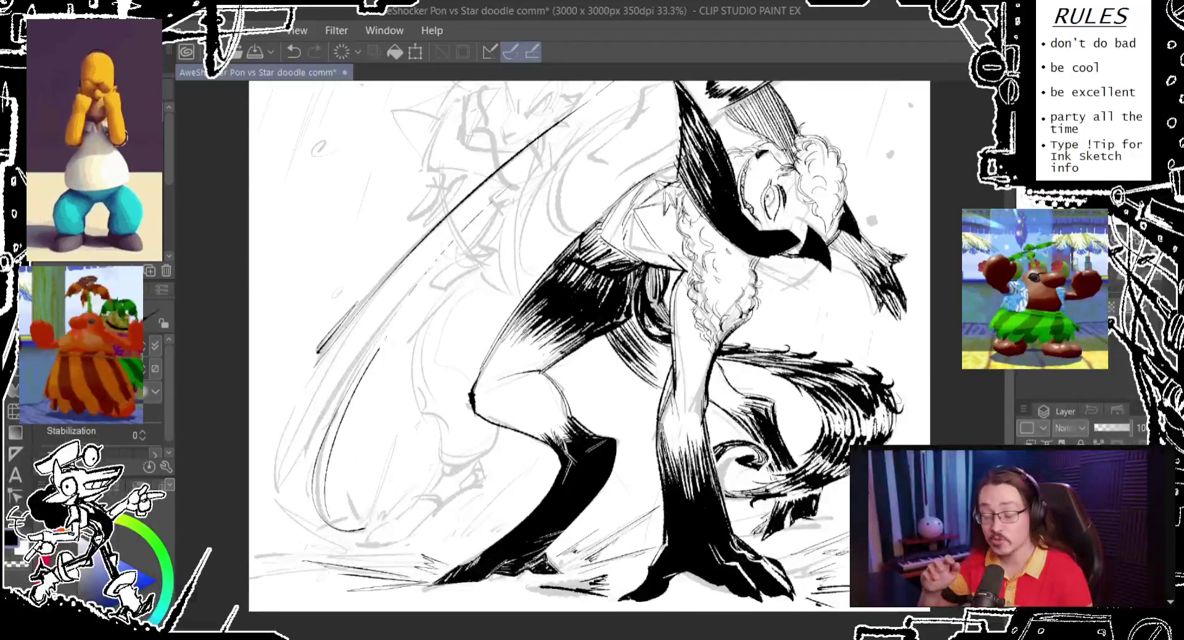
Step: Undo and redraw the curl strokes in the character's hair
{"action": "left_click_drag", "start_coordinate": [716, 222], "coordinate": [710, 251]}
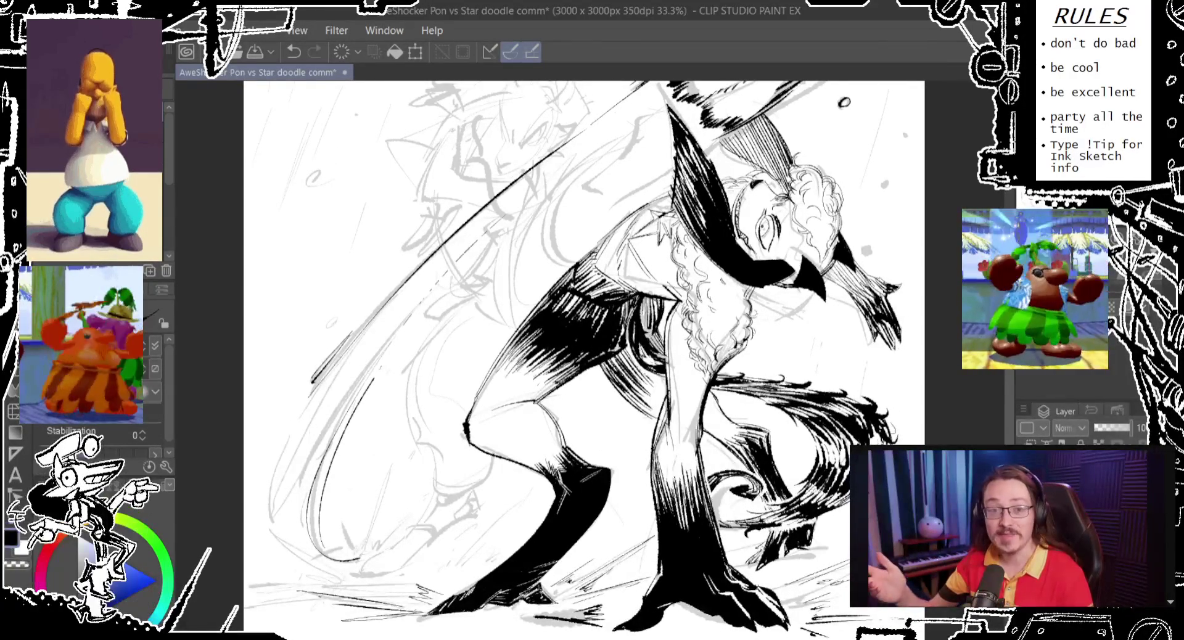
{"action": "left_click_drag", "start_coordinate": [580, 358], "coordinate": [556, 426]}
{"action": "key", "text": "ctrl+z"}
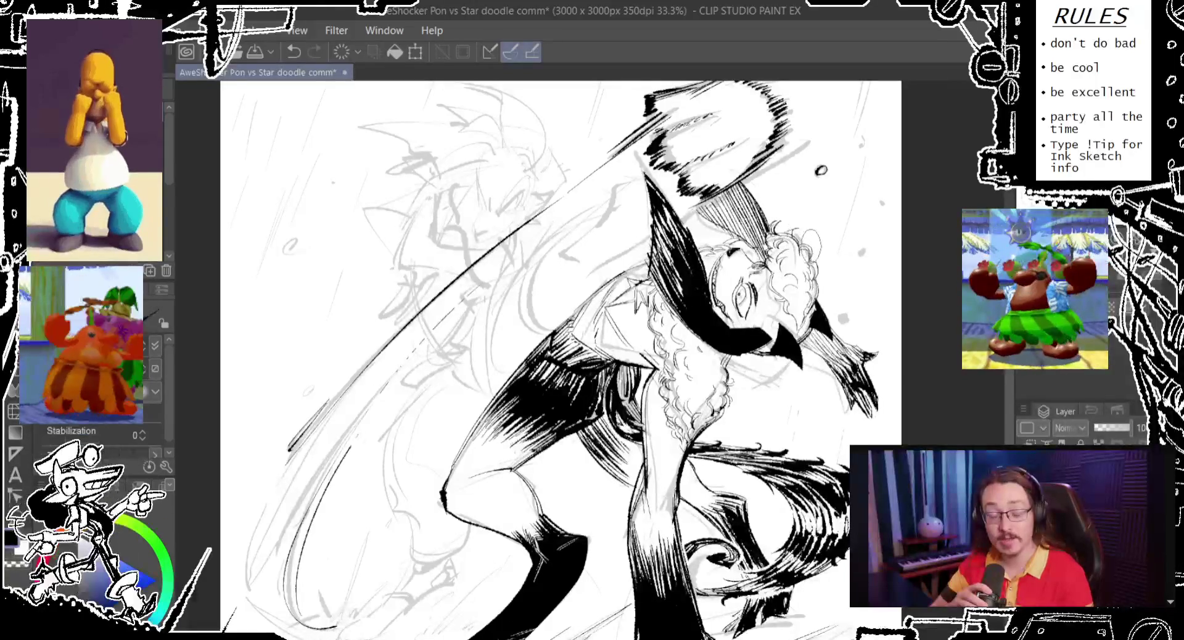
{"action": "key", "text": "ctrl+z"}
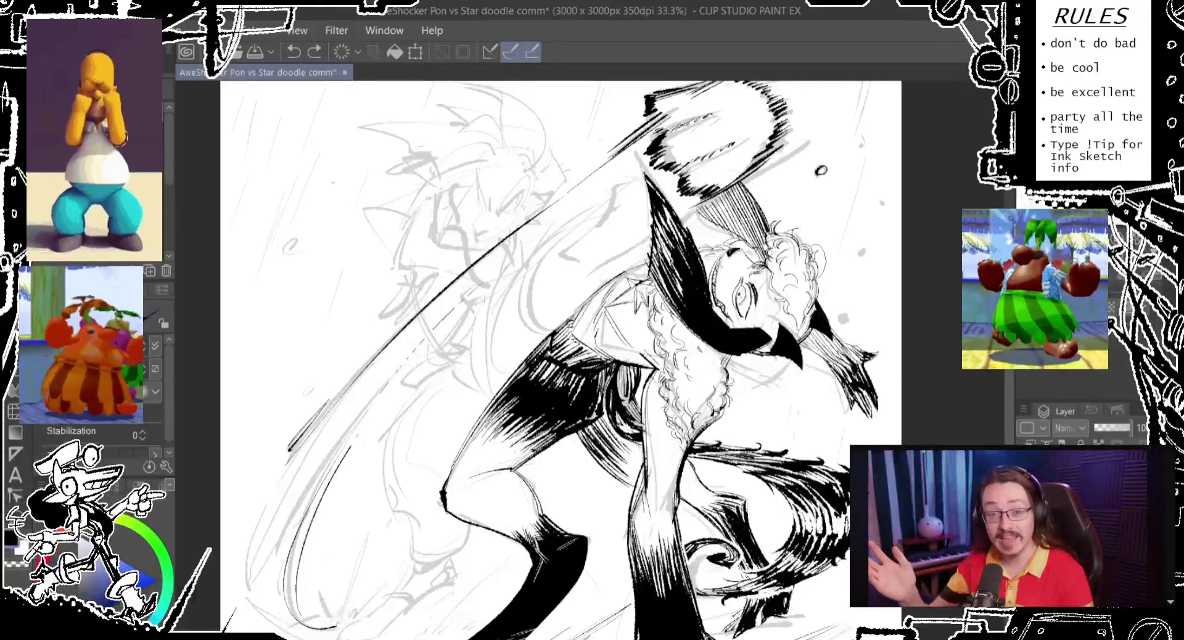
{"action": "left_click_drag", "start_coordinate": [821, 246], "coordinate": [802, 275]}
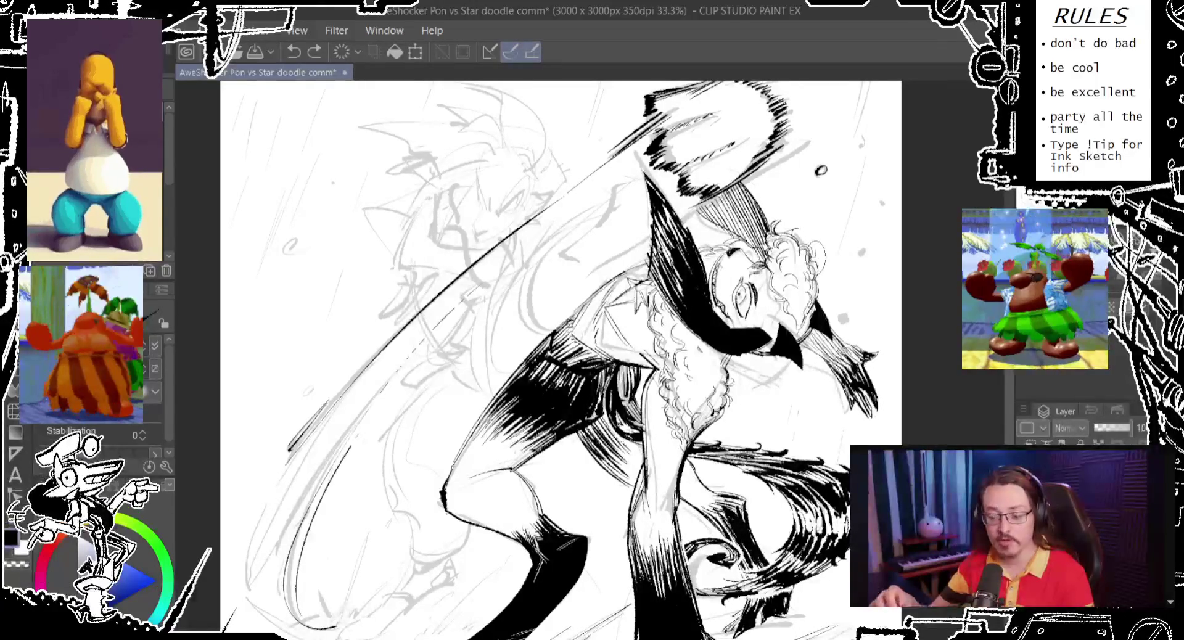
{"action": "left_click_drag", "start_coordinate": [777, 216], "coordinate": [795, 247]}
{"action": "key", "text": "ctrl+z"}
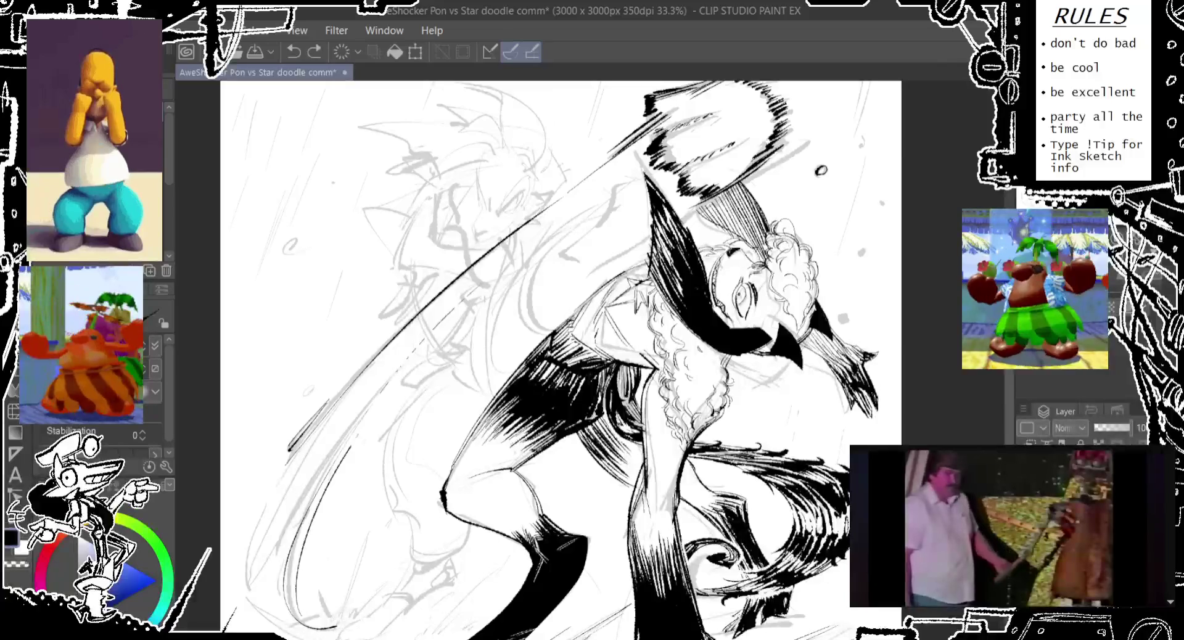
{"action": "left_click_drag", "start_coordinate": [774, 209], "coordinate": [799, 237]}
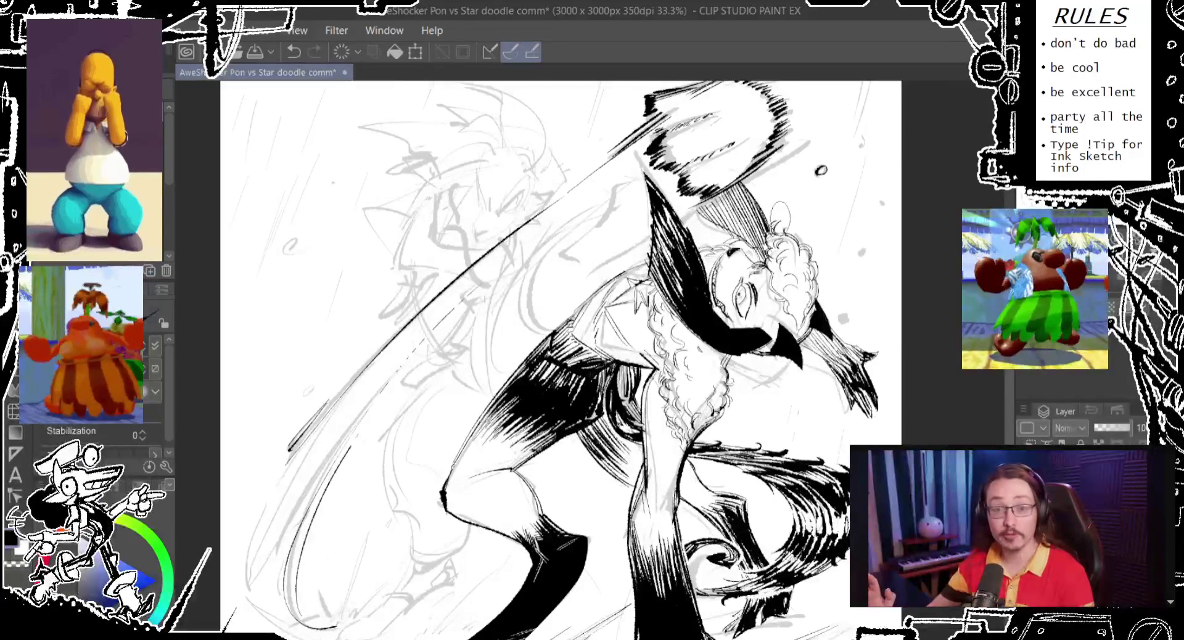
Step: Scratch white hatching lines across the black boot
{"action": "left_click_drag", "start_coordinate": [443, 493], "coordinate": [548, 287]}
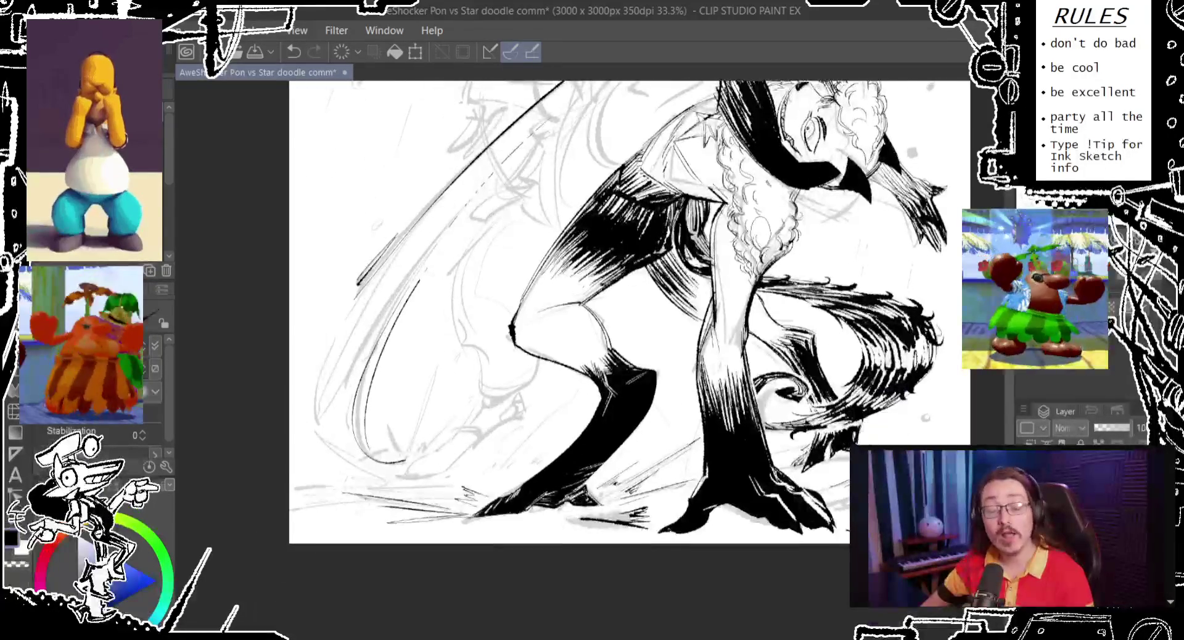
{"action": "left_click_drag", "start_coordinate": [661, 373], "coordinate": [636, 401]}
{"action": "left_click_drag", "start_coordinate": [697, 364], "coordinate": [675, 388]}
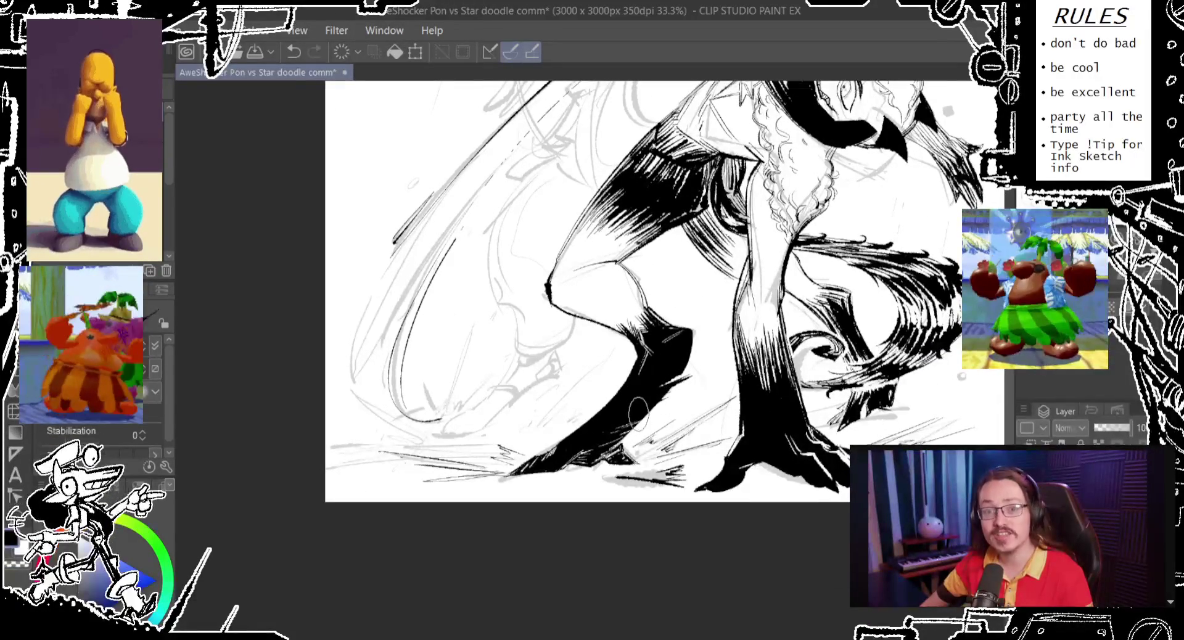
Step: Darken the boot's right edge and add a small ink mark below it
{"action": "left_click_drag", "start_coordinate": [666, 401], "coordinate": [692, 361]}
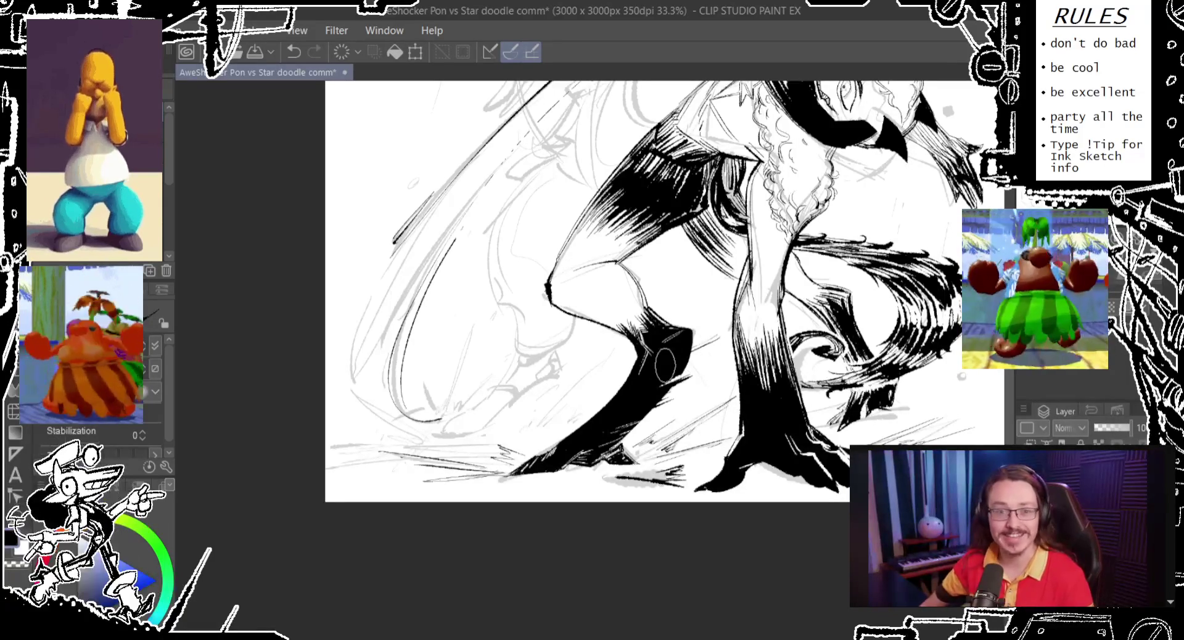
{"action": "left_click_drag", "start_coordinate": [691, 348], "coordinate": [717, 335]}
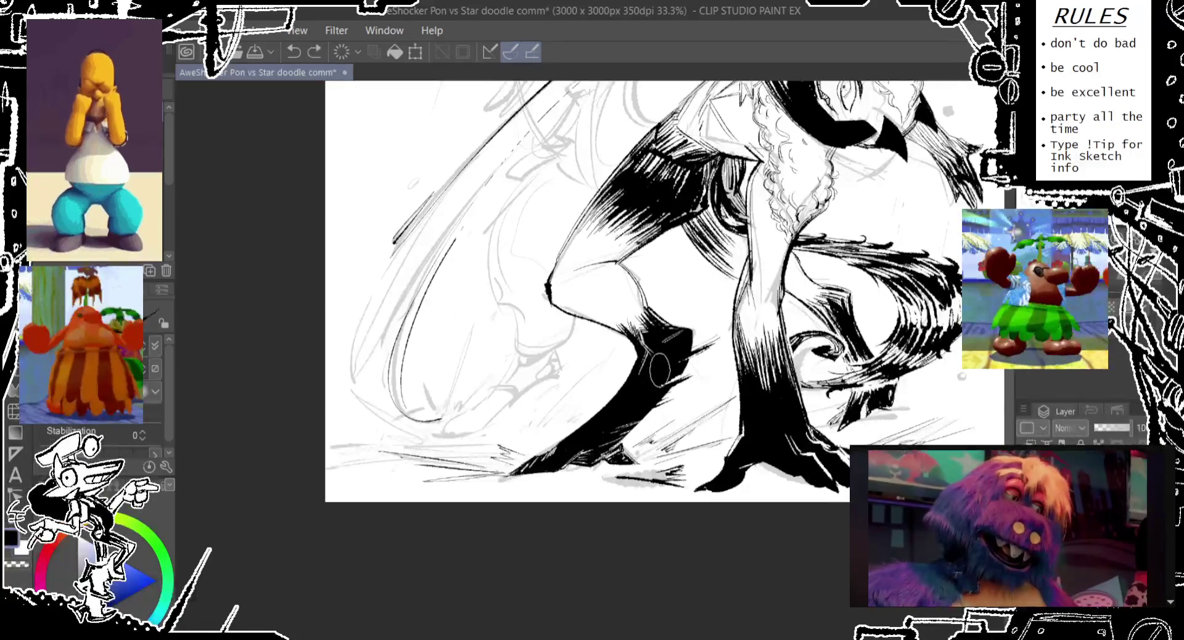
{"action": "left_click_drag", "start_coordinate": [684, 354], "coordinate": [666, 370]}
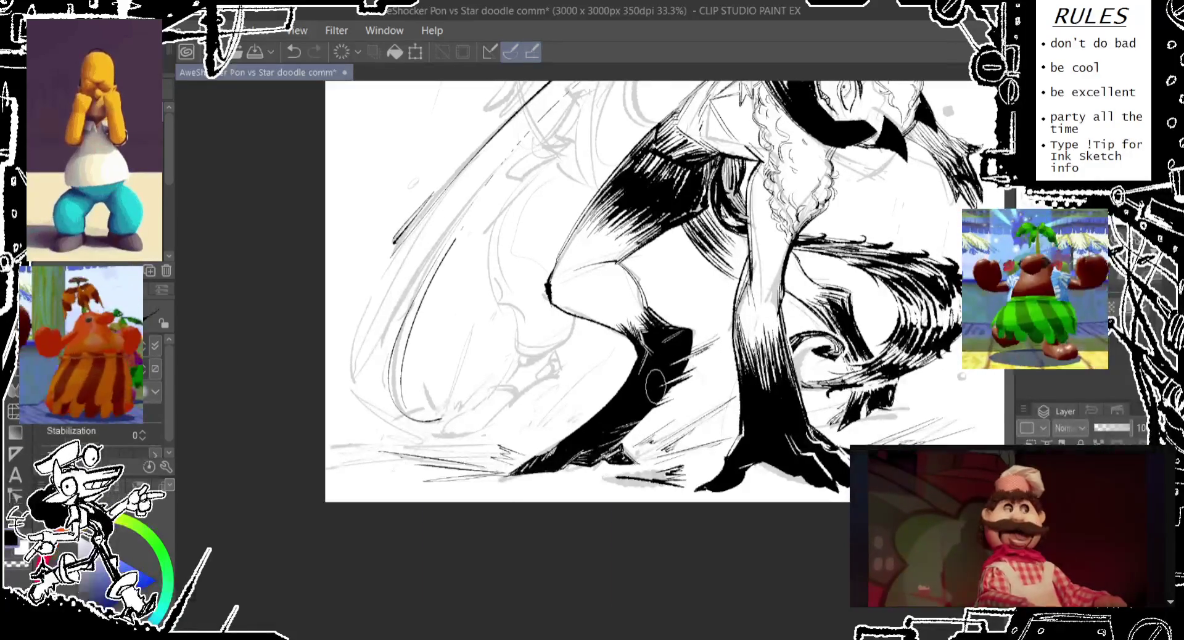
{"action": "key", "text": "ctrl+z"}
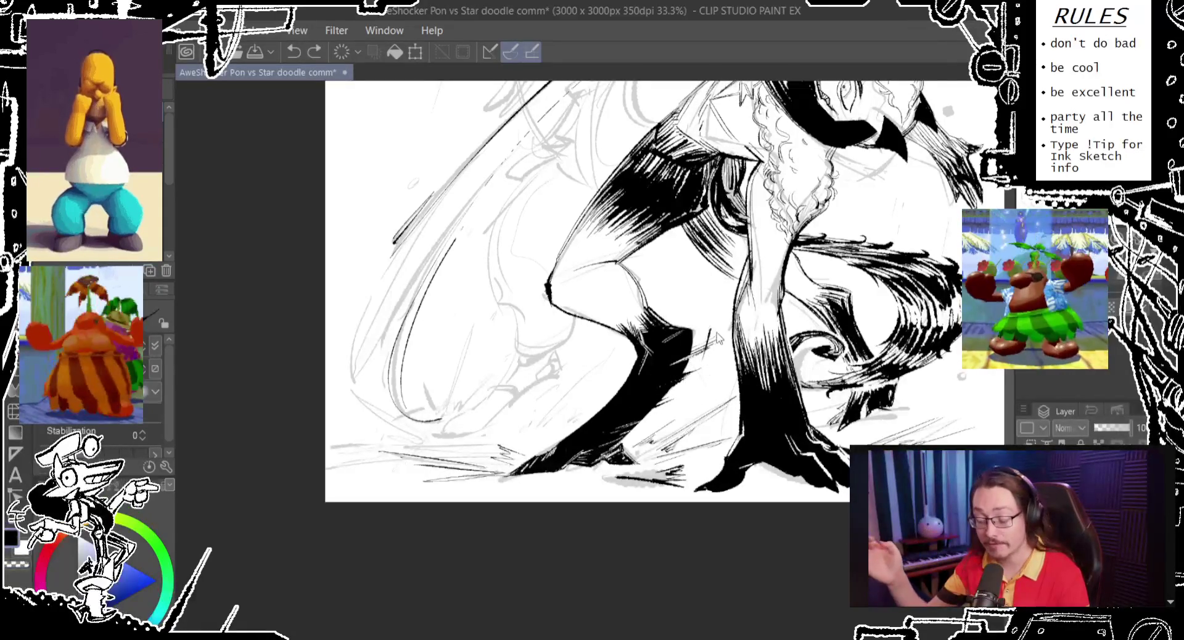
{"action": "left_click_drag", "start_coordinate": [716, 314], "coordinate": [706, 361]}
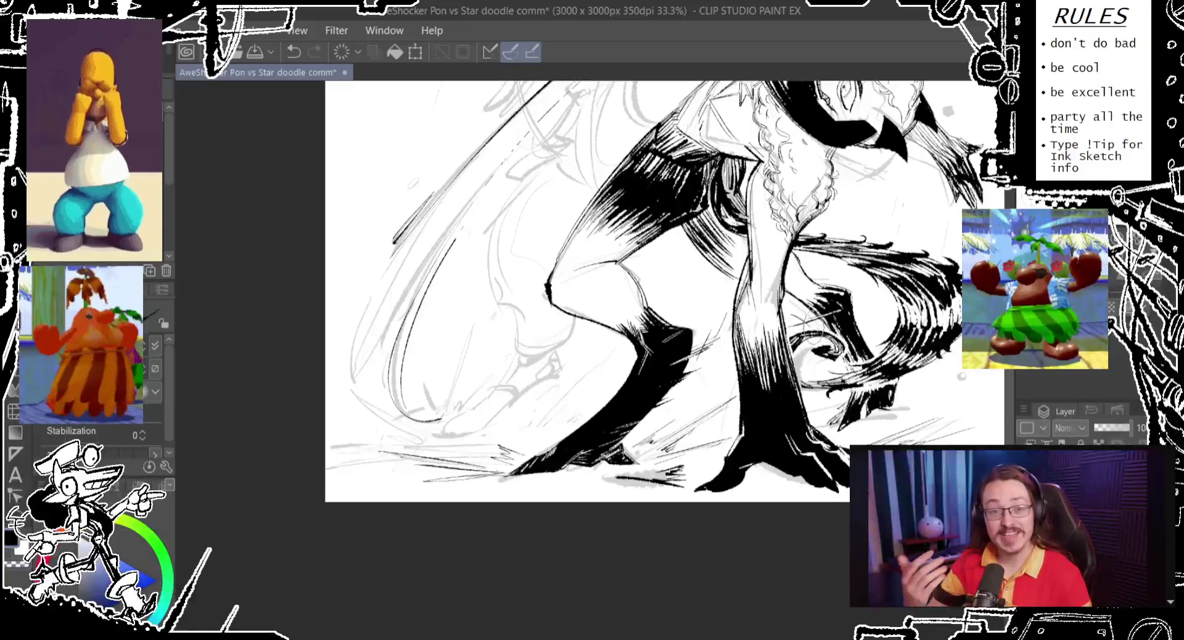
Step: Add hatching strokes to the tail fur, redrawing the undone ones
{"action": "left_click_drag", "start_coordinate": [813, 313], "coordinate": [798, 345]}
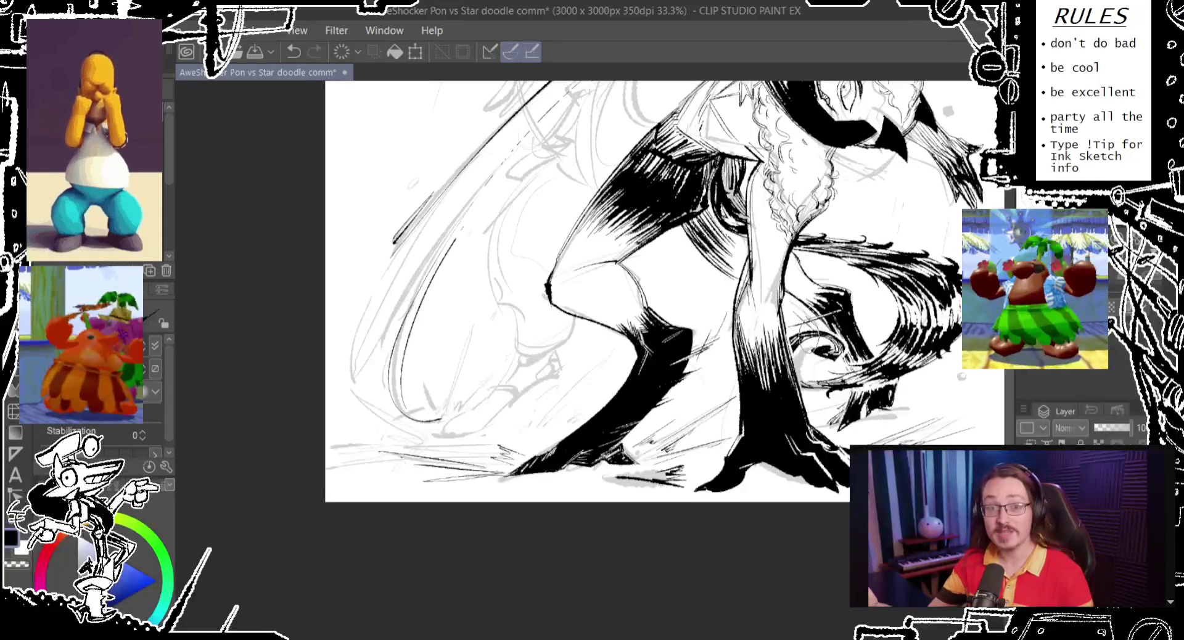
{"action": "key", "text": "ctrl+z"}
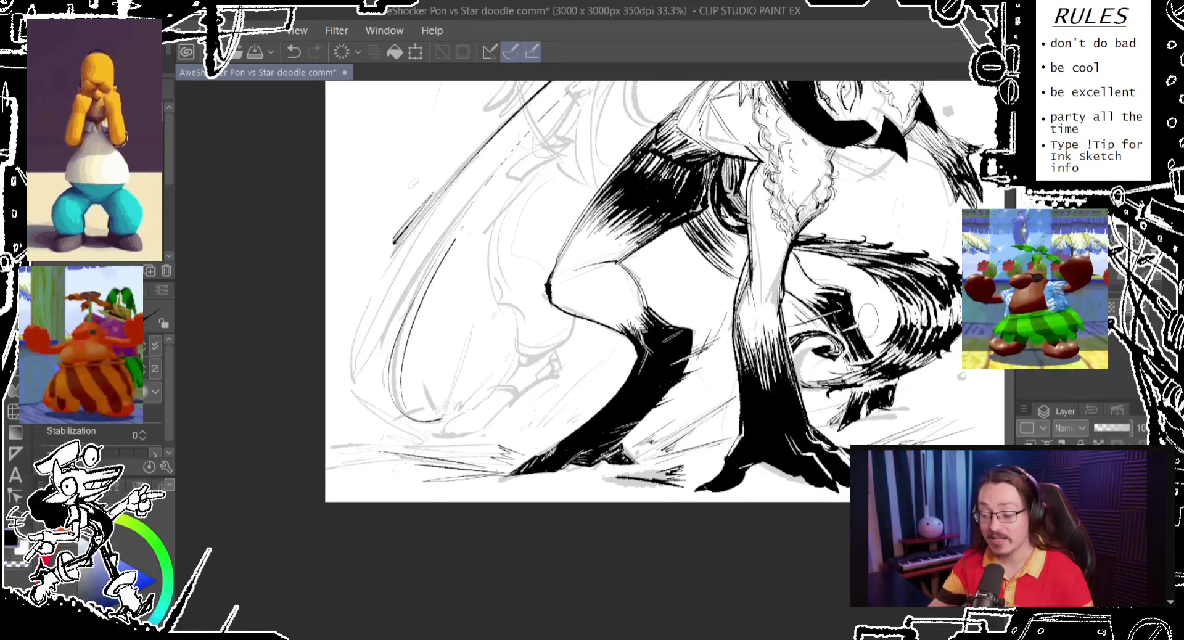
{"action": "left_click_drag", "start_coordinate": [870, 321], "coordinate": [848, 333]}
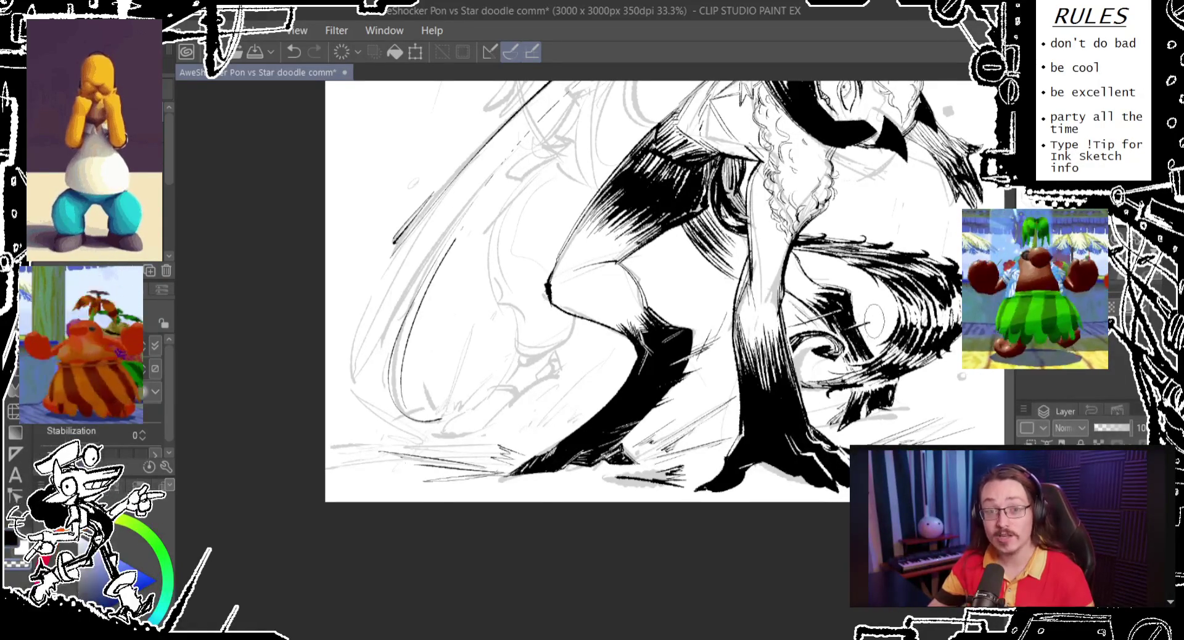
{"action": "key", "text": "ctrl+z"}
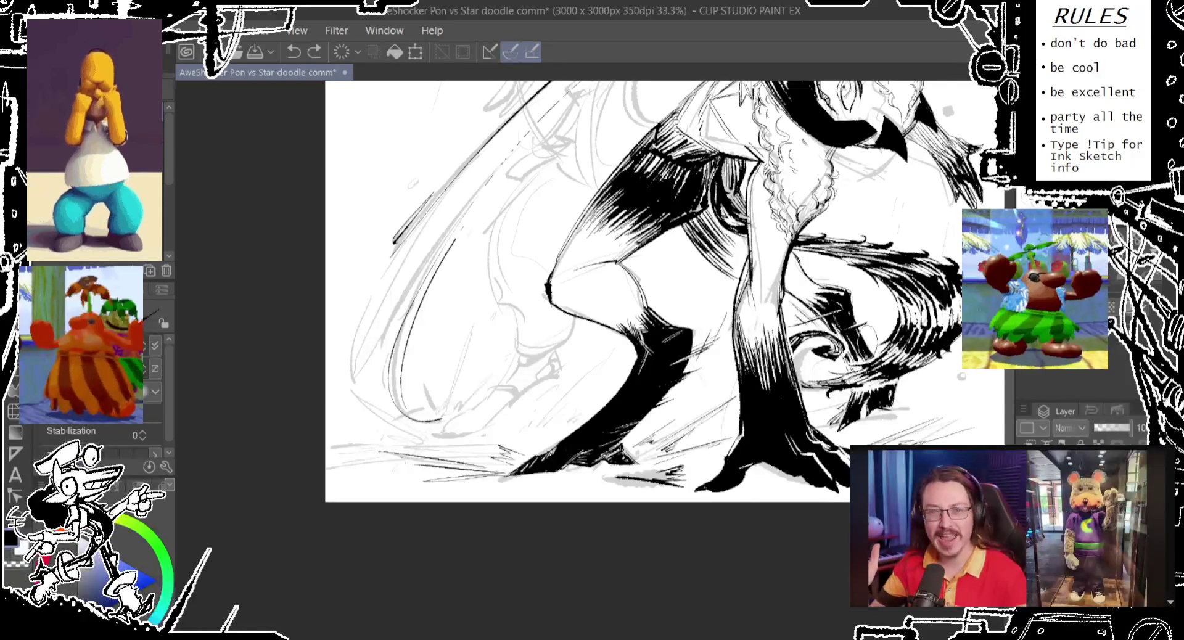
{"action": "left_click_drag", "start_coordinate": [863, 324], "coordinate": [846, 337]}
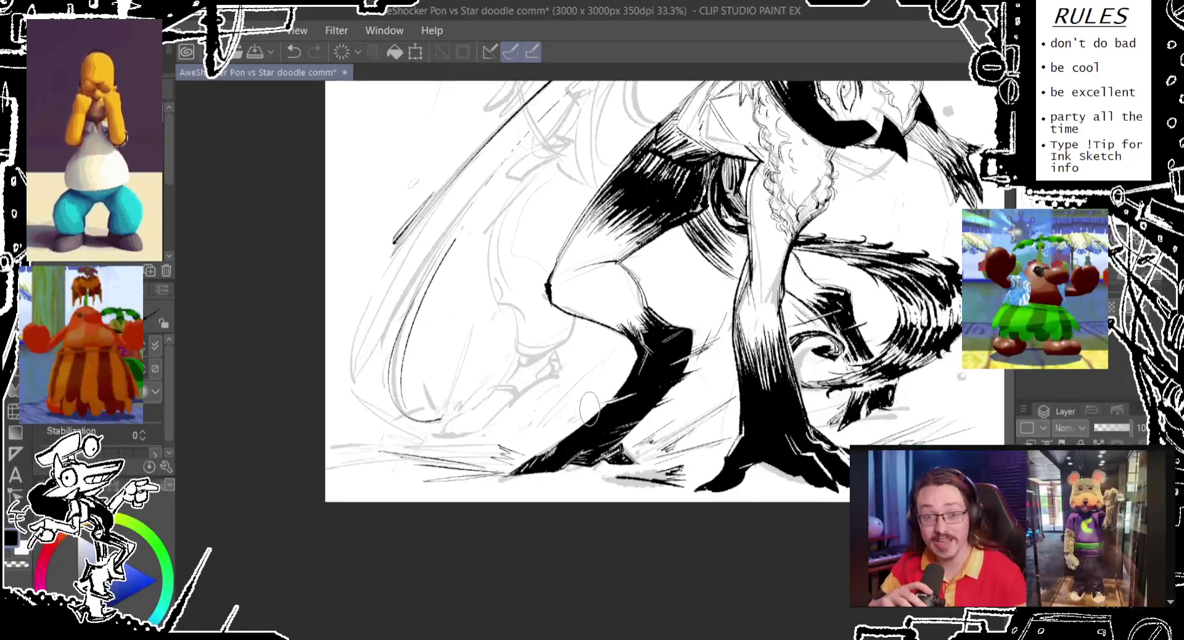
Step: Zoom out and ink a short stroke at the knee
{"action": "scroll", "coordinate": [597, 407], "scroll_direction": "down", "scroll_amount": 2}
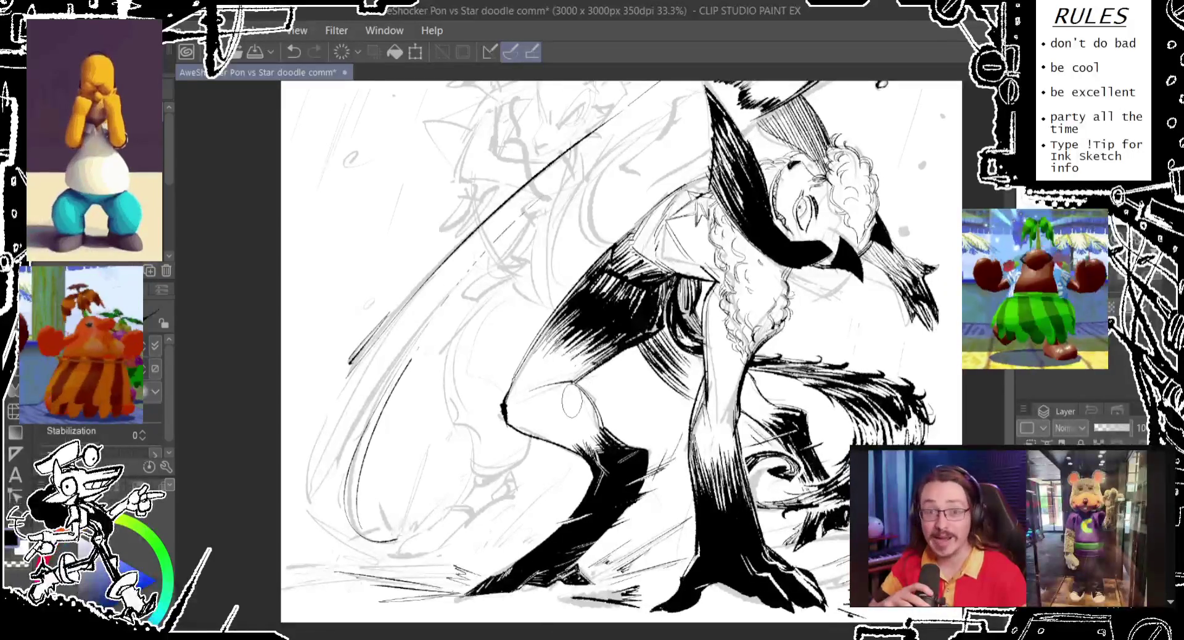
{"action": "scroll", "coordinate": [587, 369], "scroll_direction": "left", "scroll_amount": 2}
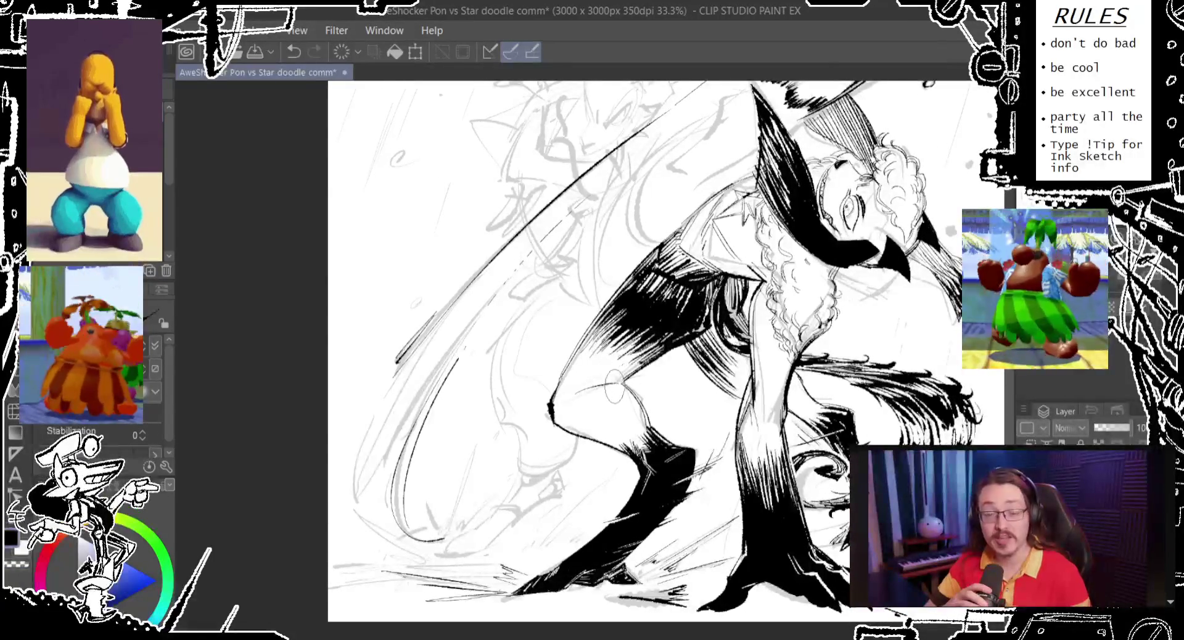
{"action": "left_click_drag", "start_coordinate": [613, 381], "coordinate": [629, 392]}
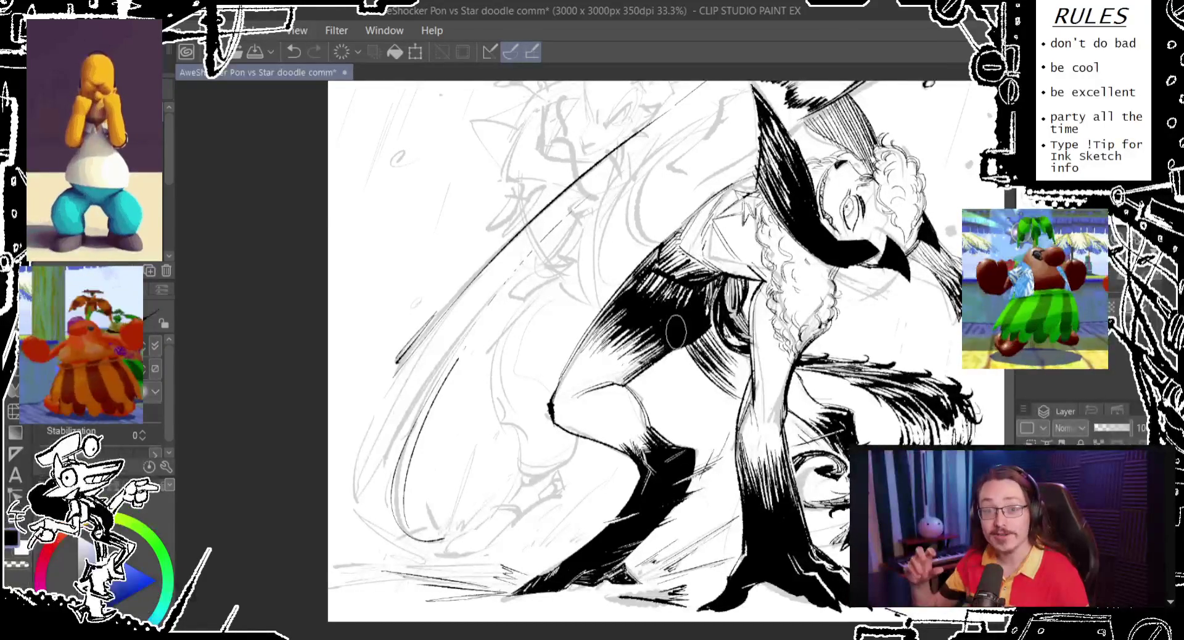
Step: Pan over to the swinging weapon and save the commission file
{"action": "left_click_drag", "start_coordinate": [683, 315], "coordinate": [673, 351]}
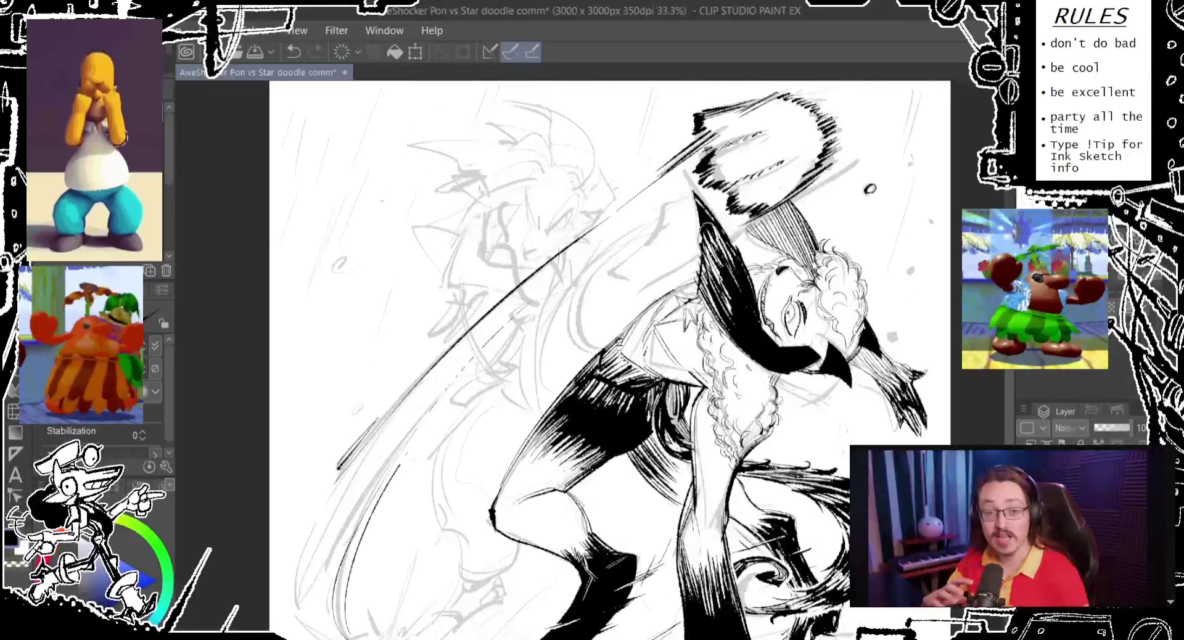
{"action": "left_click_drag", "start_coordinate": [691, 268], "coordinate": [684, 229]}
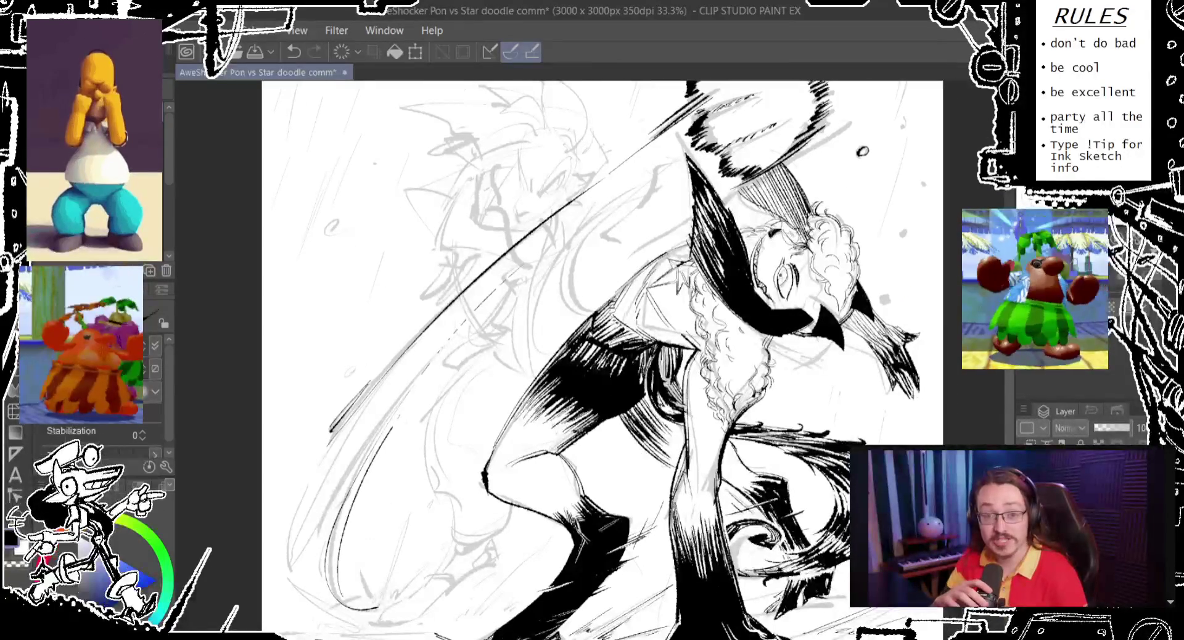
{"action": "left_click_drag", "start_coordinate": [780, 235], "coordinate": [722, 272]}
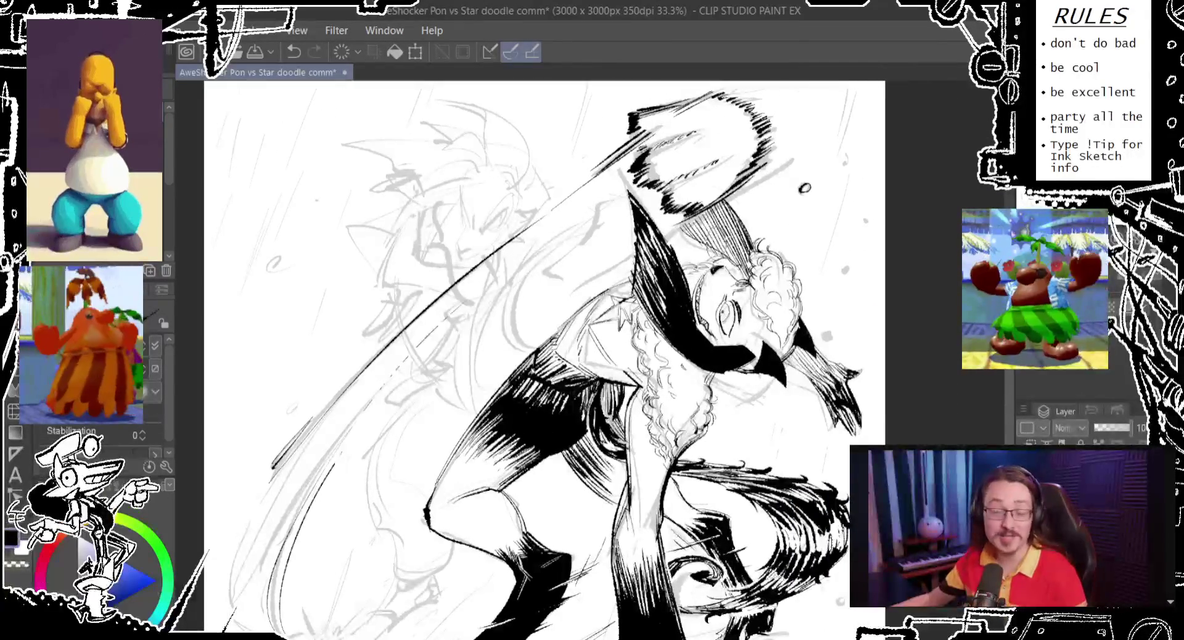
{"action": "left_click_drag", "start_coordinate": [595, 191], "coordinate": [549, 238]}
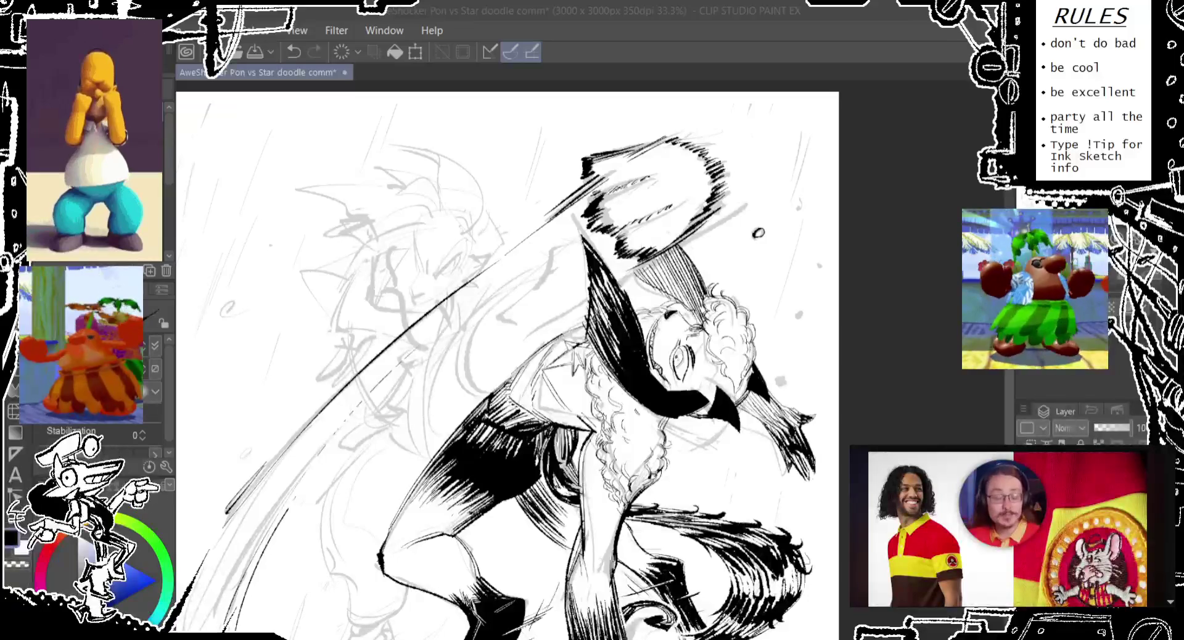
{"action": "key", "text": "ctrl+s"}
{"action": "scroll", "coordinate": [457, 358], "scroll_direction": "down", "scroll_amount": 3}
Step: Try black ink strokes over the central foot, undoing each attempt
{"action": "scroll", "coordinate": [457, 358], "scroll_direction": "down", "scroll_amount": 2}
{"action": "scroll", "coordinate": [457, 358], "scroll_direction": "down", "scroll_amount": 1}
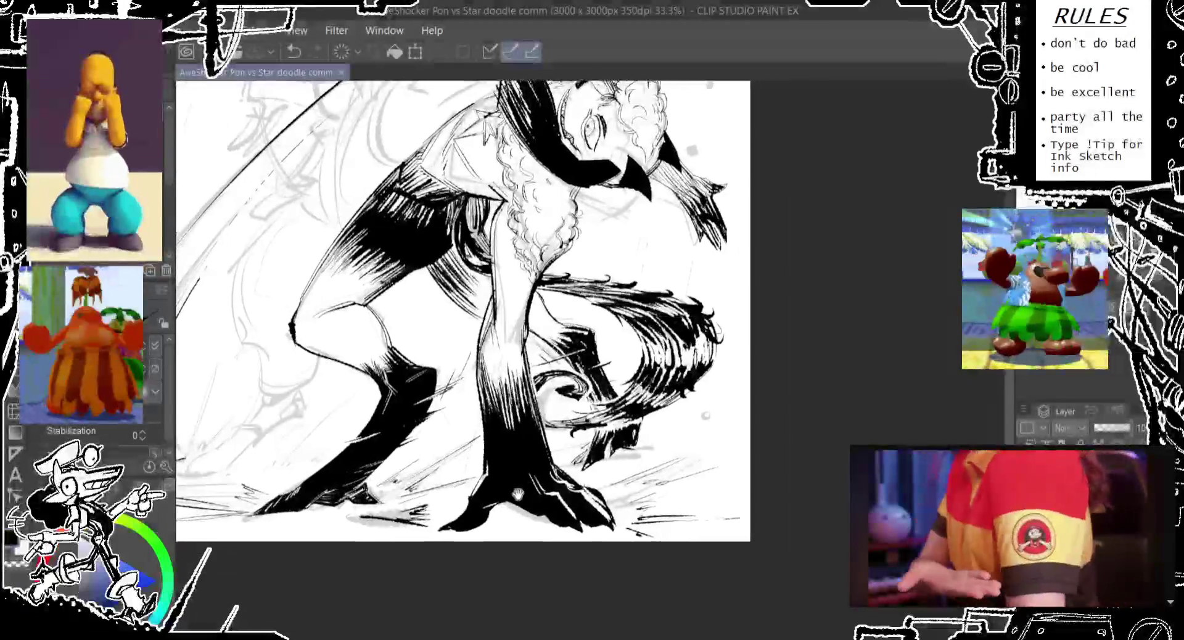
{"action": "scroll", "coordinate": [456, 358], "scroll_direction": "down", "scroll_amount": 1}
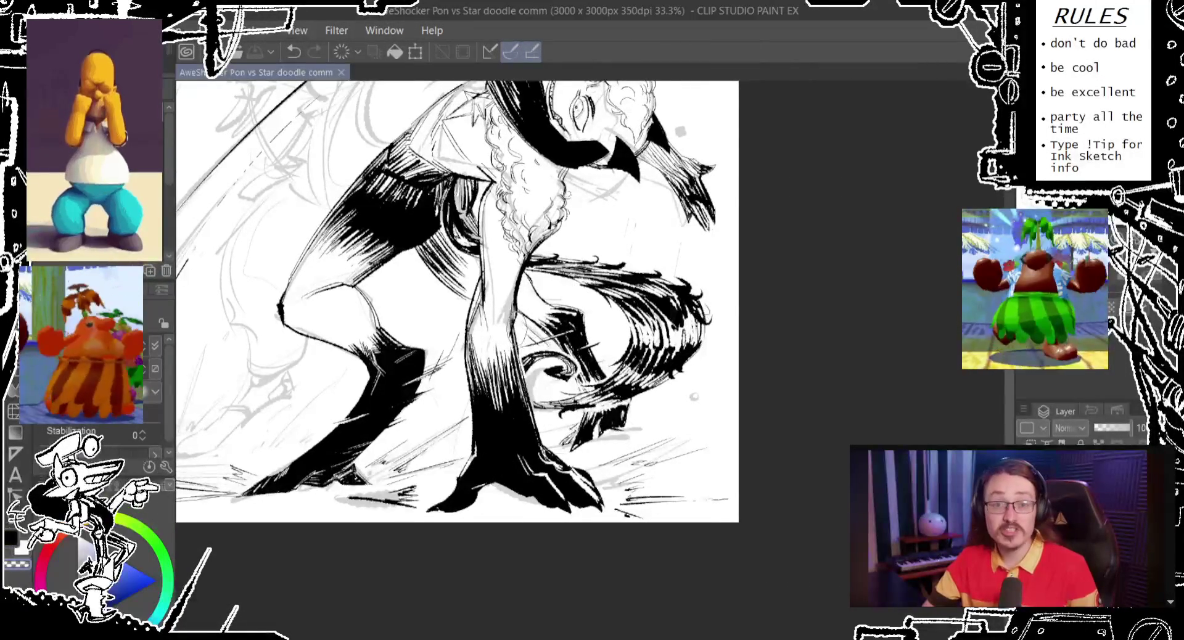
{"action": "key", "text": "ctrl+z"}
{"action": "mouse_move", "coordinate": [475, 465]}
{"action": "left_mouse_down"}
{"action": "mouse_move", "coordinate": [493, 409]}
{"action": "mouse_move", "coordinate": [487, 435]}
{"action": "left_mouse_up"}
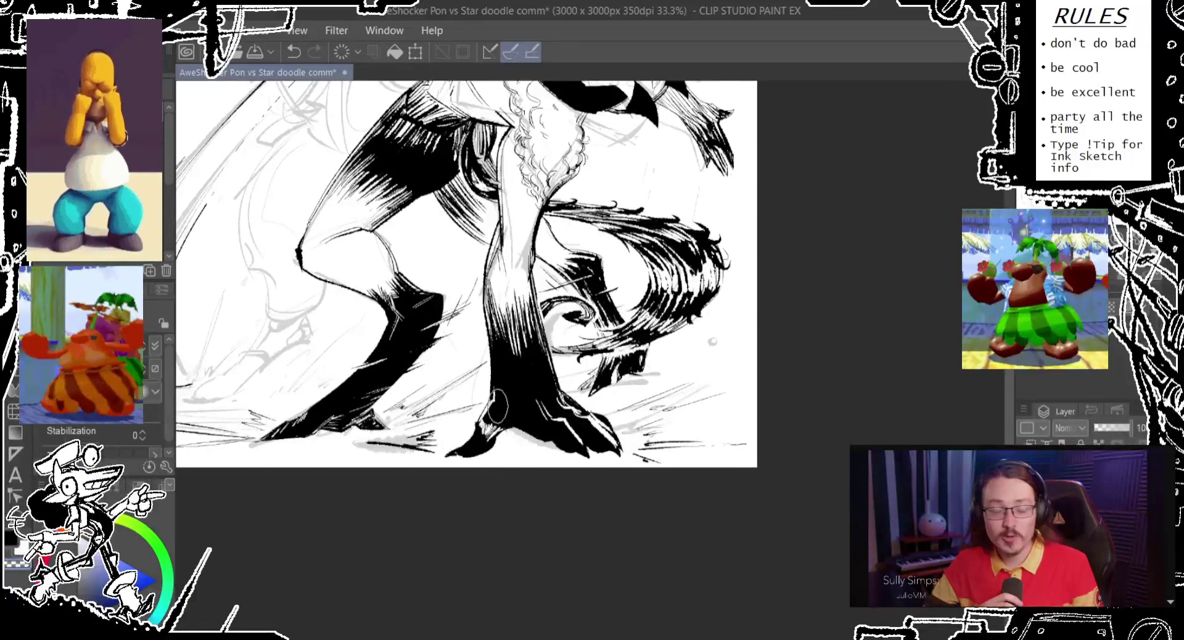
{"action": "left_click_drag", "start_coordinate": [483, 426], "coordinate": [493, 400]}
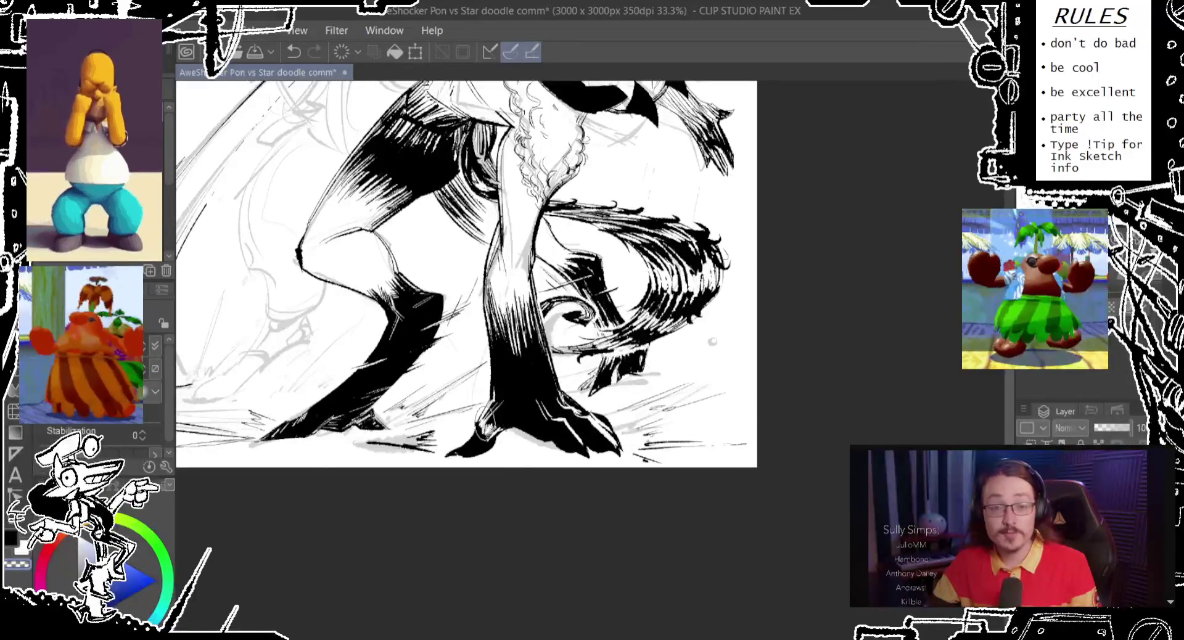
{"action": "key", "text": "ctrl+z"}
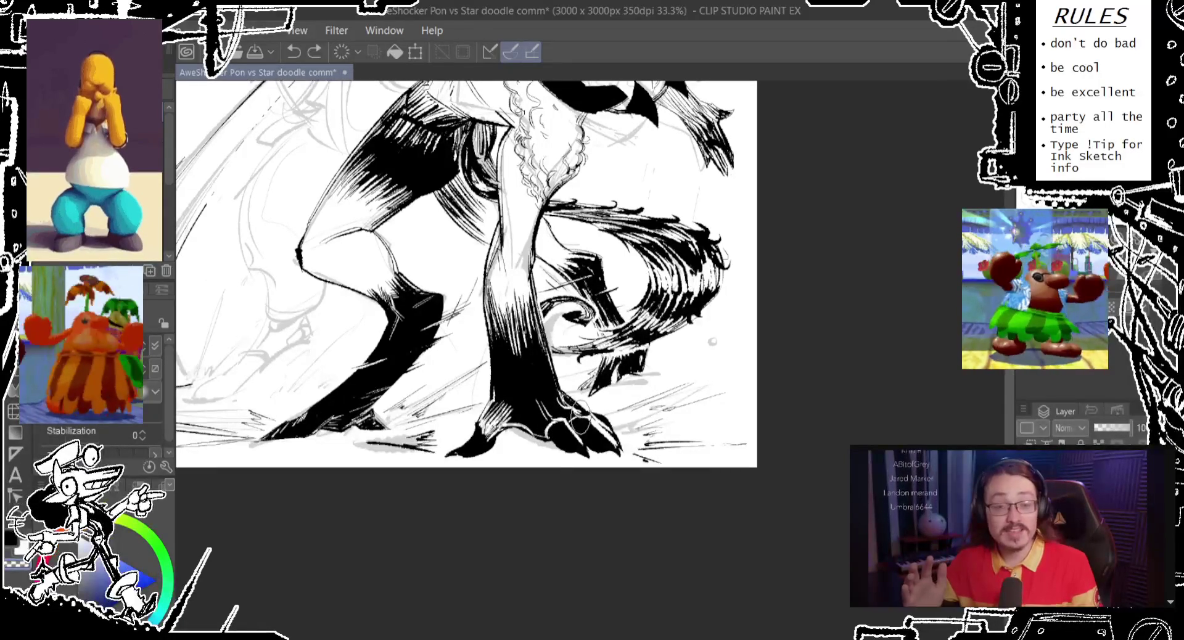
{"action": "left_click_drag", "start_coordinate": [586, 426], "coordinate": [574, 401]}
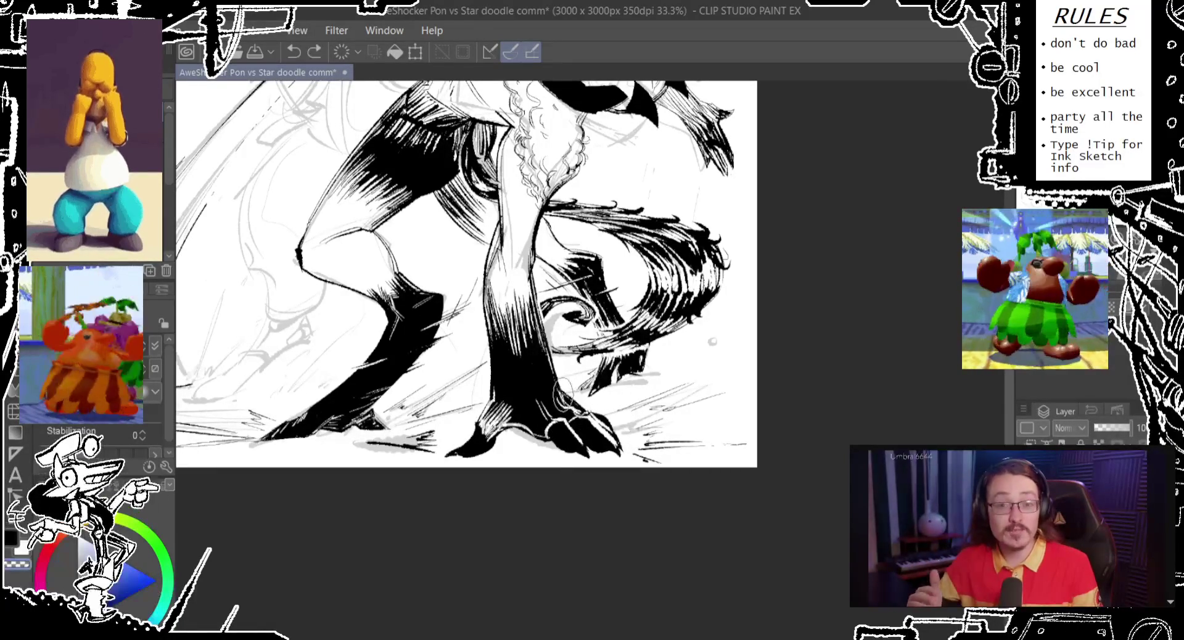
{"action": "key", "text": "ctrl+z"}
Step: Add a stroke near the foot, then erase the black inside the central foot
{"action": "left_click_drag", "start_coordinate": [490, 404], "coordinate": [503, 385]}
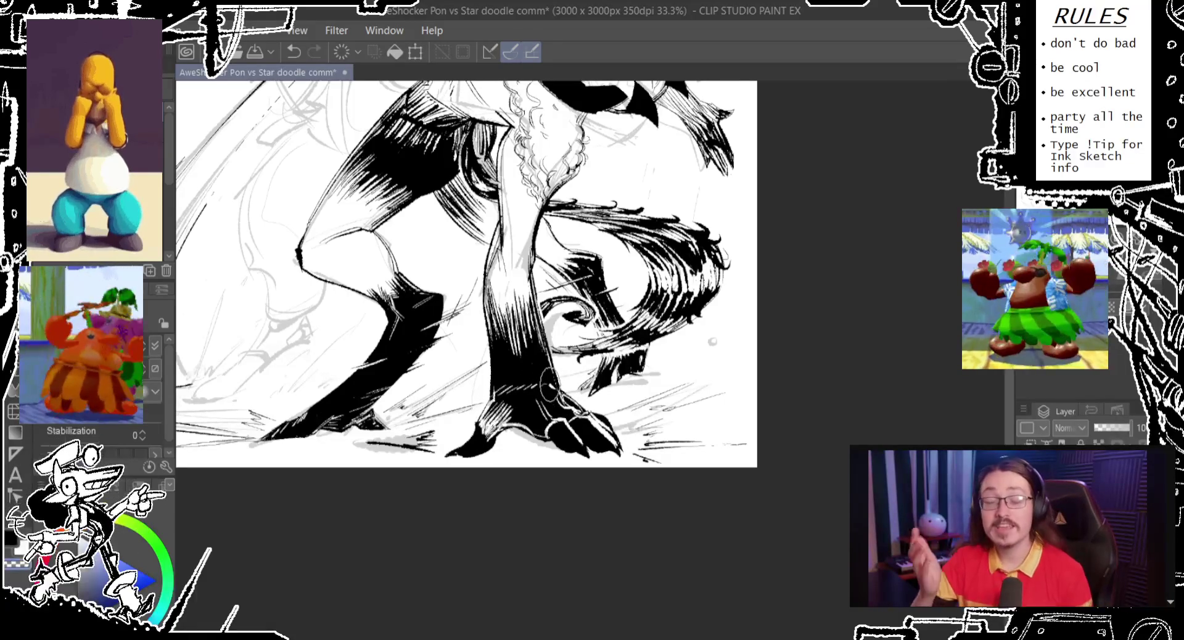
{"action": "key", "text": "ctrl+z"}
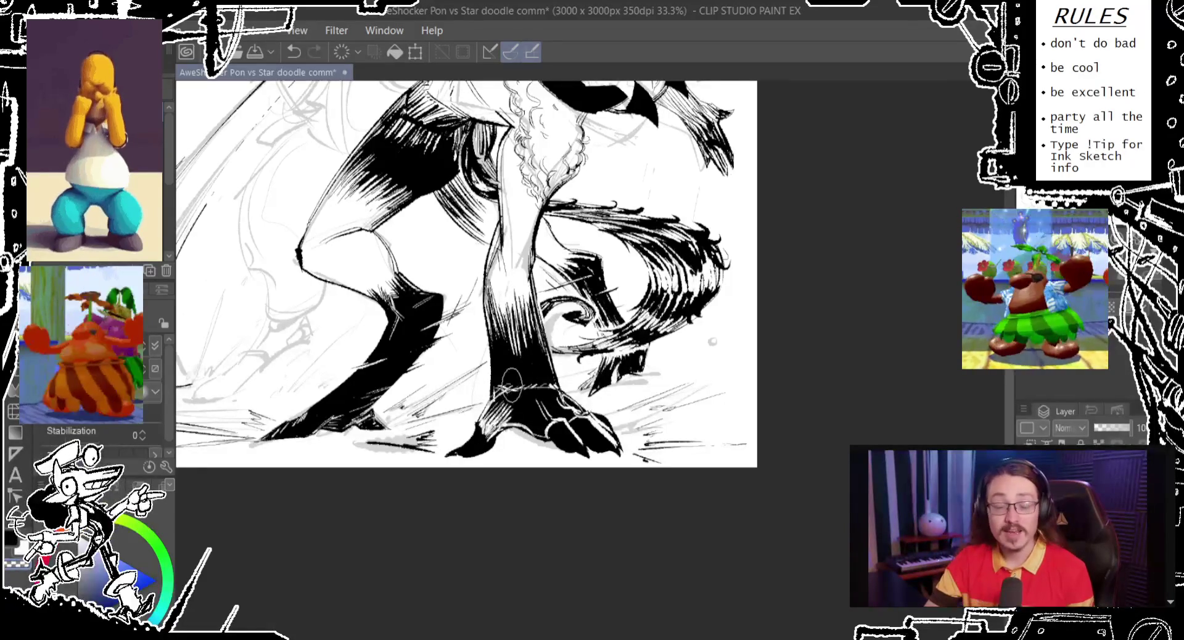
{"action": "left_click_drag", "start_coordinate": [530, 373], "coordinate": [558, 383]}
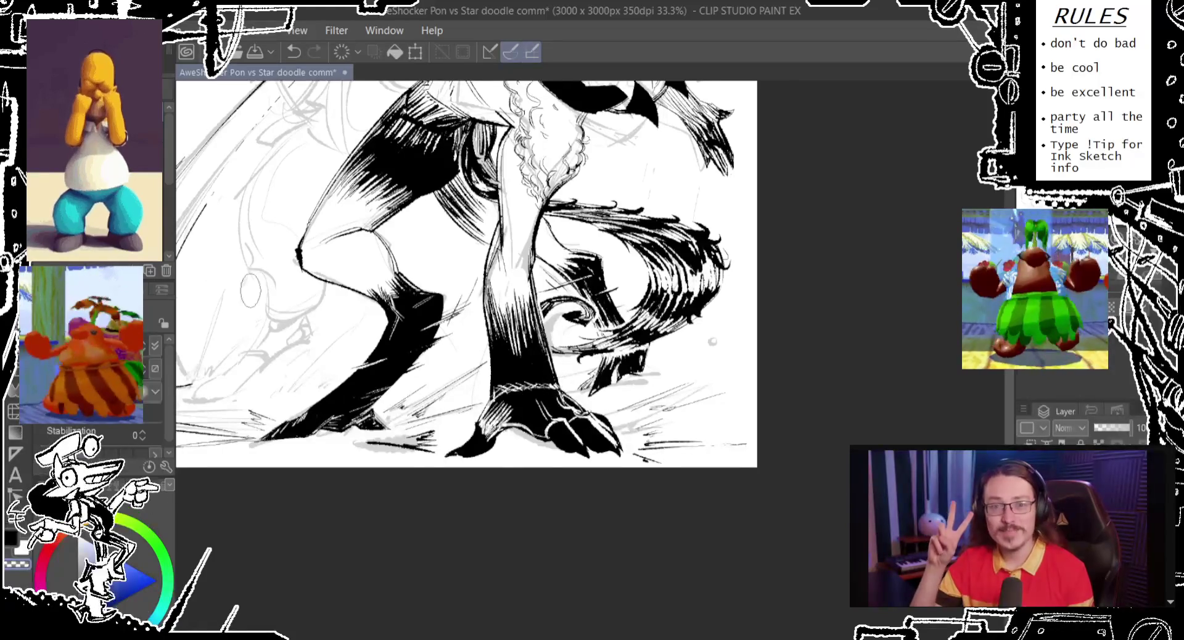
{"action": "key", "text": "e"}
{"action": "left_click_drag", "start_coordinate": [534, 423], "coordinate": [528, 417]}
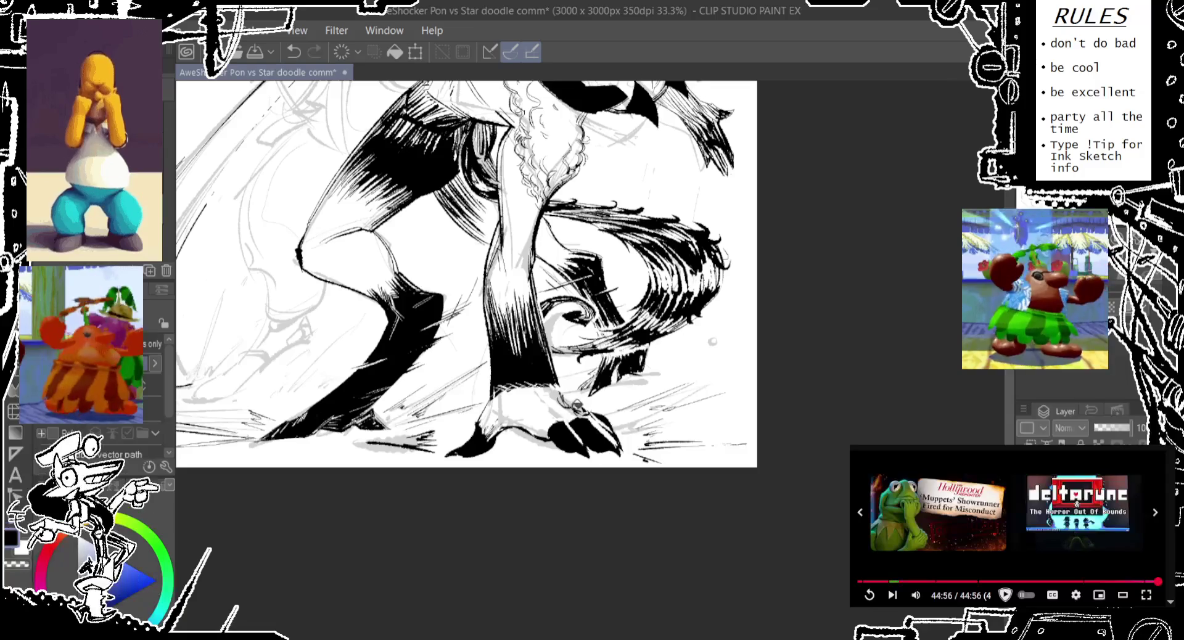
Step: Ink the foot's claws black and undo a trial solid fill of the foot
{"action": "key", "text": "ctrl+z"}
{"action": "mouse_move", "coordinate": [568, 403]}
{"action": "left_mouse_down"}
{"action": "mouse_move", "coordinate": [564, 414]}
{"action": "mouse_move", "coordinate": [558, 405]}
{"action": "left_mouse_up"}
{"action": "key", "text": "ctrl+z"}
{"action": "key", "text": "ctrl+z"}
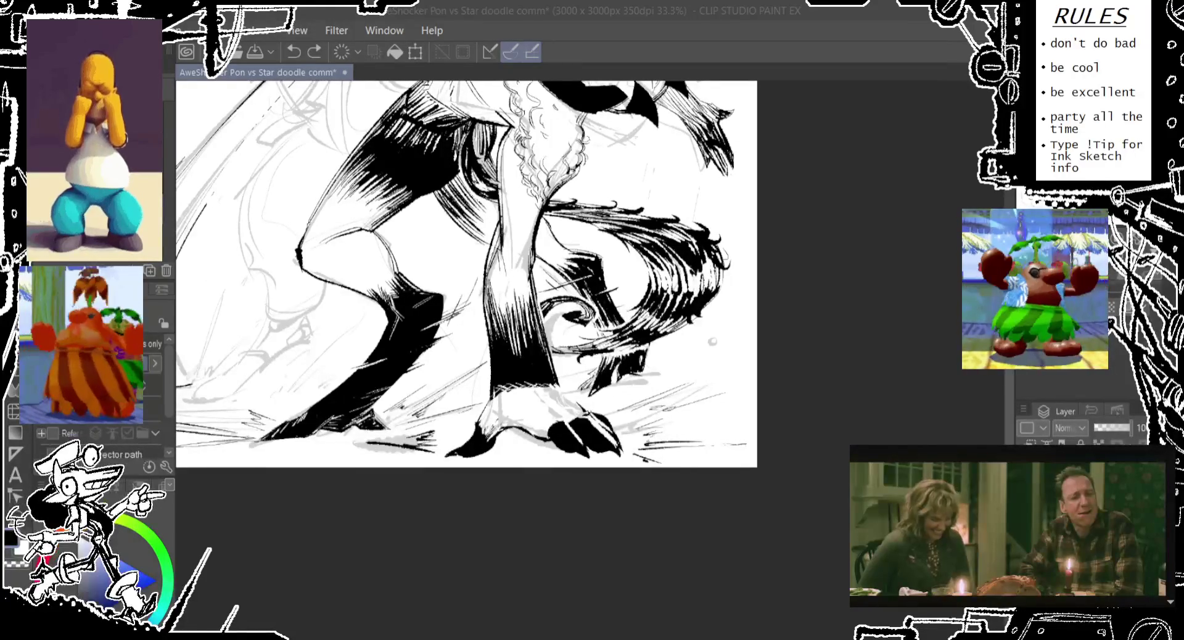
{"action": "left_click_drag", "start_coordinate": [575, 193], "coordinate": [526, 145]}
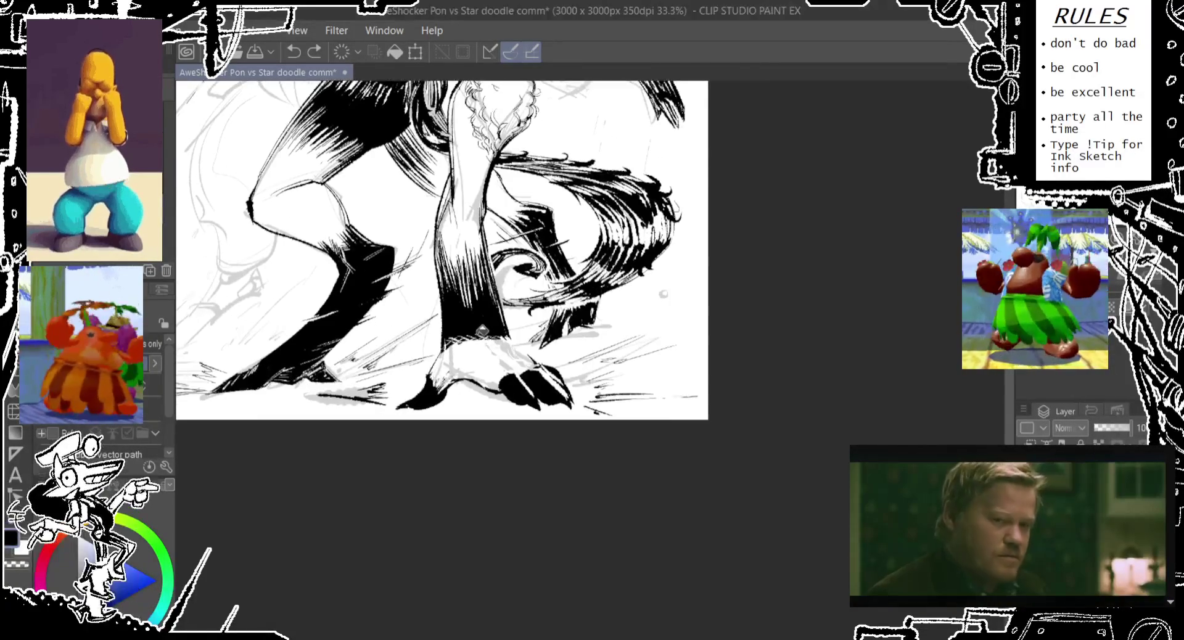
{"action": "left_click", "coordinate": [528, 357]}
{"action": "key", "text": "ctrl+z"}
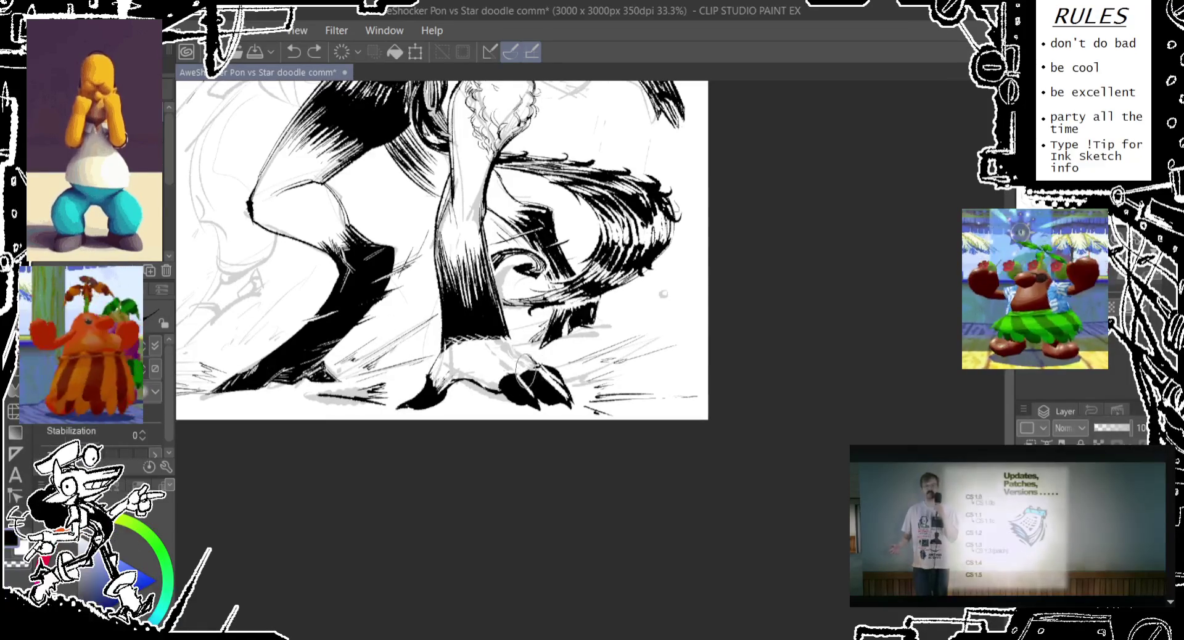
Step: Fill the area around the foot claws with the fill bucket, then return to the pen
{"action": "key", "text": "g"}
{"action": "left_click", "coordinate": [521, 373]}
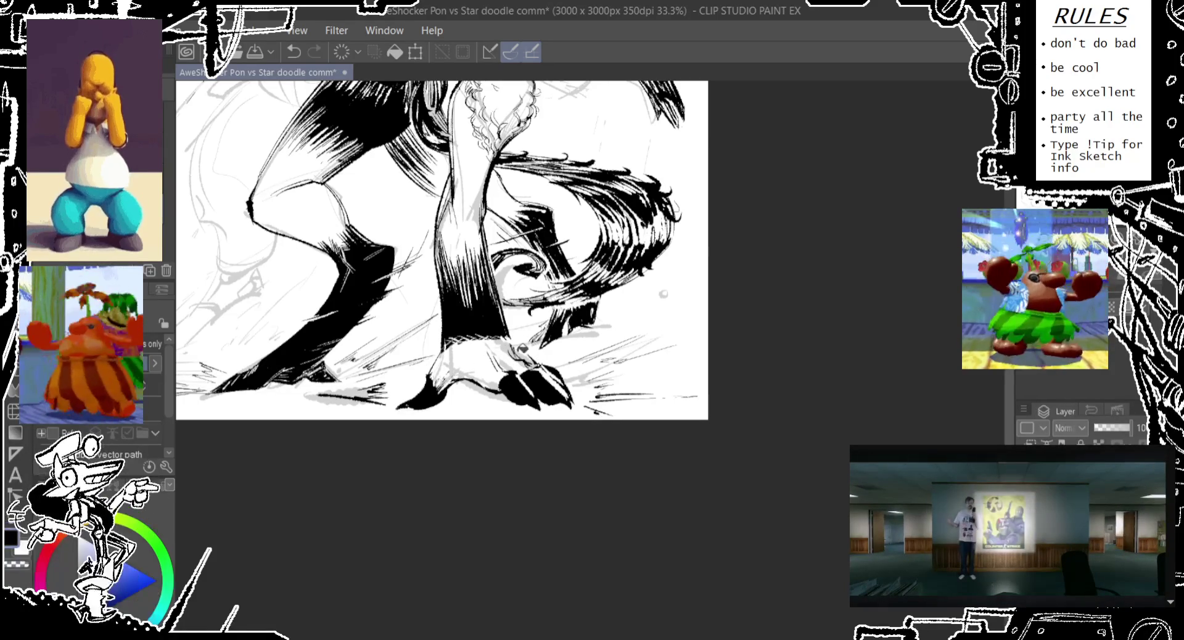
{"action": "key", "text": "p"}
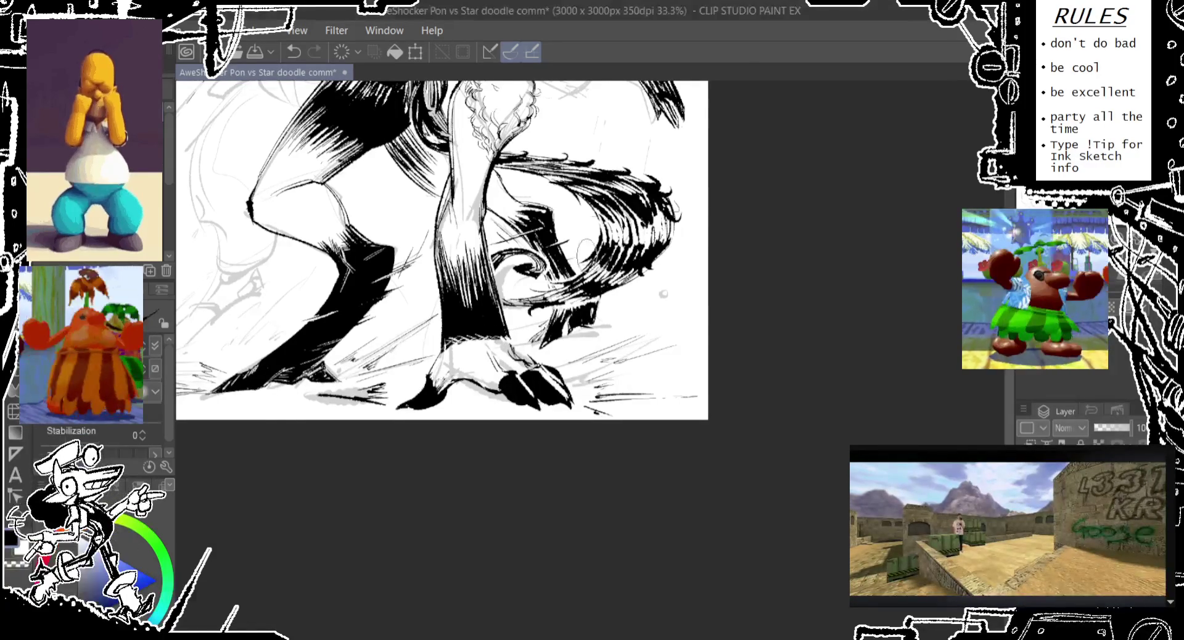
{"action": "left_click_drag", "start_coordinate": [592, 231], "coordinate": [566, 233]}
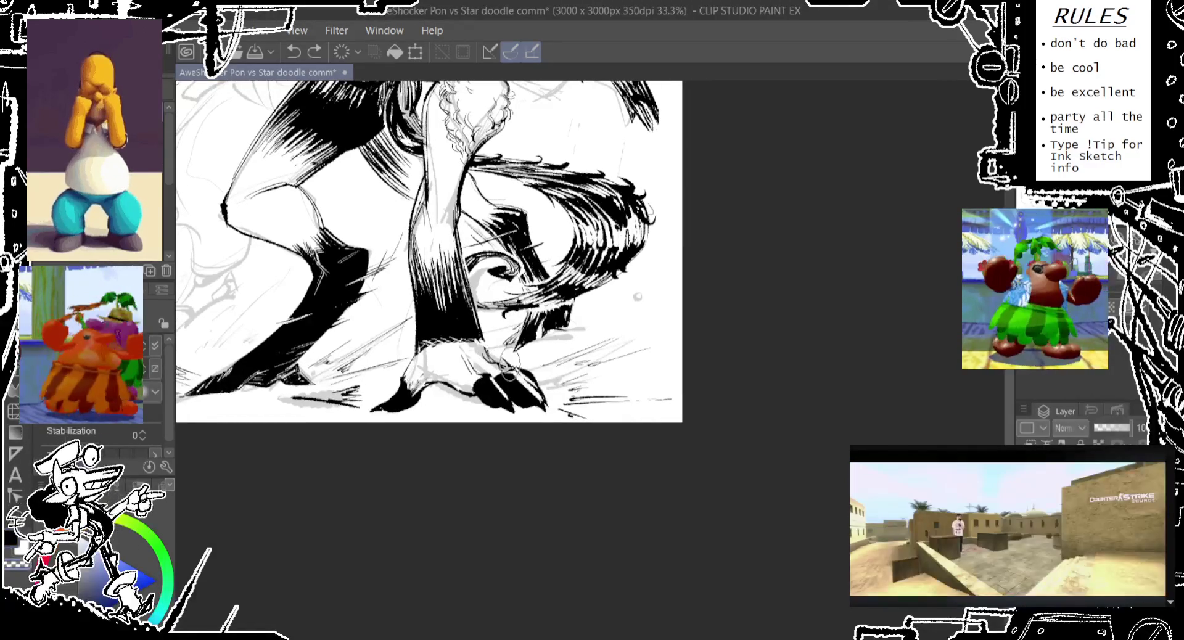
Step: Add small ink marks at the claw tips, undoing a stray one
{"action": "left_click_drag", "start_coordinate": [485, 334], "coordinate": [508, 373]}
{"action": "key", "text": "ctrl+z"}
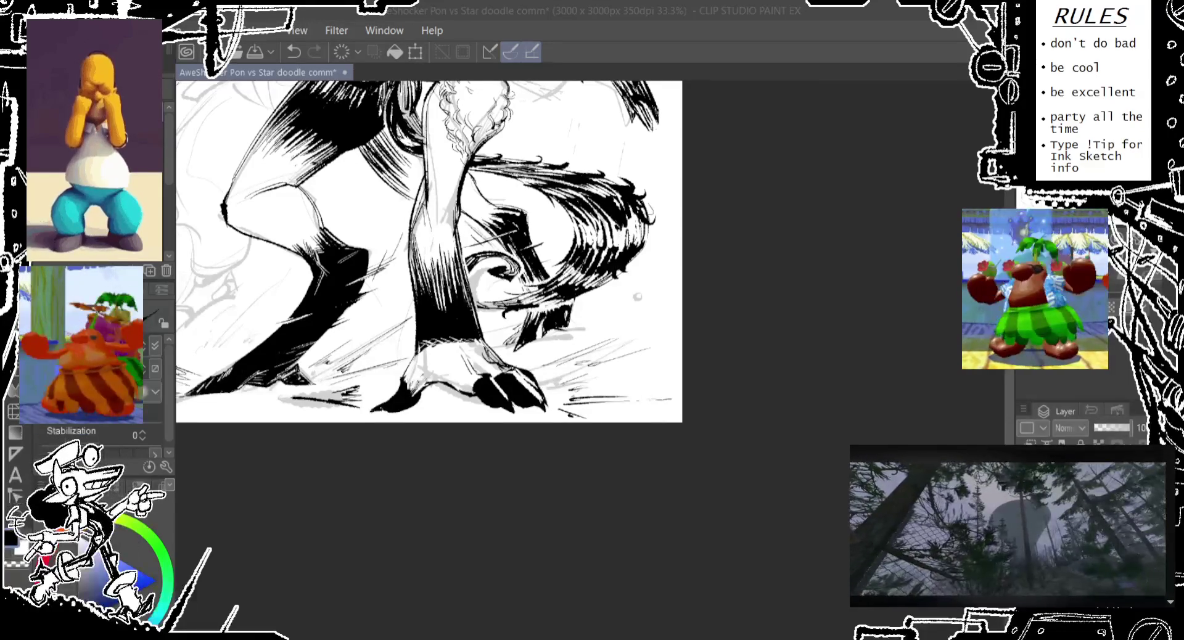
{"action": "left_click", "coordinate": [697, 42]}
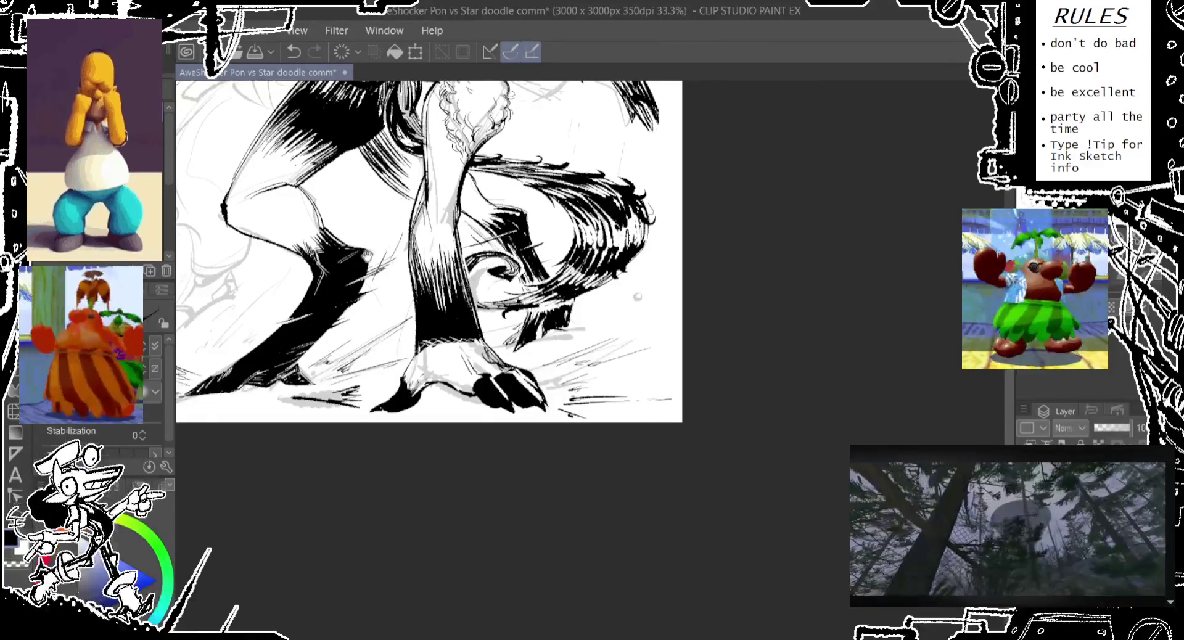
Step: Redraw short dark ink strokes on the right hand, undoing failed attempts
{"action": "scroll", "coordinate": [638, 297], "scroll_direction": "up", "scroll_amount": 5}
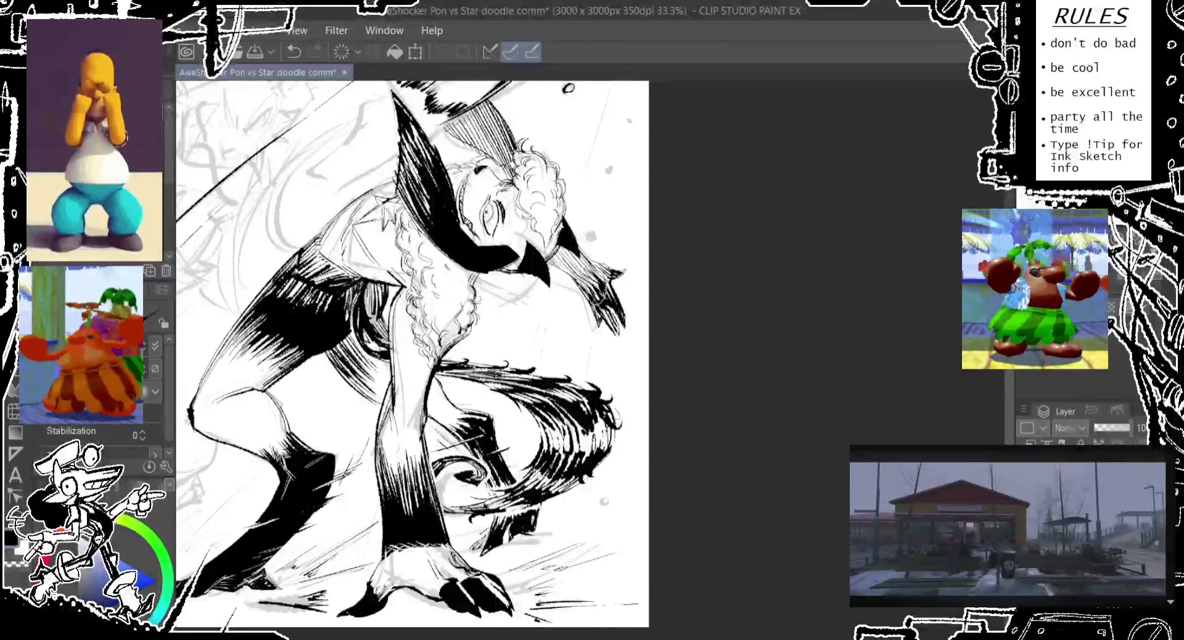
{"action": "key", "text": "ctrl+z"}
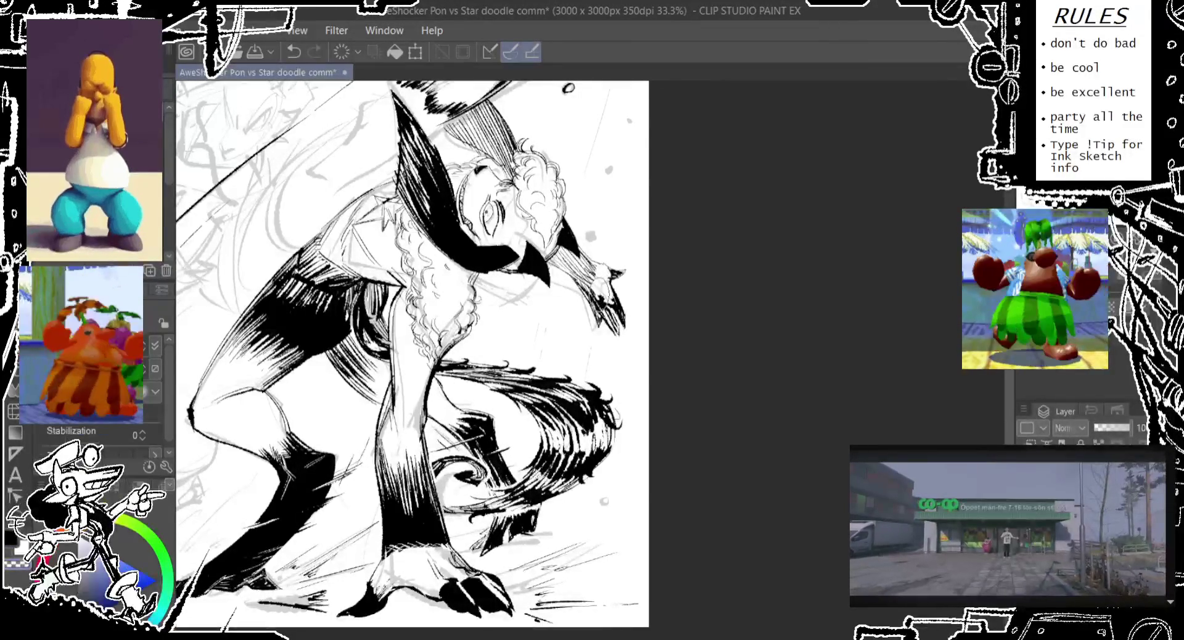
{"action": "key", "text": "ctrl+z"}
{"action": "mouse_move", "coordinate": [577, 278]}
{"action": "left_mouse_down"}
{"action": "mouse_move", "coordinate": [585, 312]}
{"action": "mouse_move", "coordinate": [589, 303]}
{"action": "left_mouse_up"}
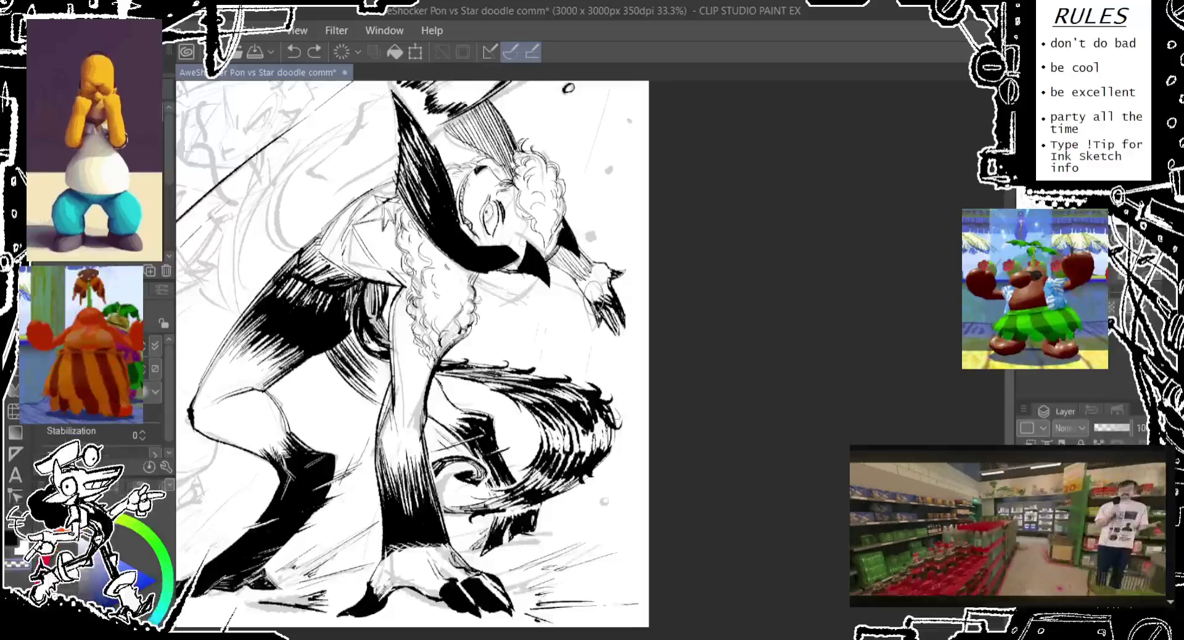
{"action": "key", "text": "ctrl+z"}
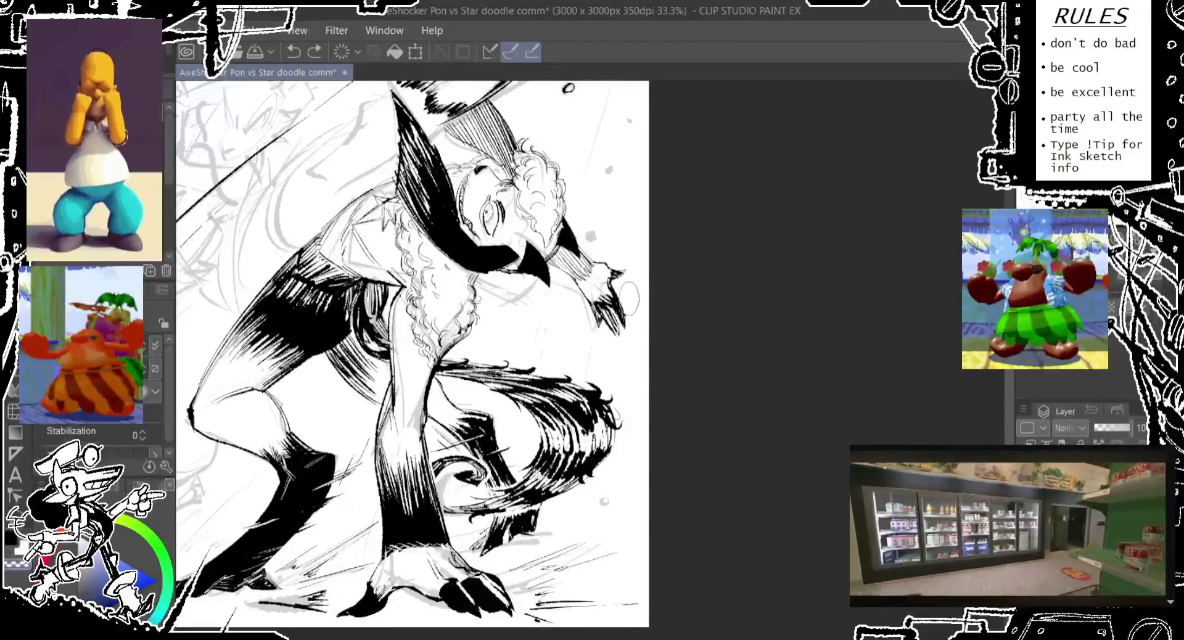
{"action": "key", "text": "ctrl+y"}
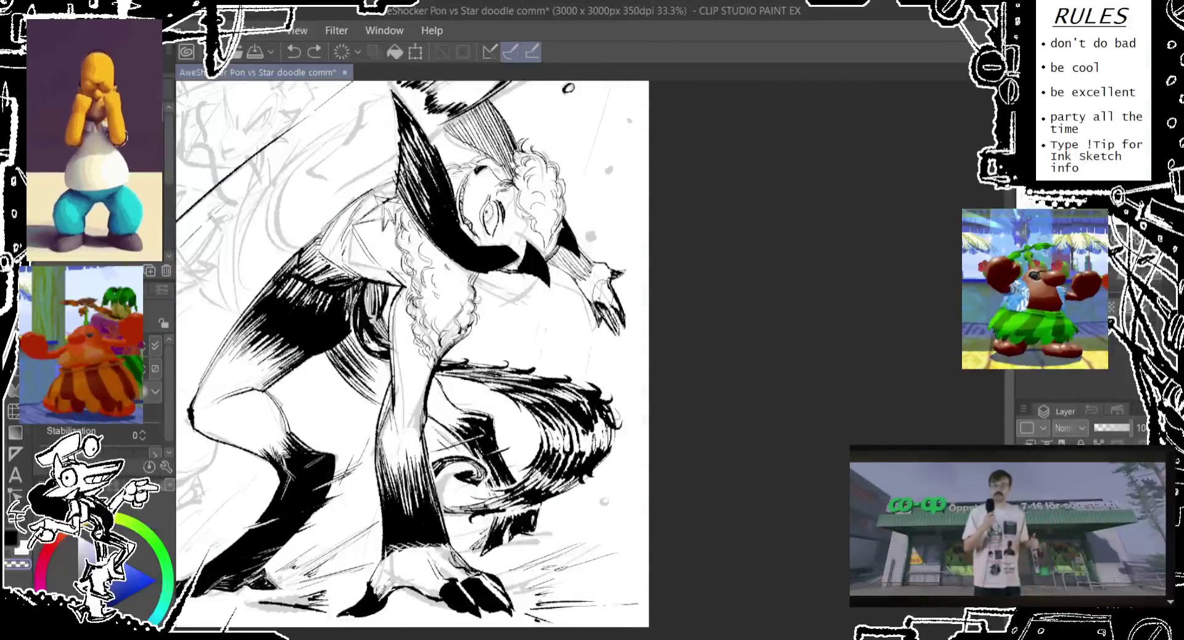
{"action": "key", "text": "ctrl+z"}
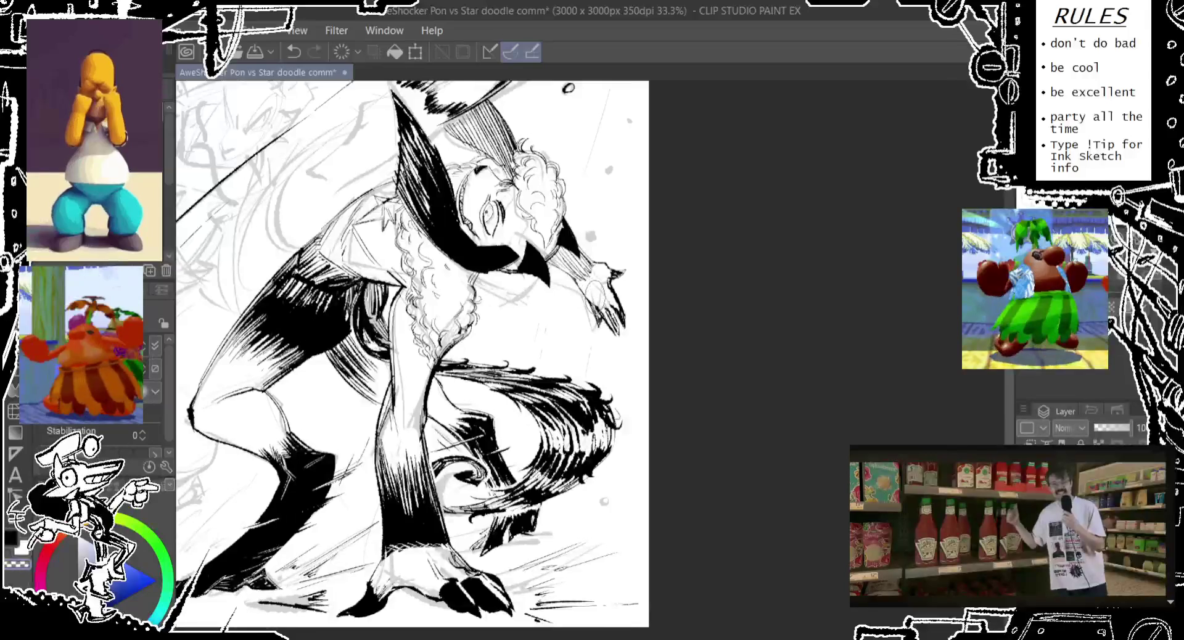
{"action": "mouse_move", "coordinate": [591, 301]}
{"action": "left_mouse_down"}
{"action": "mouse_move", "coordinate": [585, 319]}
{"action": "mouse_move", "coordinate": [626, 324]}
{"action": "left_mouse_up"}
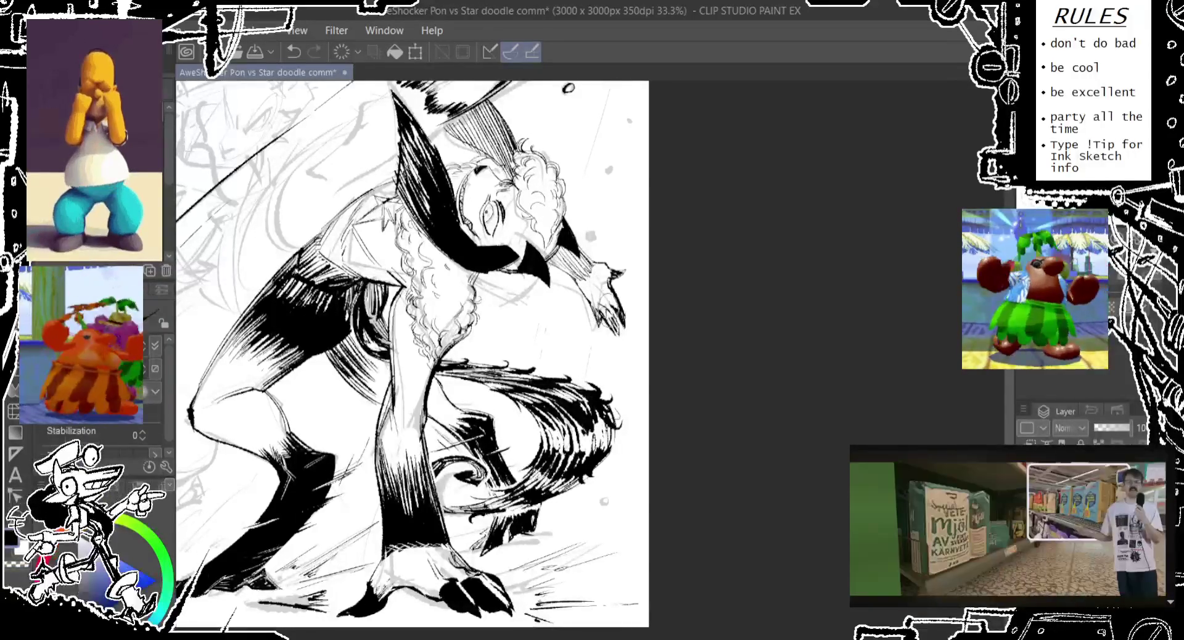
{"action": "key", "text": "ctrl+z"}
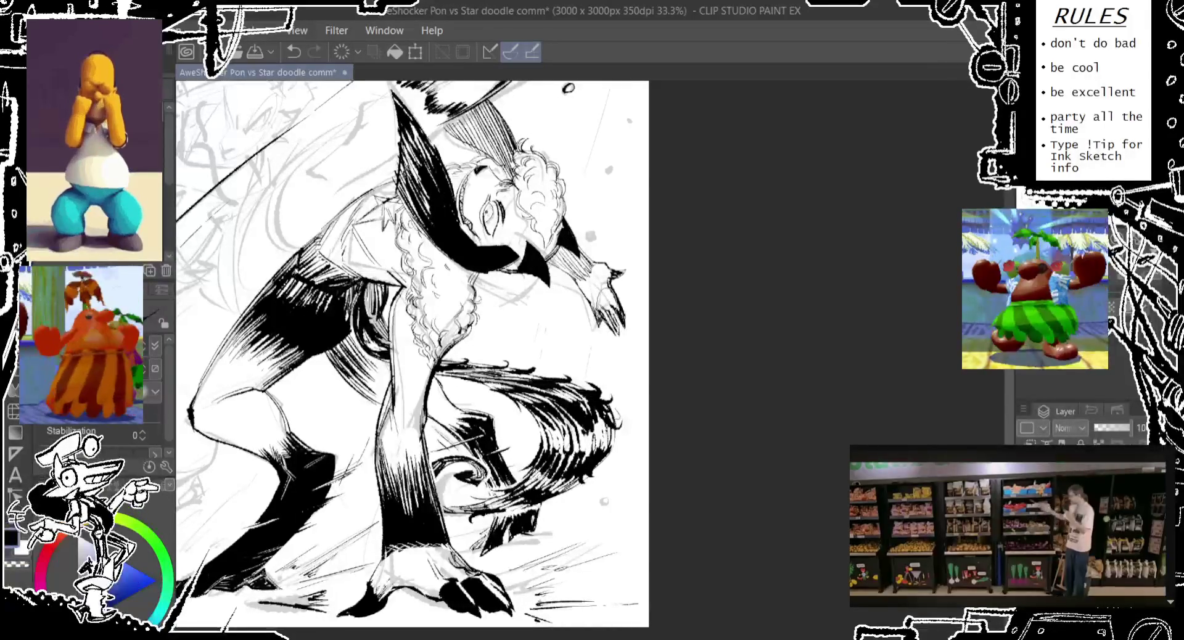
{"action": "key", "text": "ctrl+z"}
{"action": "key", "text": "ctrl+z"}
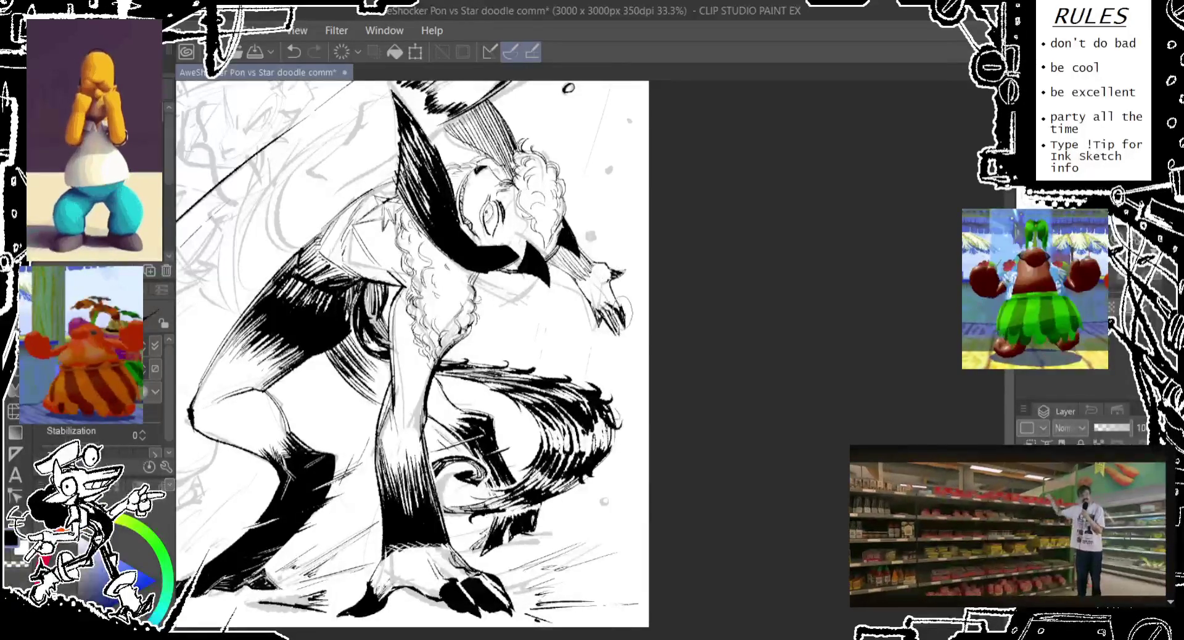
{"action": "mouse_move", "coordinate": [625, 297]}
{"action": "left_mouse_down"}
{"action": "mouse_move", "coordinate": [630, 327]}
{"action": "mouse_move", "coordinate": [627, 317]}
{"action": "left_mouse_up"}
{"action": "key", "text": "ctrl+z"}
{"action": "key", "text": "ctrl+z"}
{"action": "key", "text": "ctrl+z"}
{"action": "key", "text": "ctrl+z"}
{"action": "key", "text": "ctrl+z"}
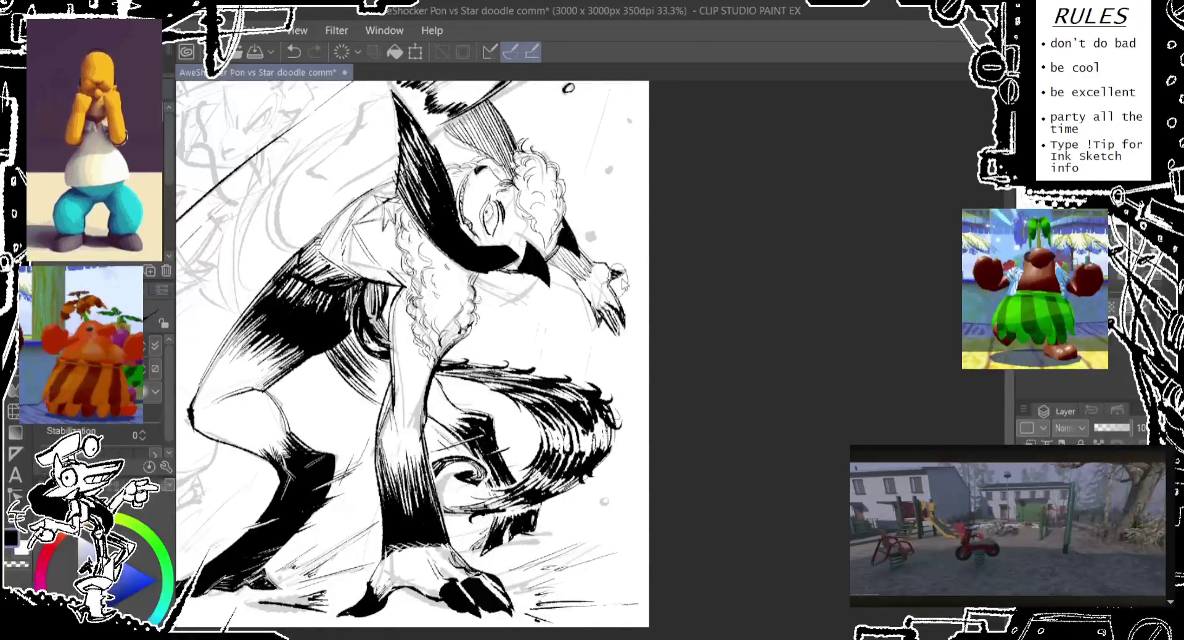
Step: Ink short finger strokes and toggle undo/redo to compare the hand
{"action": "mouse_move", "coordinate": [626, 259]}
{"action": "left_mouse_down"}
{"action": "mouse_move", "coordinate": [624, 291]}
{"action": "mouse_move", "coordinate": [608, 284]}
{"action": "mouse_move", "coordinate": [611, 265]}
{"action": "mouse_move", "coordinate": [623, 271]}
{"action": "left_mouse_up"}
{"action": "key", "text": "ctrl+z"}
{"action": "key", "text": "ctrl+z"}
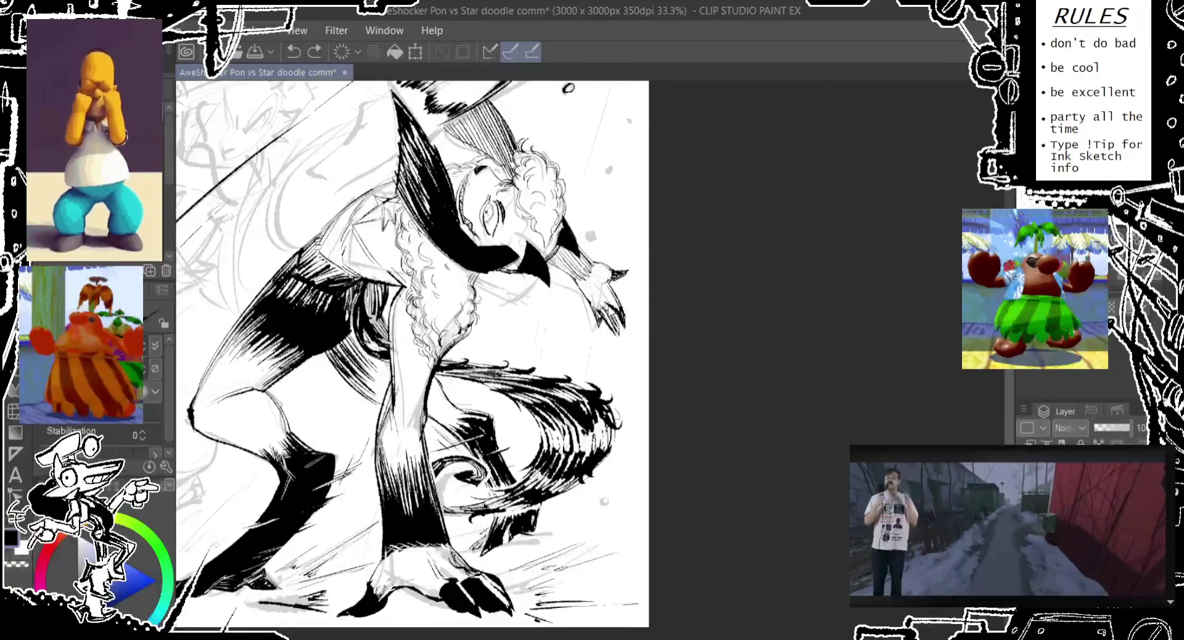
{"action": "key", "text": "ctrl+y"}
{"action": "key", "text": "ctrl+z"}
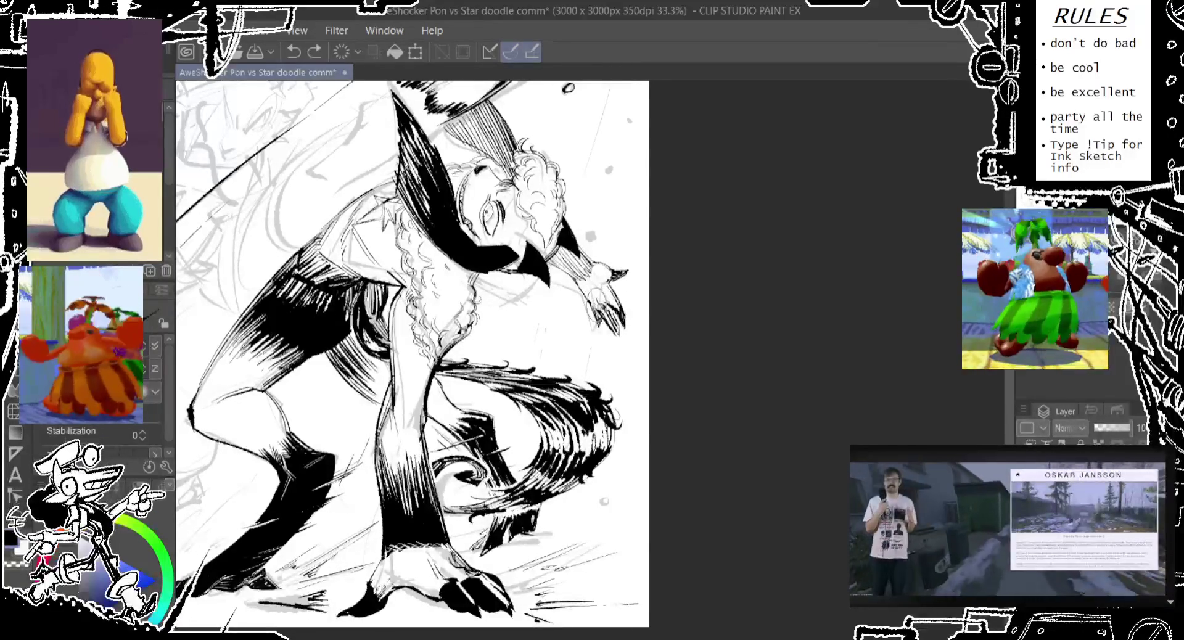
{"action": "key", "text": "ctrl+y"}
{"action": "key", "text": "ctrl+z"}
{"action": "key", "text": "ctrl+y"}
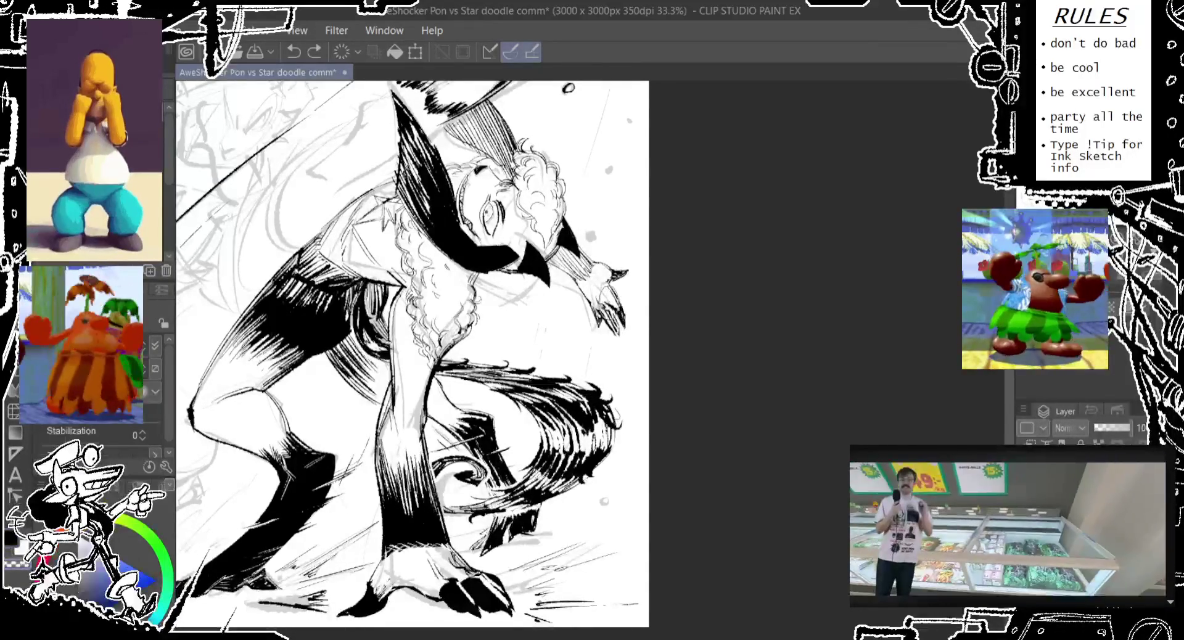
{"action": "key", "text": "ctrl+z"}
{"action": "key", "text": "ctrl+y"}
Step: Draw a contour line along the right hand, comparing versions with undo and redo
{"action": "left_click_drag", "start_coordinate": [622, 299], "coordinate": [633, 335]}
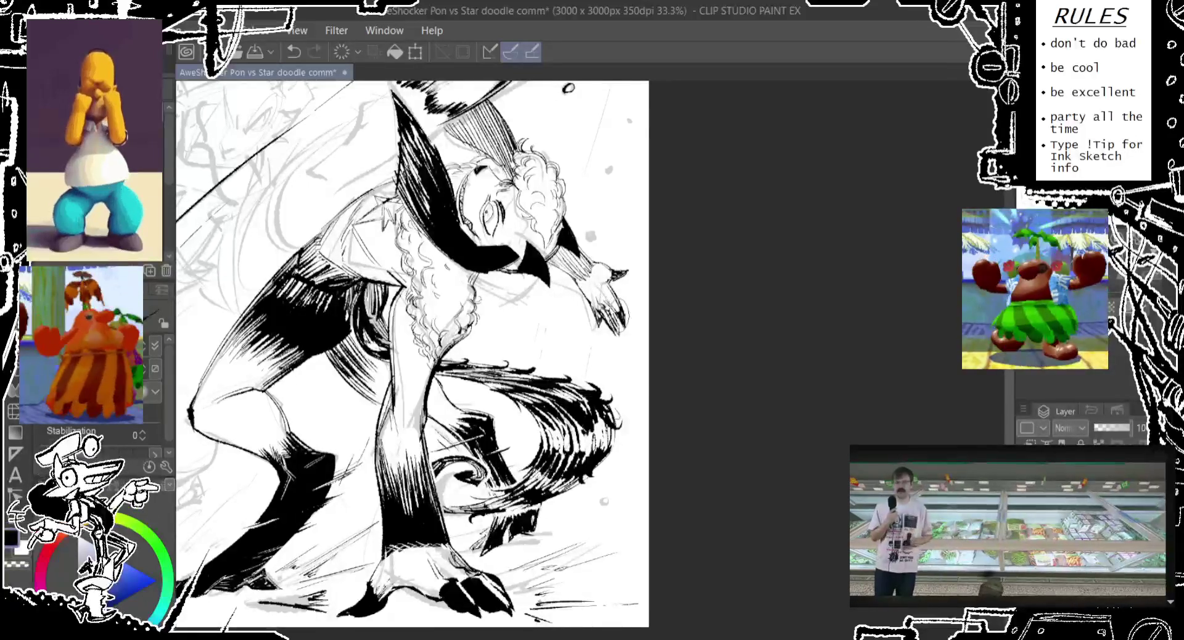
{"action": "key", "text": "ctrl+z"}
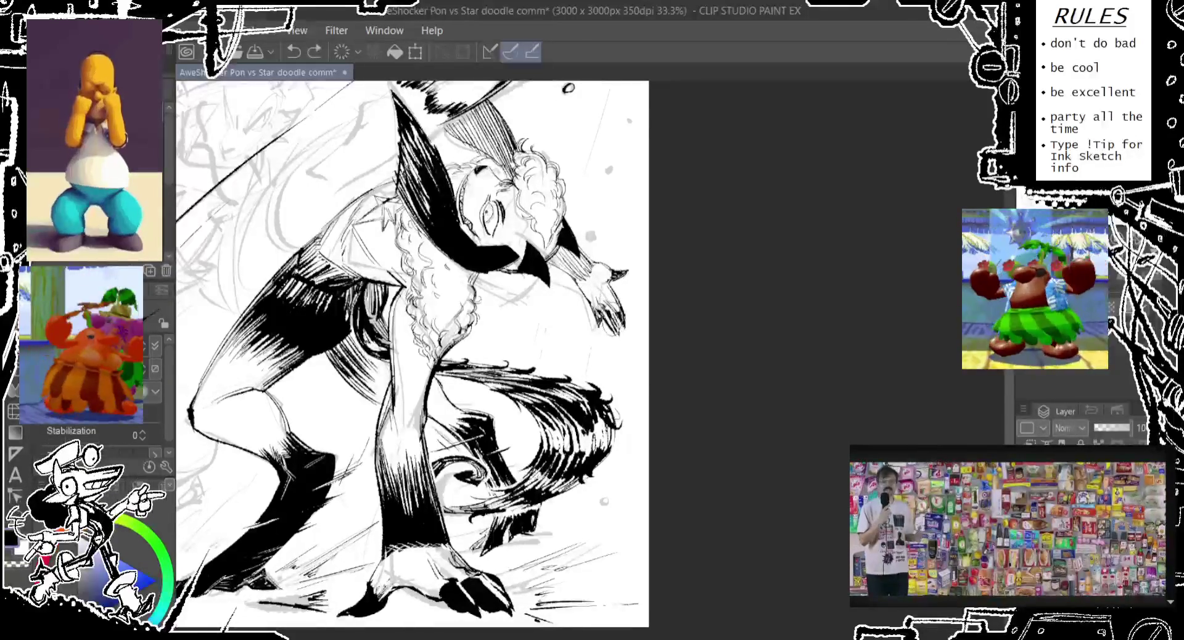
{"action": "key", "text": "ctrl+z"}
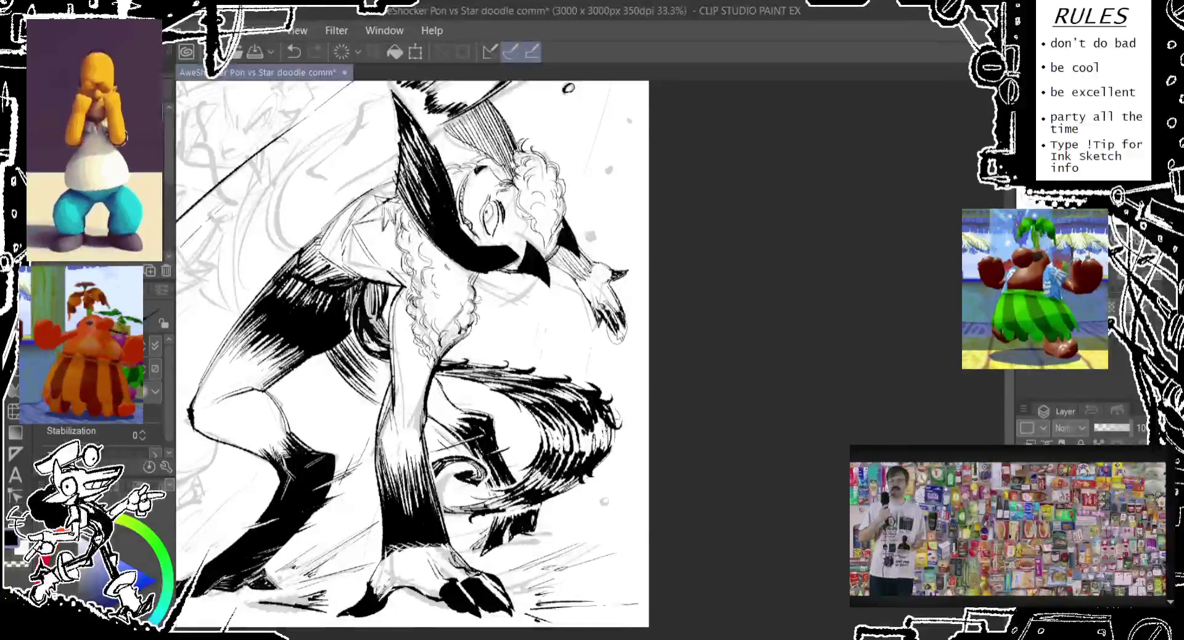
{"action": "left_click_drag", "start_coordinate": [622, 300], "coordinate": [624, 333]}
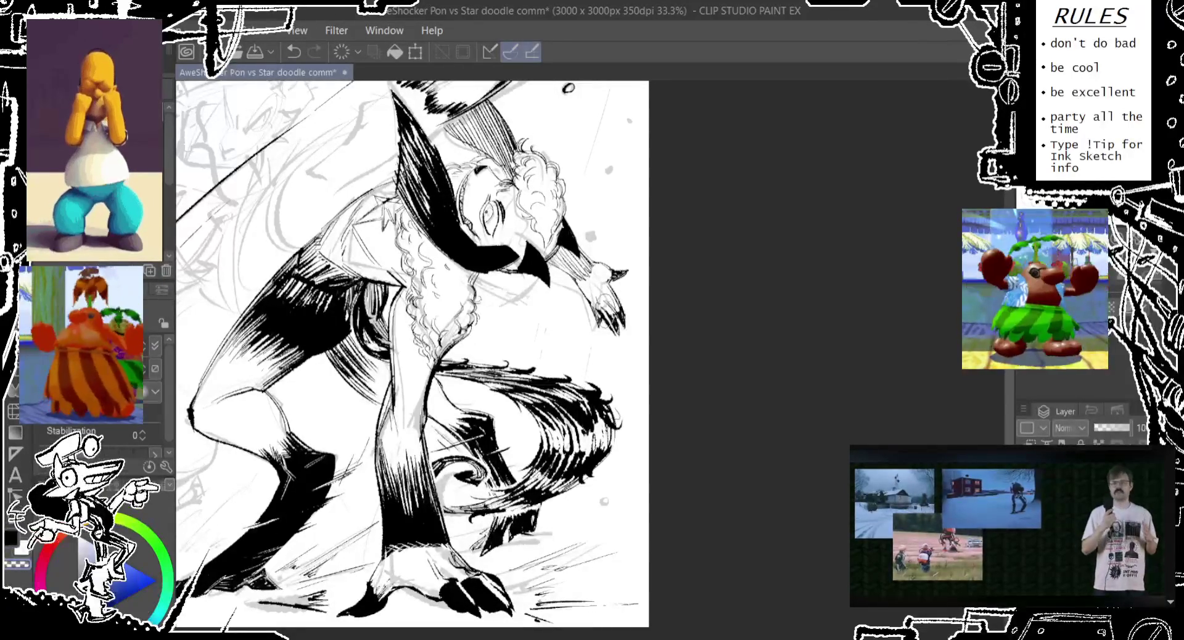
{"action": "key", "text": "ctrl+z"}
{"action": "key", "text": "ctrl+y"}
{"action": "key", "text": "ctrl+z"}
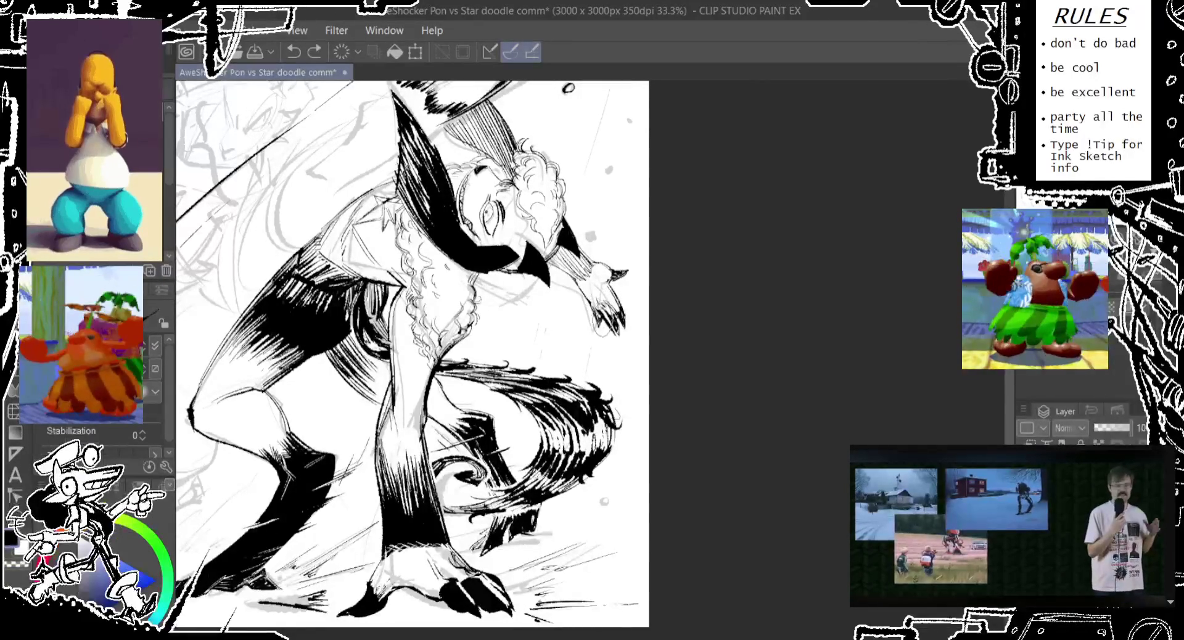
{"action": "key", "text": "ctrl+y"}
{"action": "key", "text": "ctrl+z"}
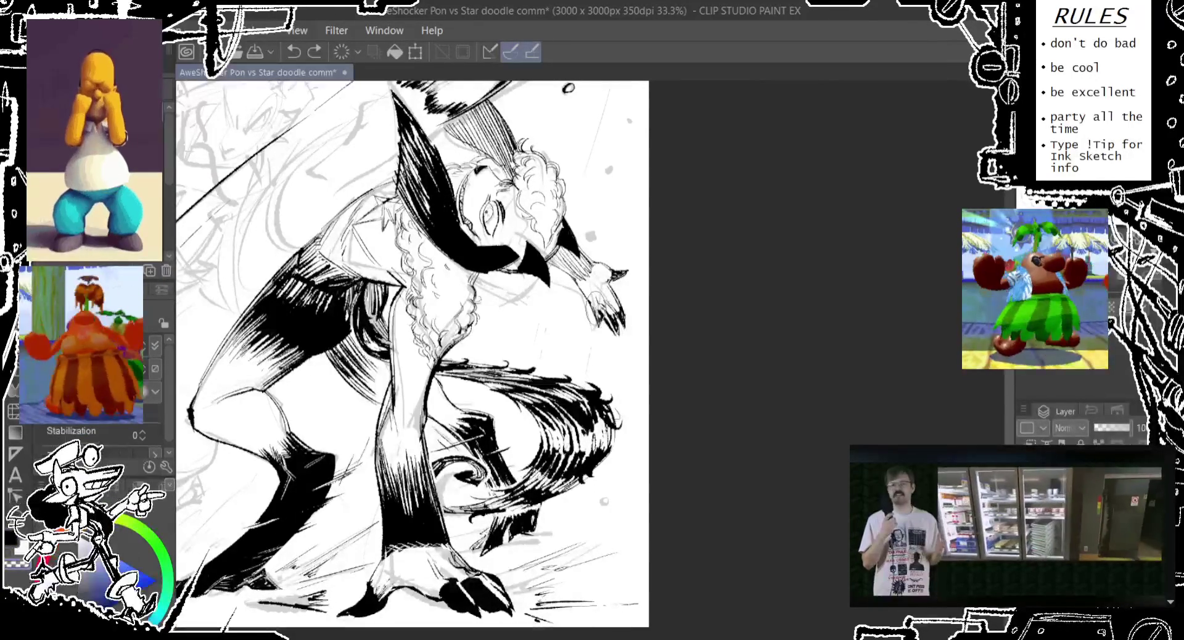
{"action": "key", "text": "ctrl+y"}
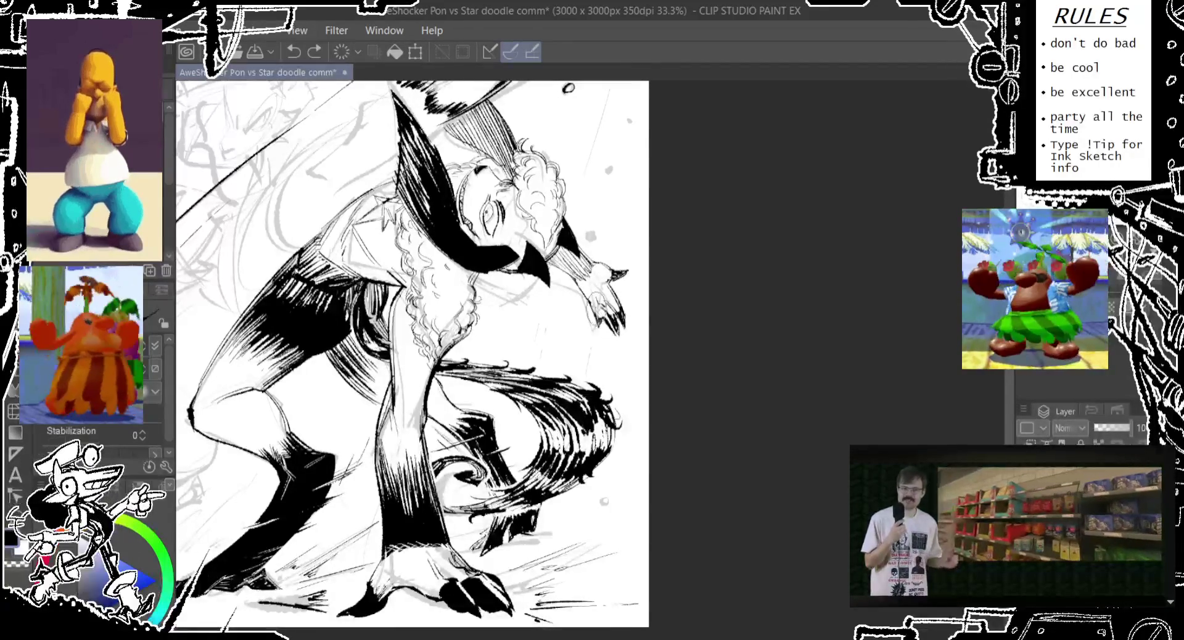
Step: Try a loose stroke beside the right hand and undo it
{"action": "key", "text": "ctrl+z"}
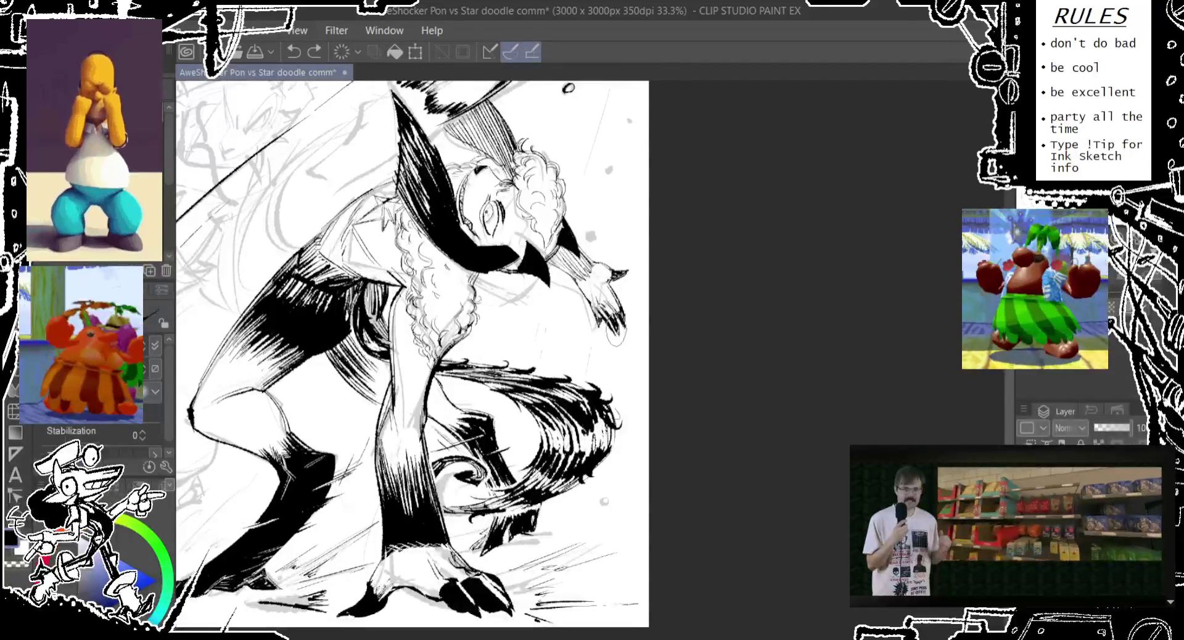
{"action": "left_click_drag", "start_coordinate": [614, 327], "coordinate": [626, 353]}
{"action": "key", "text": "ctrl+z"}
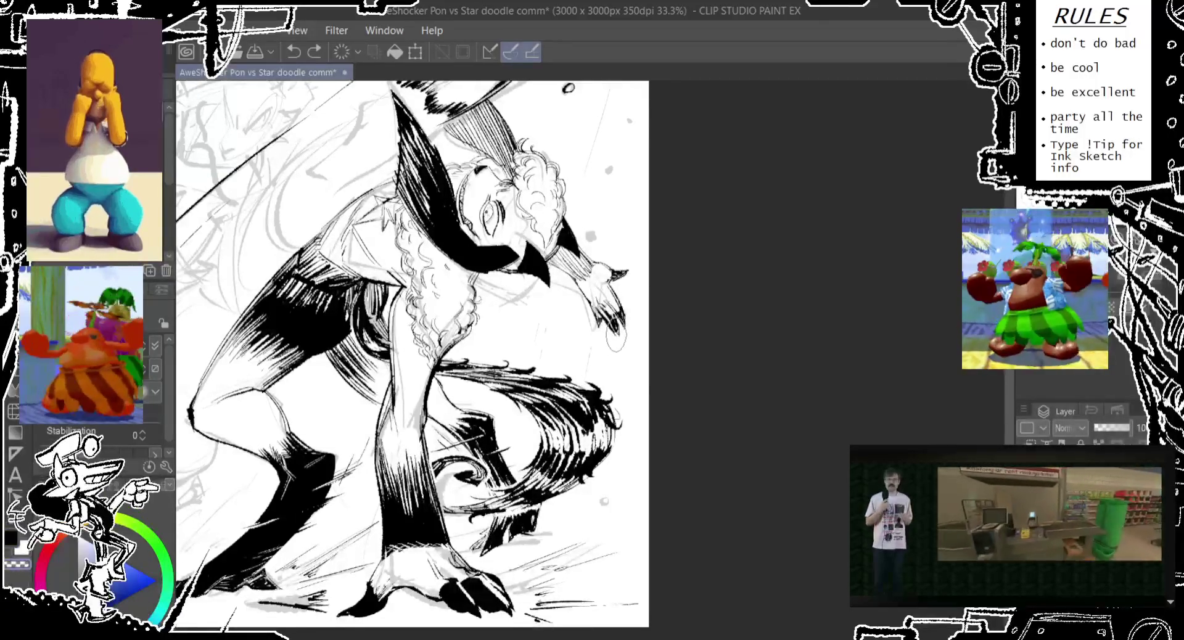
{"action": "left_click_drag", "start_coordinate": [407, 346], "coordinate": [421, 371]}
Step: Replace the stroke beside the outstretched hand with a redrawn one and save the file
{"action": "left_click_drag", "start_coordinate": [626, 308], "coordinate": [632, 346]}
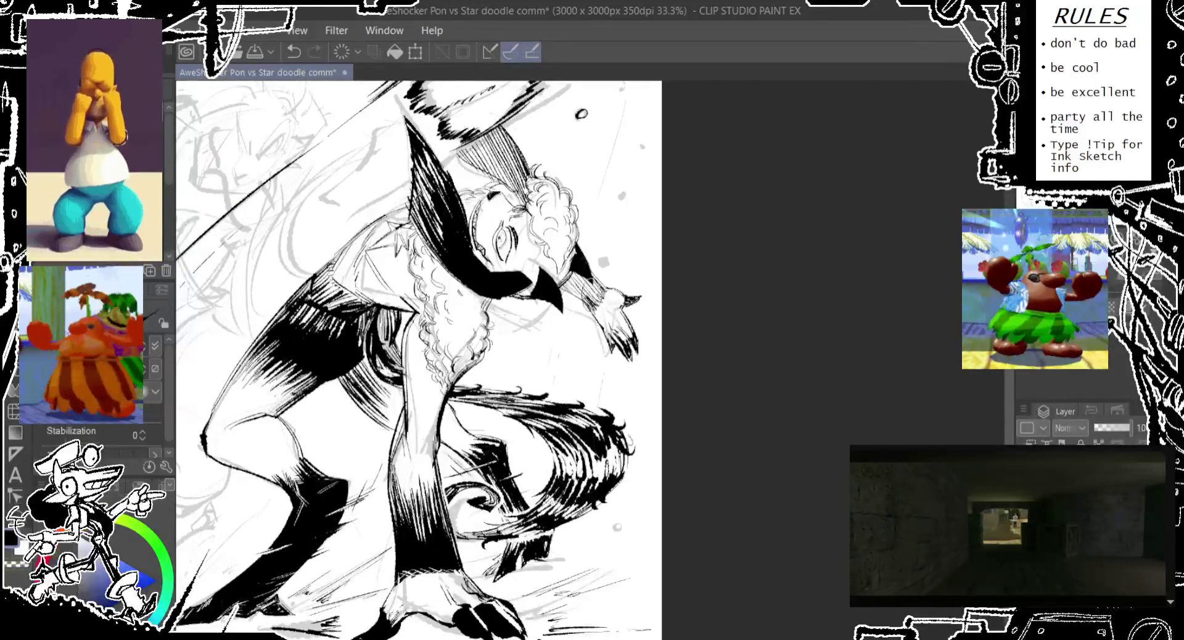
{"action": "key", "text": "ctrl+z"}
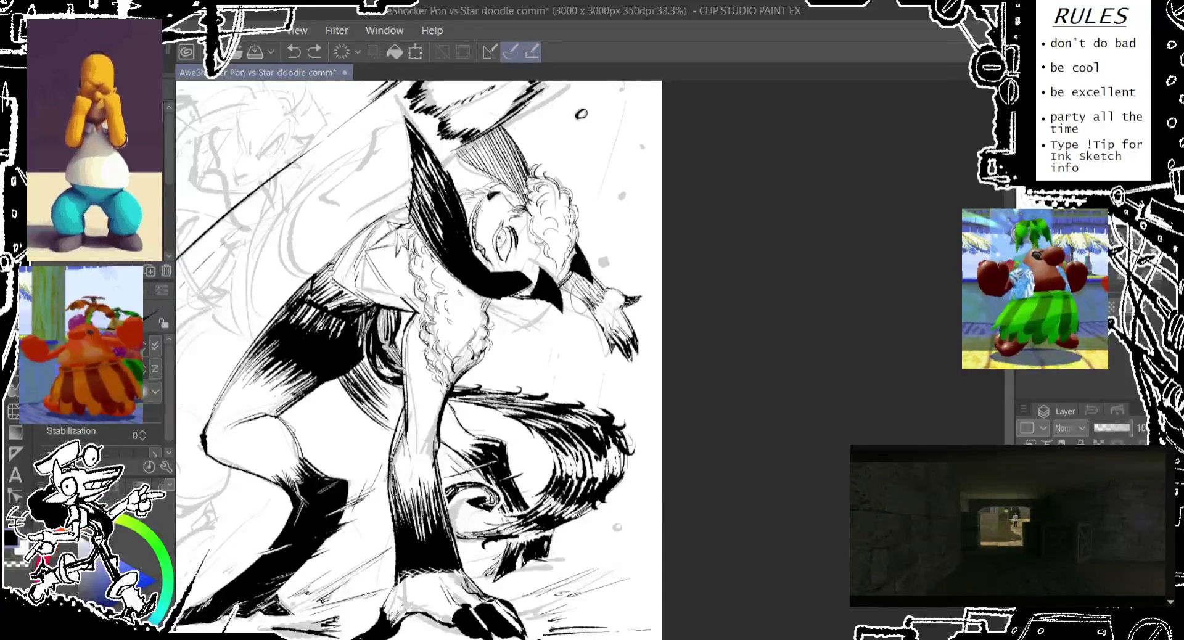
{"action": "left_click_drag", "start_coordinate": [586, 276], "coordinate": [570, 294]}
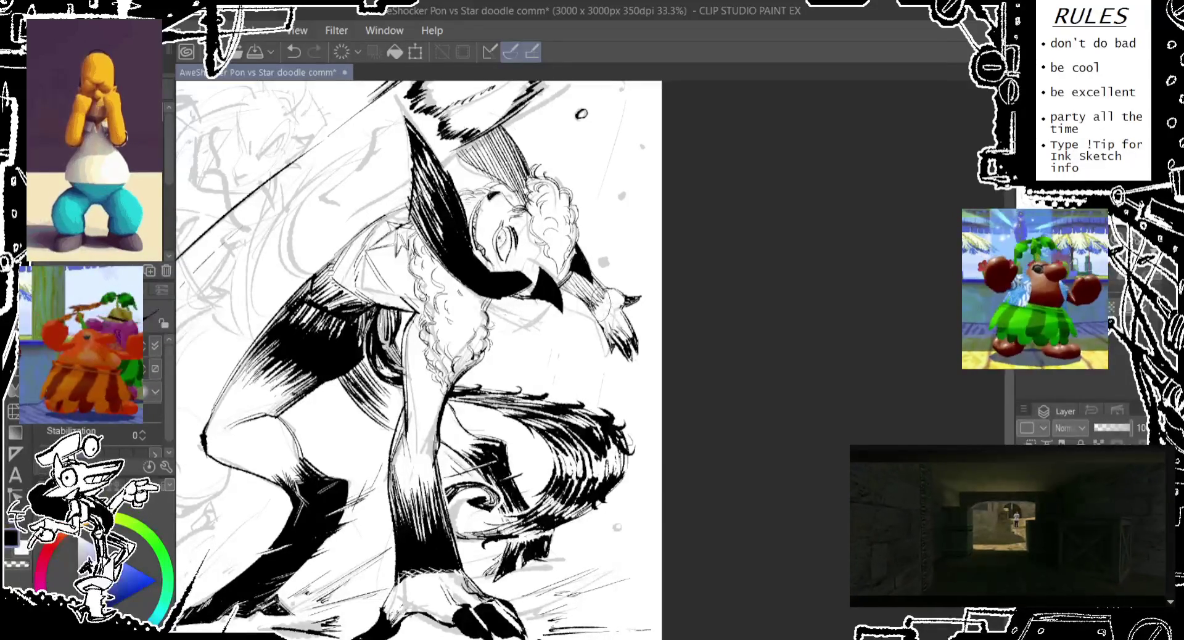
{"action": "mouse_move", "coordinate": [644, 229]}
{"action": "left_mouse_down"}
{"action": "mouse_move", "coordinate": [732, 279]}
{"action": "mouse_move", "coordinate": [707, 285]}
{"action": "left_mouse_up"}
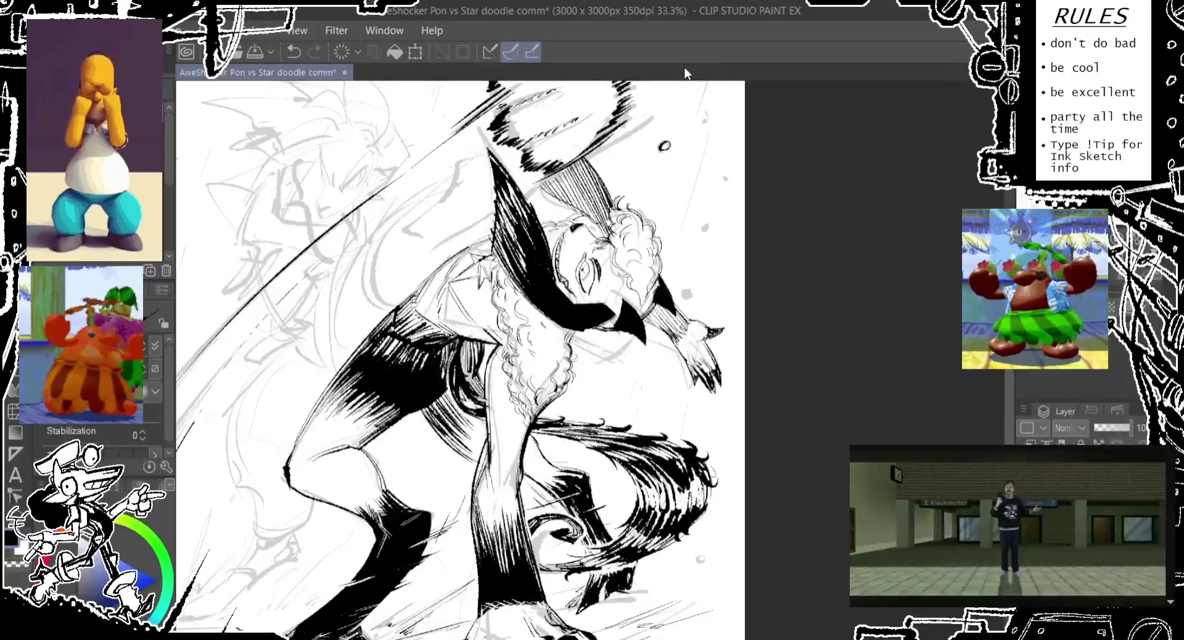
{"action": "key", "text": "ctrl+s"}
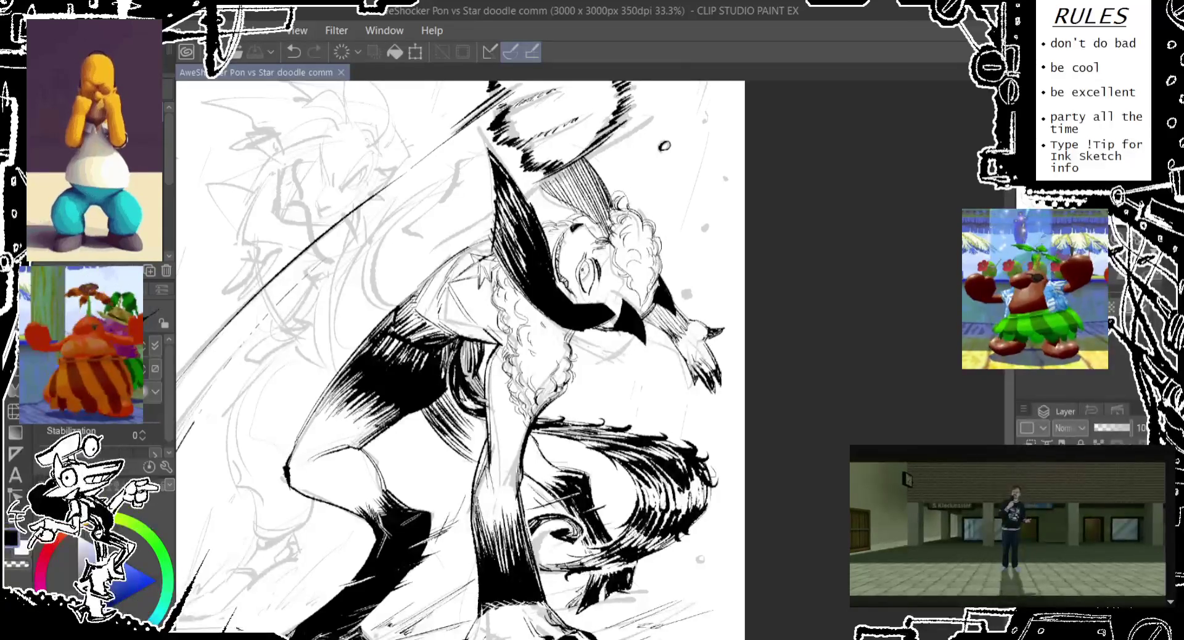
Step: Try ink strokes across the fist and from chest to fist, undoing each so inking stays unchanged
{"action": "scroll", "coordinate": [623, 188], "scroll_direction": "up", "scroll_amount": 3}
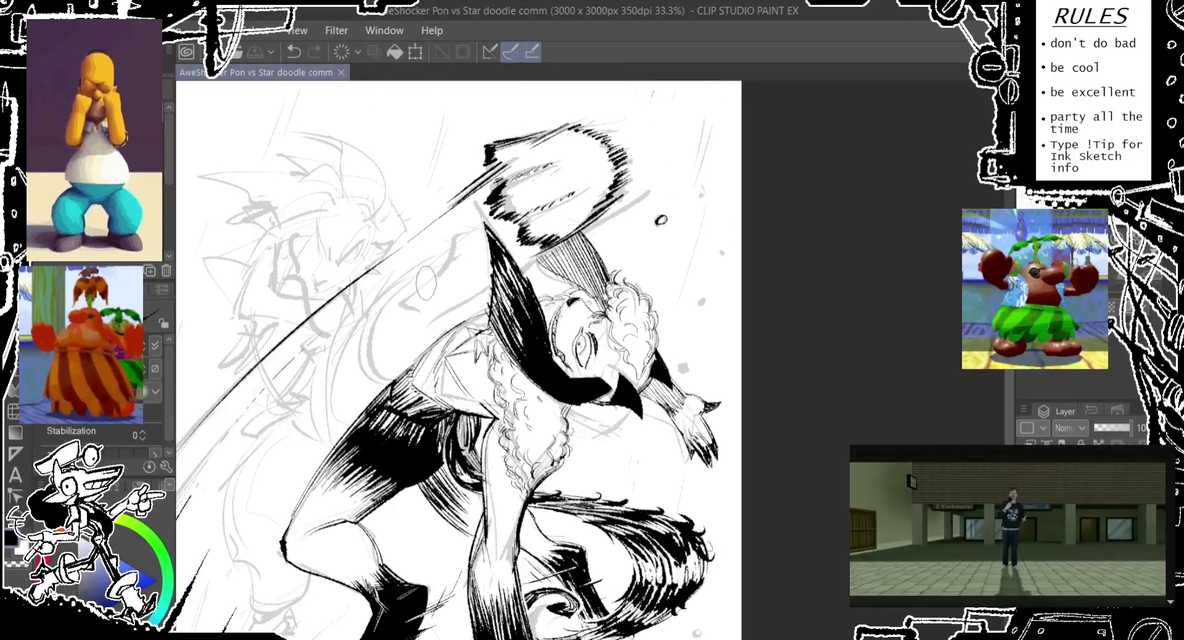
{"action": "key", "text": "ctrl+z"}
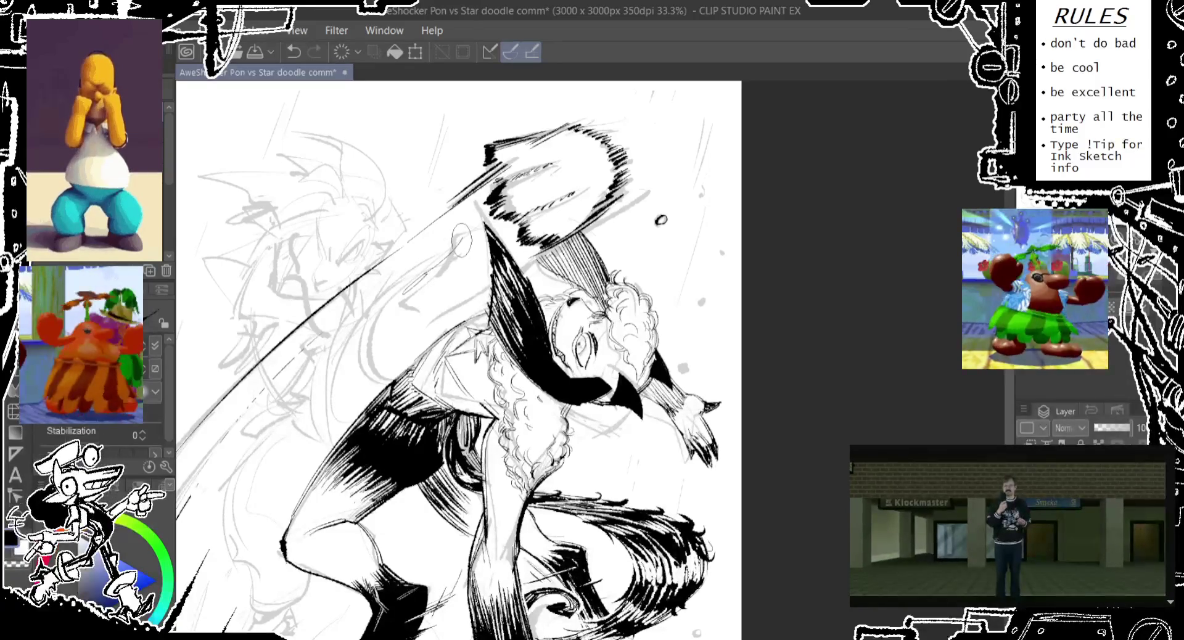
{"action": "left_click_drag", "start_coordinate": [567, 157], "coordinate": [440, 242]}
{"action": "key", "text": "ctrl+z"}
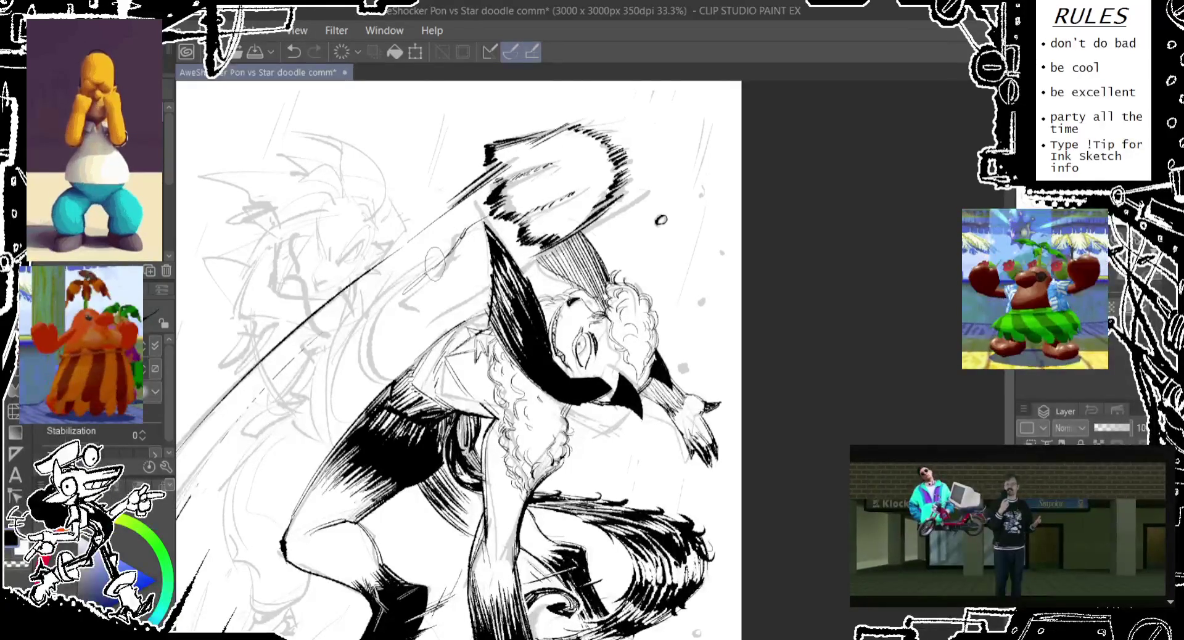
{"action": "mouse_move", "coordinate": [433, 301]}
{"action": "left_mouse_down"}
{"action": "mouse_move", "coordinate": [543, 262]}
{"action": "mouse_move", "coordinate": [512, 284]}
{"action": "left_mouse_up"}
{"action": "key", "text": "ctrl+z"}
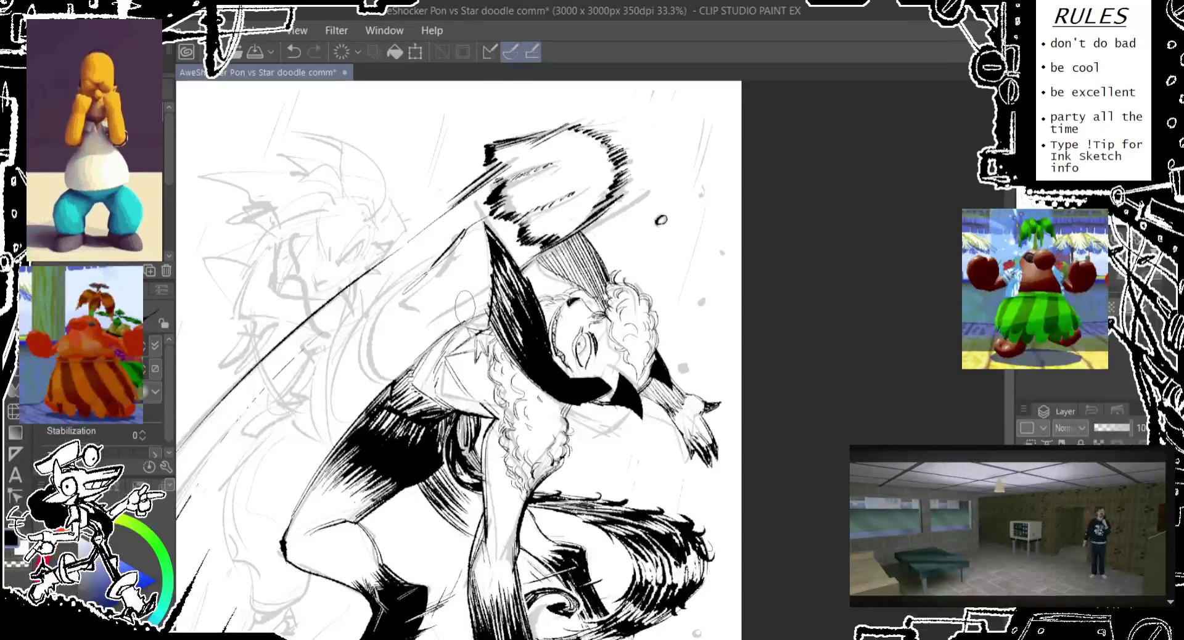
{"action": "left_click_drag", "start_coordinate": [459, 360], "coordinate": [480, 345]}
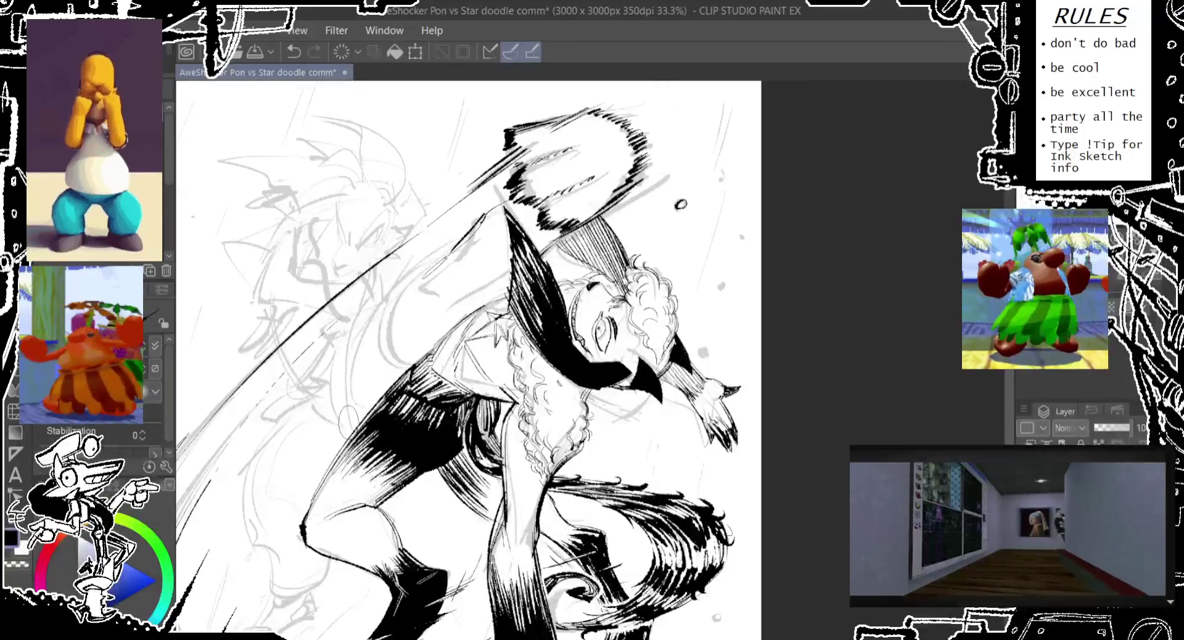
Step: Draw a long upward pencil stroke, undo it and redraw it
{"action": "left_click_drag", "start_coordinate": [344, 432], "coordinate": [367, 278]}
{"action": "key", "text": "ctrl+z"}
{"action": "key", "text": "ctrl+y"}
{"action": "key", "text": "ctrl+z"}
{"action": "mouse_move", "coordinate": [349, 441]}
{"action": "left_mouse_down"}
{"action": "mouse_move", "coordinate": [364, 302]}
{"action": "mouse_move", "coordinate": [382, 265]}
{"action": "left_mouse_up"}
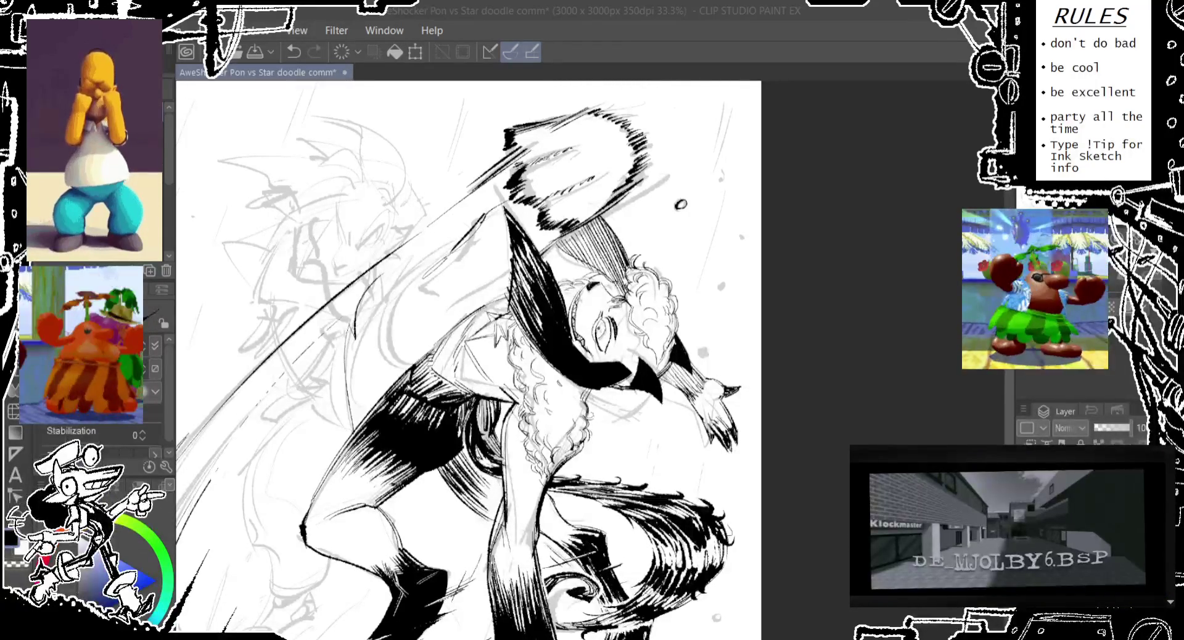
Step: Add small trial strokes near the weapon, keeping only a few tiny marks
{"action": "left_click_drag", "start_coordinate": [539, 166], "coordinate": [530, 200]}
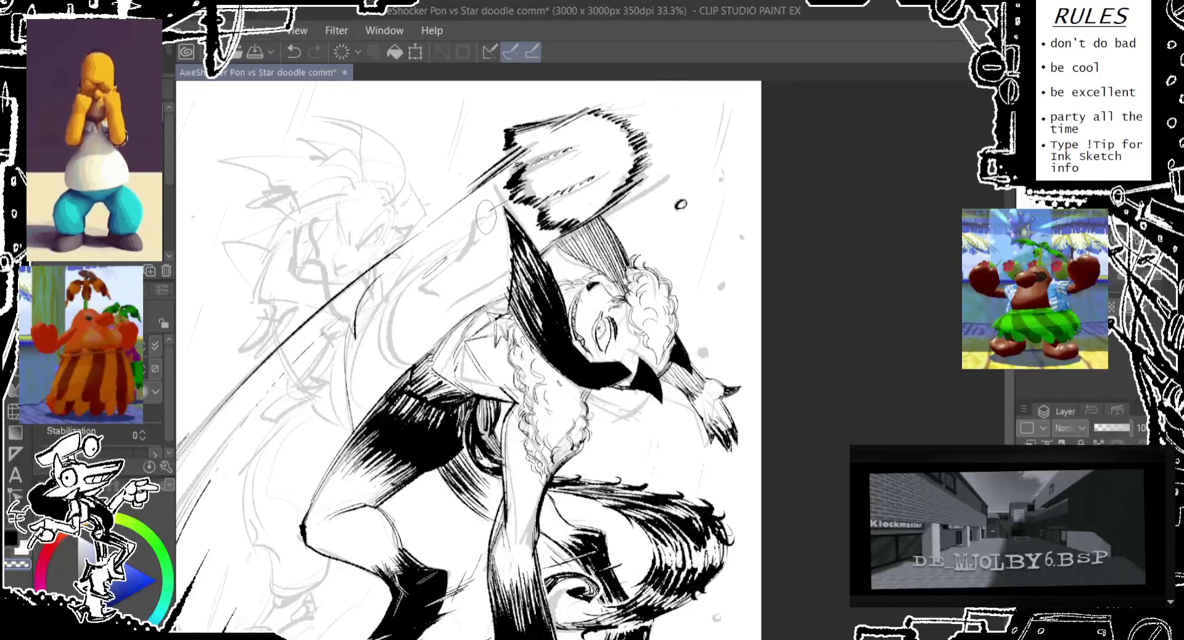
{"action": "left_click_drag", "start_coordinate": [455, 264], "coordinate": [479, 215]}
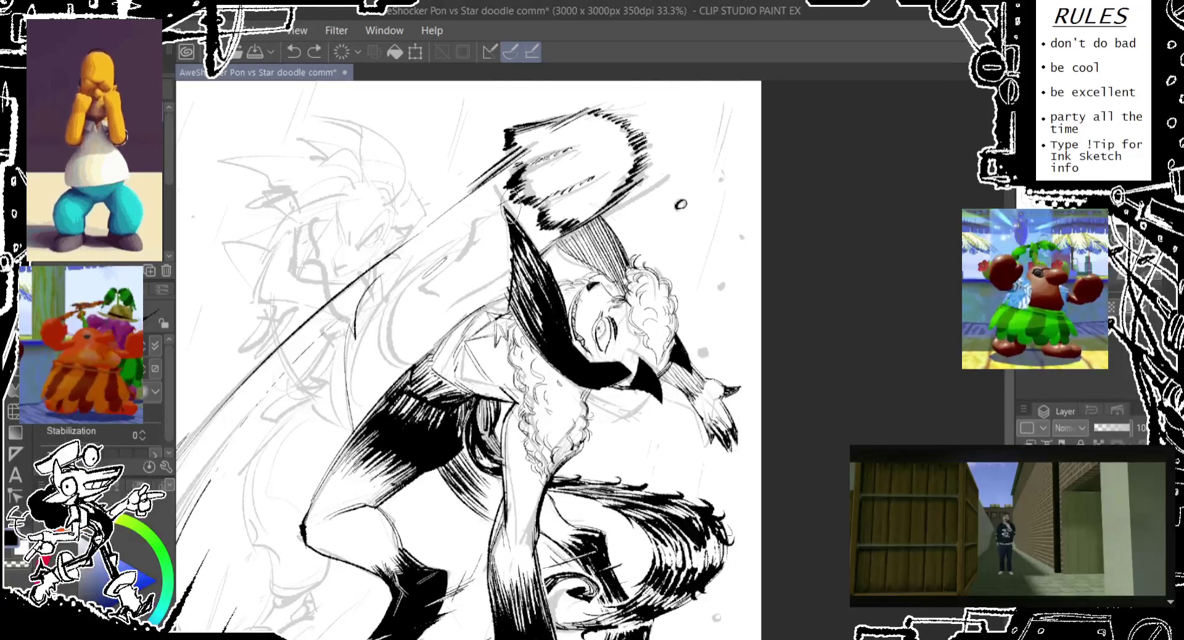
{"action": "key", "text": "ctrl+y"}
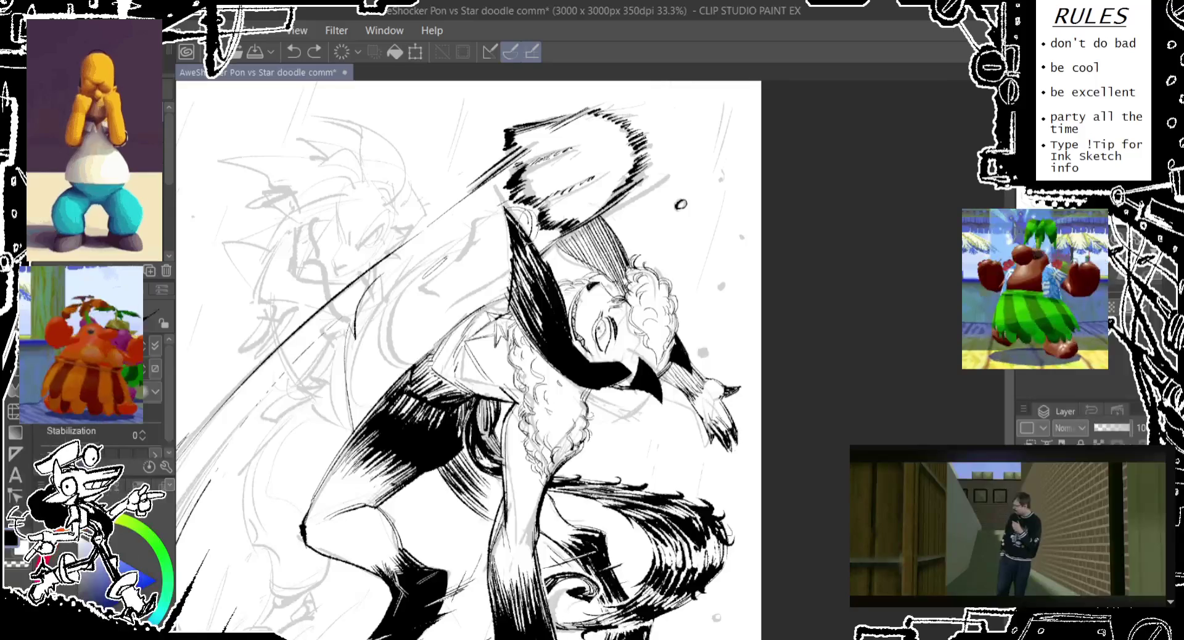
{"action": "key", "text": "ctrl+y"}
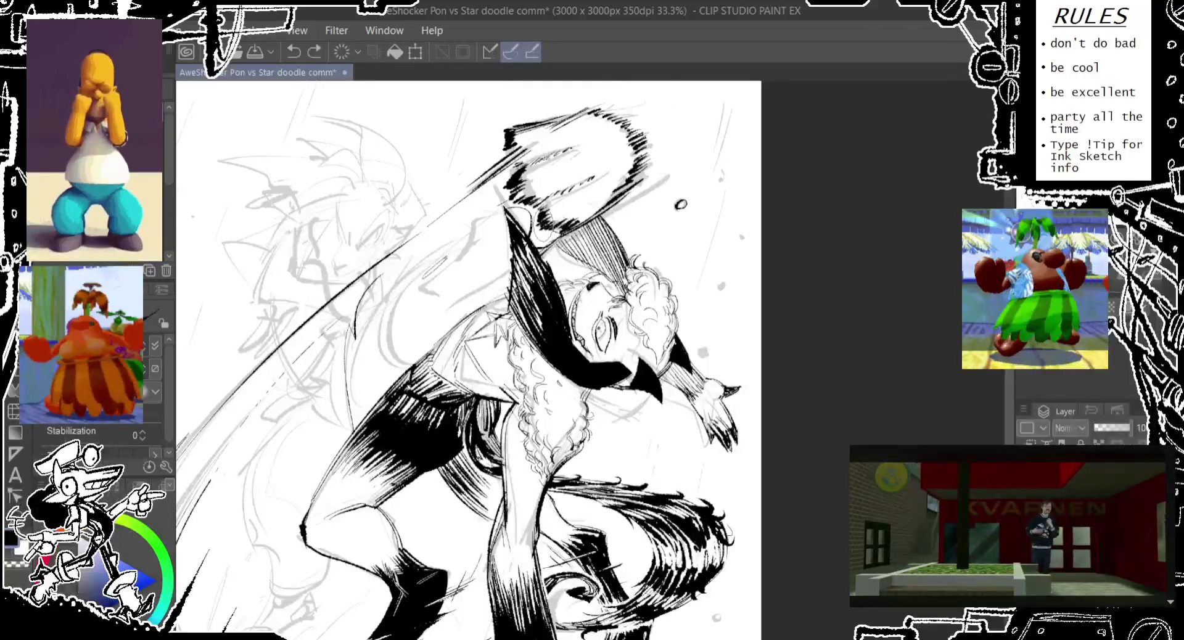
{"action": "key", "text": "ctrl+z"}
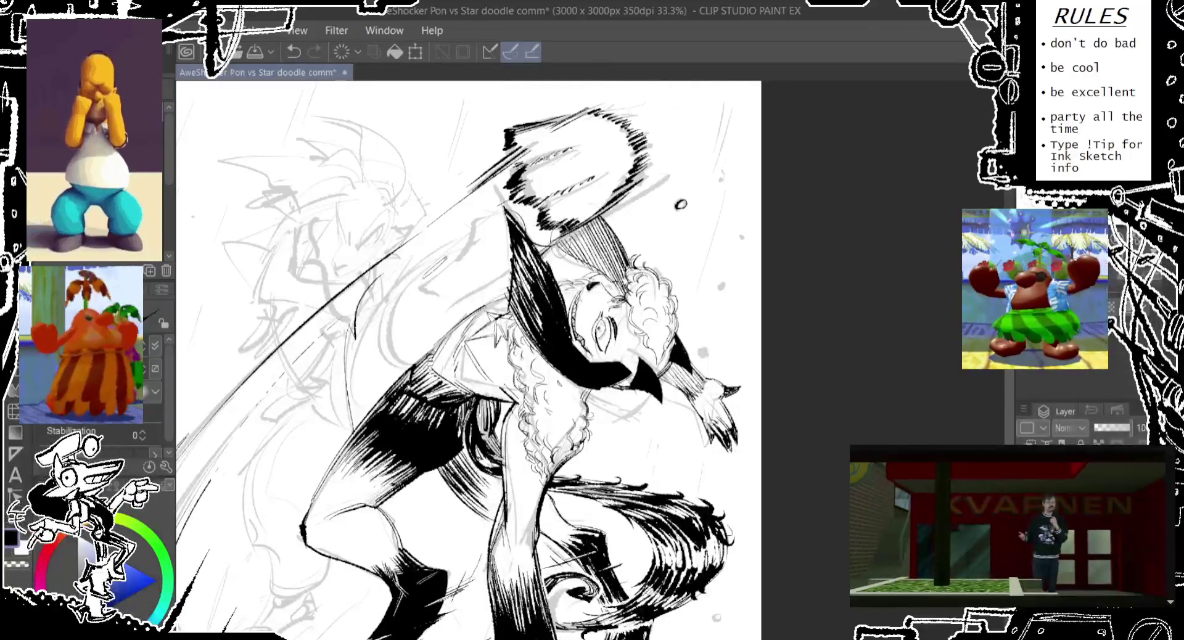
{"action": "key", "text": "ctrl+z"}
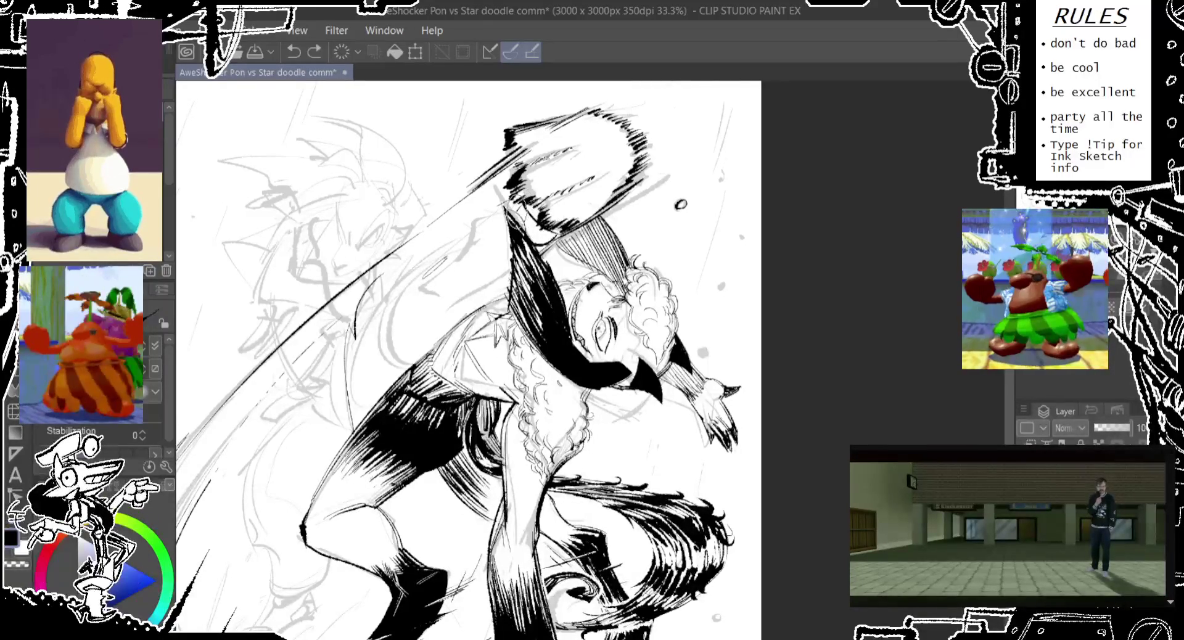
{"action": "key", "text": "ctrl+y"}
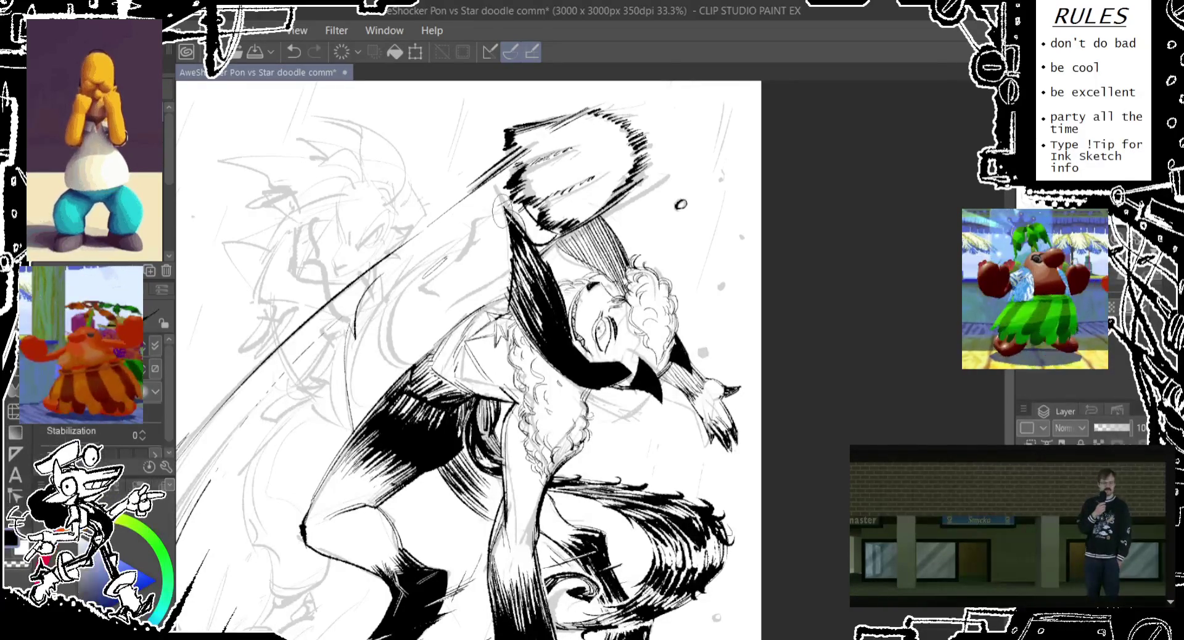
{"action": "key", "text": "ctrl+z"}
Step: Ink a curved line behind the head and add dark hatching strokes nearby
{"action": "left_click_drag", "start_coordinate": [455, 238], "coordinate": [429, 295]}
{"action": "key", "text": "ctrl+z"}
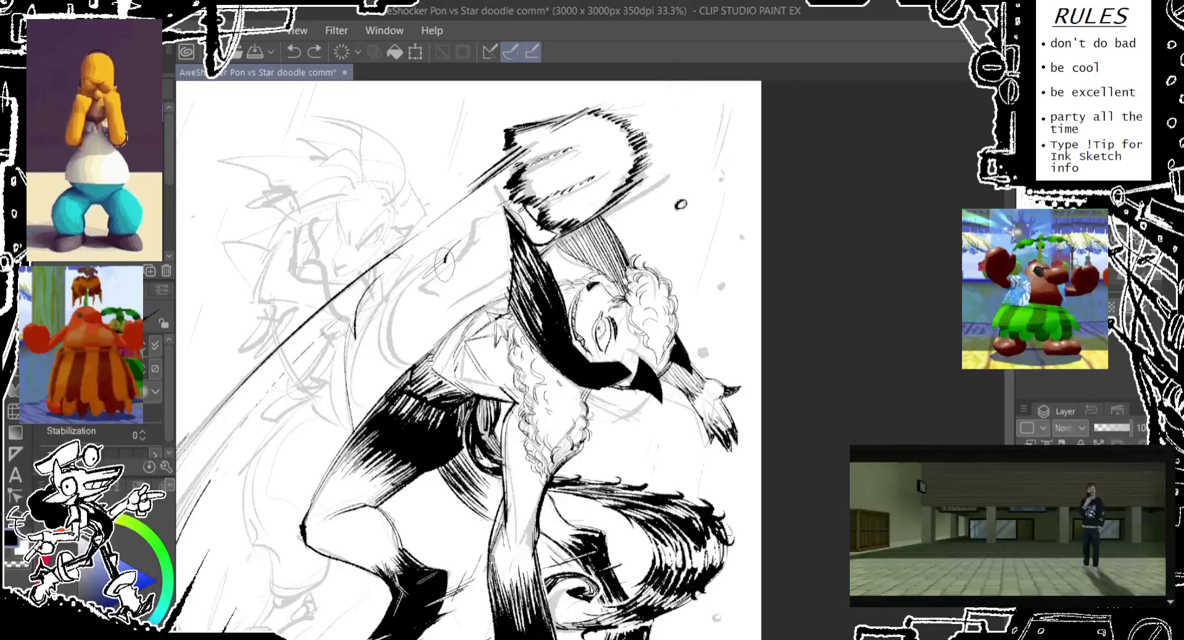
{"action": "left_click_drag", "start_coordinate": [462, 228], "coordinate": [443, 281]}
{"action": "left_click_drag", "start_coordinate": [471, 225], "coordinate": [449, 253]}
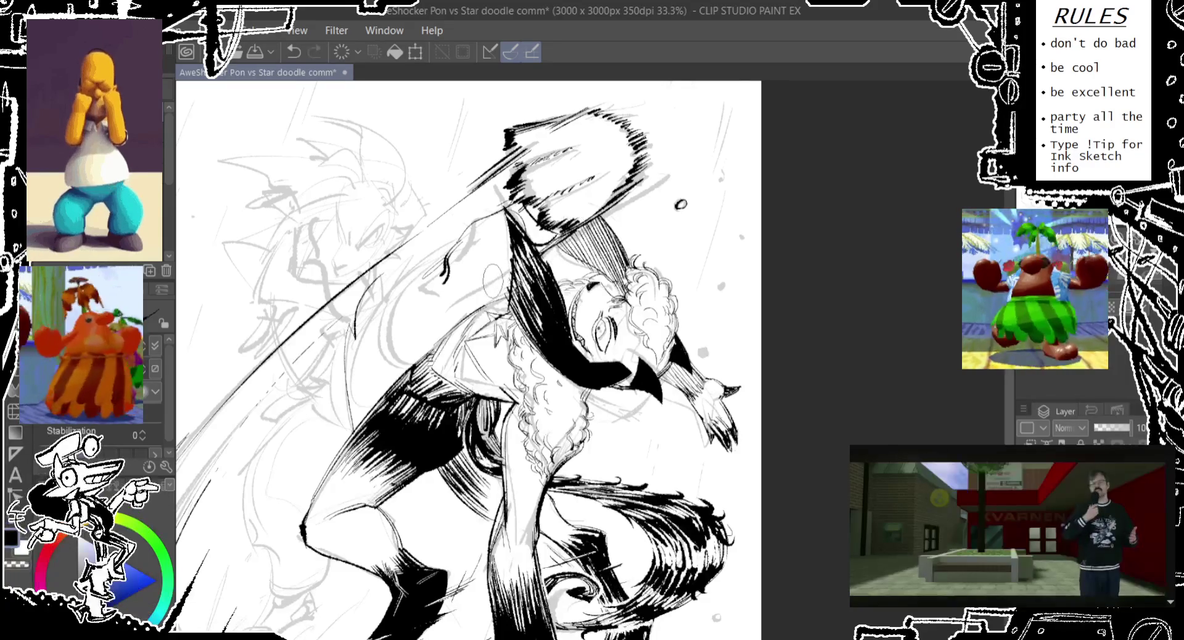
{"action": "left_click_drag", "start_coordinate": [515, 253], "coordinate": [425, 339]}
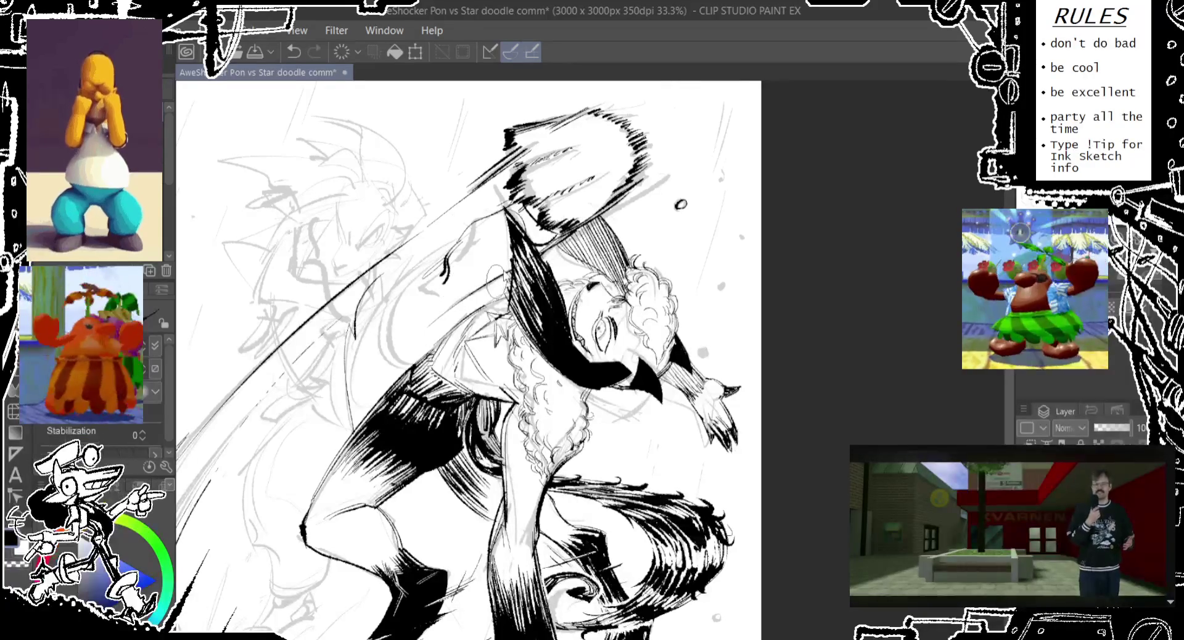
{"action": "key", "text": "ctrl+z"}
{"action": "left_click_drag", "start_coordinate": [521, 256], "coordinate": [438, 330]}
{"action": "key", "text": "ctrl+z"}
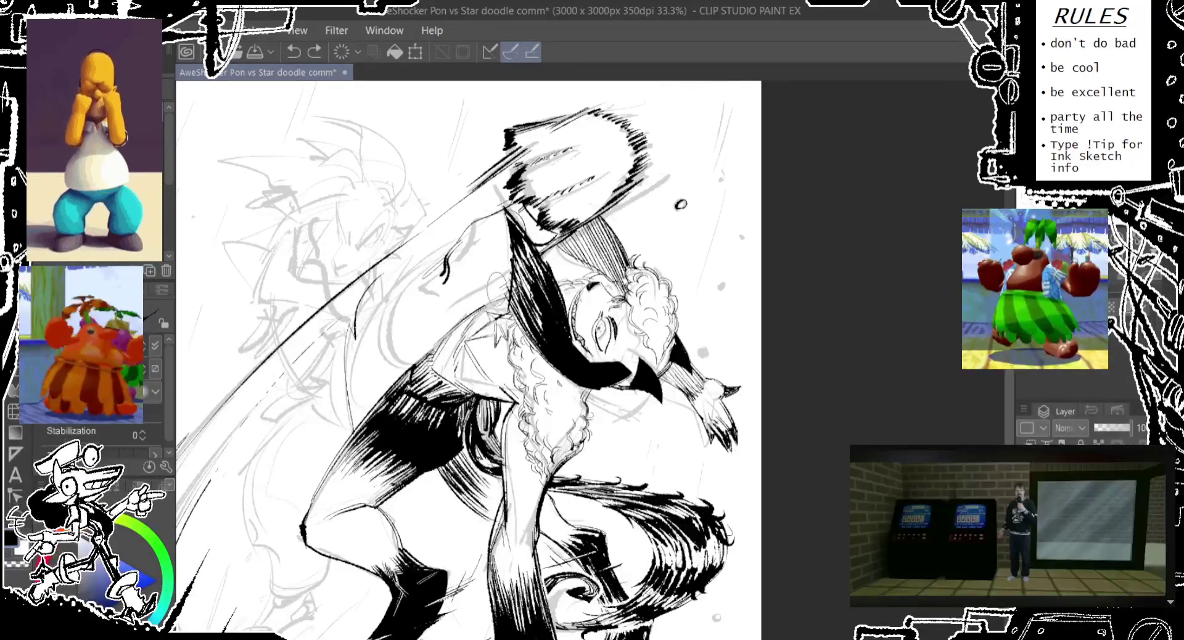
{"action": "left_click_drag", "start_coordinate": [485, 281], "coordinate": [472, 314]}
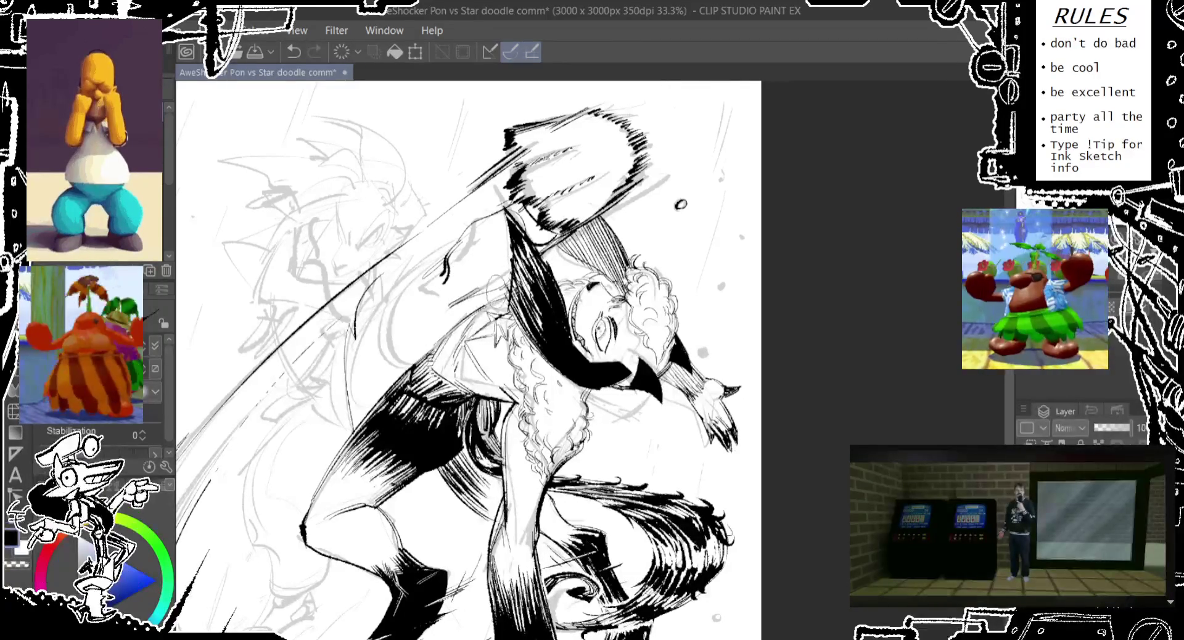
{"action": "key", "text": "ctrl+z"}
{"action": "left_click_drag", "start_coordinate": [601, 219], "coordinate": [552, 264]}
{"action": "left_click_drag", "start_coordinate": [566, 245], "coordinate": [547, 269]}
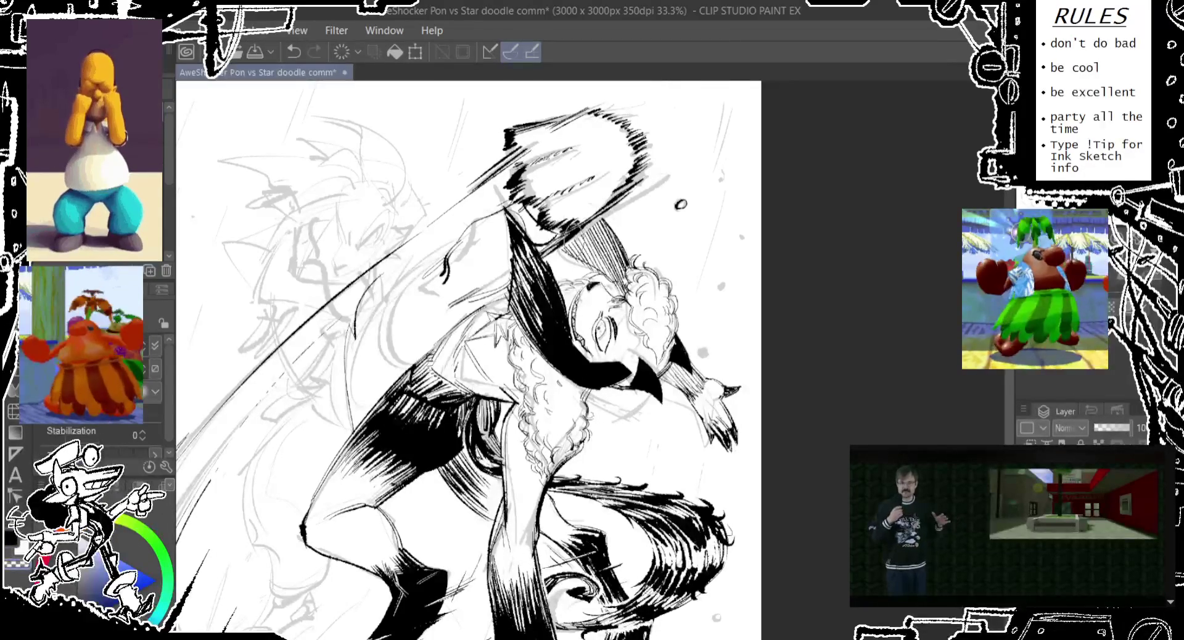
Step: Ink the cape's upper outline after several retried strokes
{"action": "left_click_drag", "start_coordinate": [472, 231], "coordinate": [386, 318]}
{"action": "key", "text": "ctrl+z"}
{"action": "left_click_drag", "start_coordinate": [419, 262], "coordinate": [370, 405]}
{"action": "key", "text": "ctrl+z"}
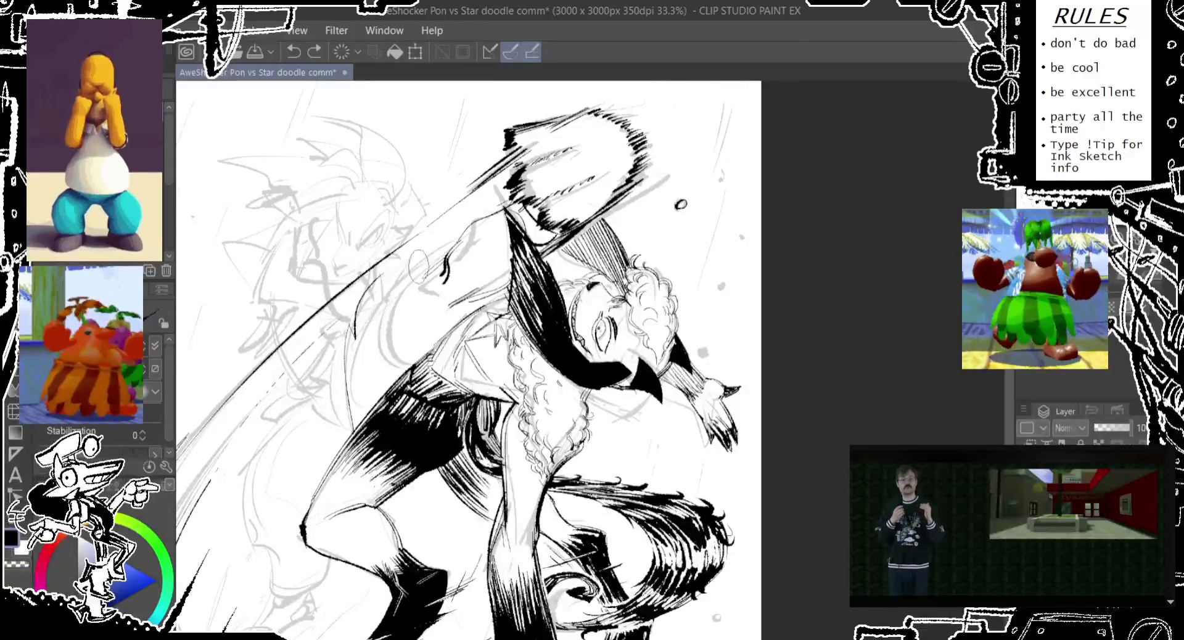
{"action": "left_click_drag", "start_coordinate": [445, 244], "coordinate": [364, 419]}
{"action": "key", "text": "ctrl+z"}
{"action": "left_click_drag", "start_coordinate": [451, 234], "coordinate": [352, 423]}
{"action": "left_click_drag", "start_coordinate": [389, 376], "coordinate": [370, 422]}
{"action": "key", "text": "ctrl+z"}
{"action": "left_click_drag", "start_coordinate": [444, 250], "coordinate": [352, 417]}
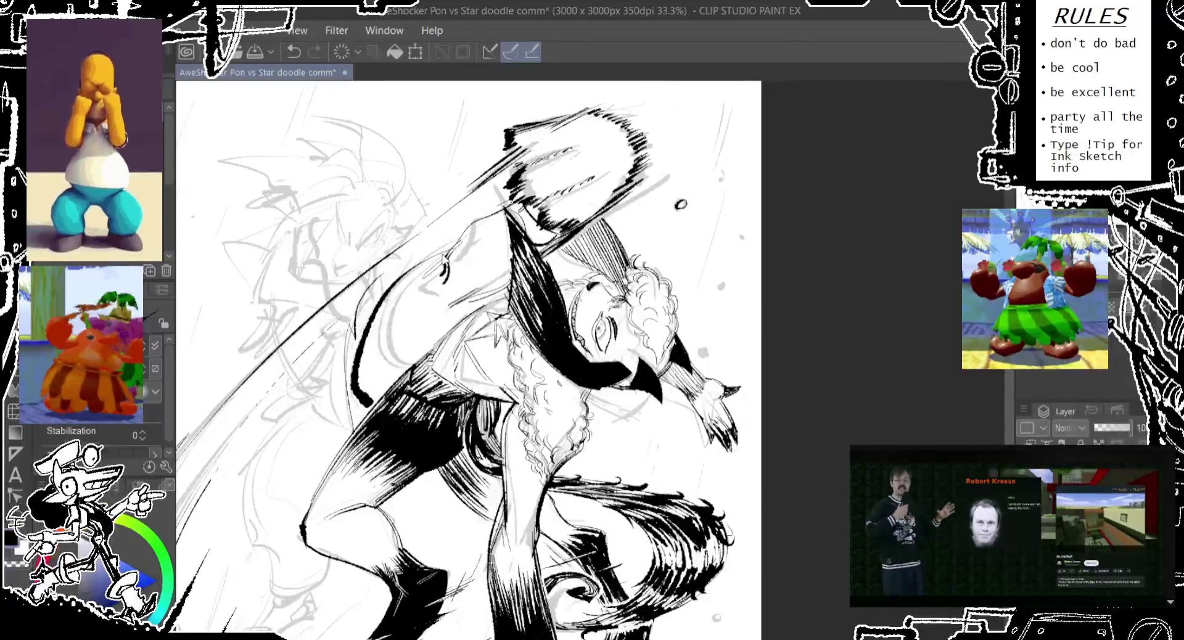
{"action": "key", "text": "ctrl+z"}
{"action": "left_click_drag", "start_coordinate": [438, 244], "coordinate": [358, 426]}
Step: Try extra strokes on the cape and near the head, undoing all of them
{"action": "left_click_drag", "start_coordinate": [466, 240], "coordinate": [414, 283]}
{"action": "key", "text": "ctrl+z"}
{"action": "key", "text": "ctrl+z"}
{"action": "mouse_move", "coordinate": [465, 246]}
{"action": "left_mouse_down"}
{"action": "mouse_move", "coordinate": [407, 286]}
{"action": "mouse_move", "coordinate": [416, 275]}
{"action": "left_mouse_up"}
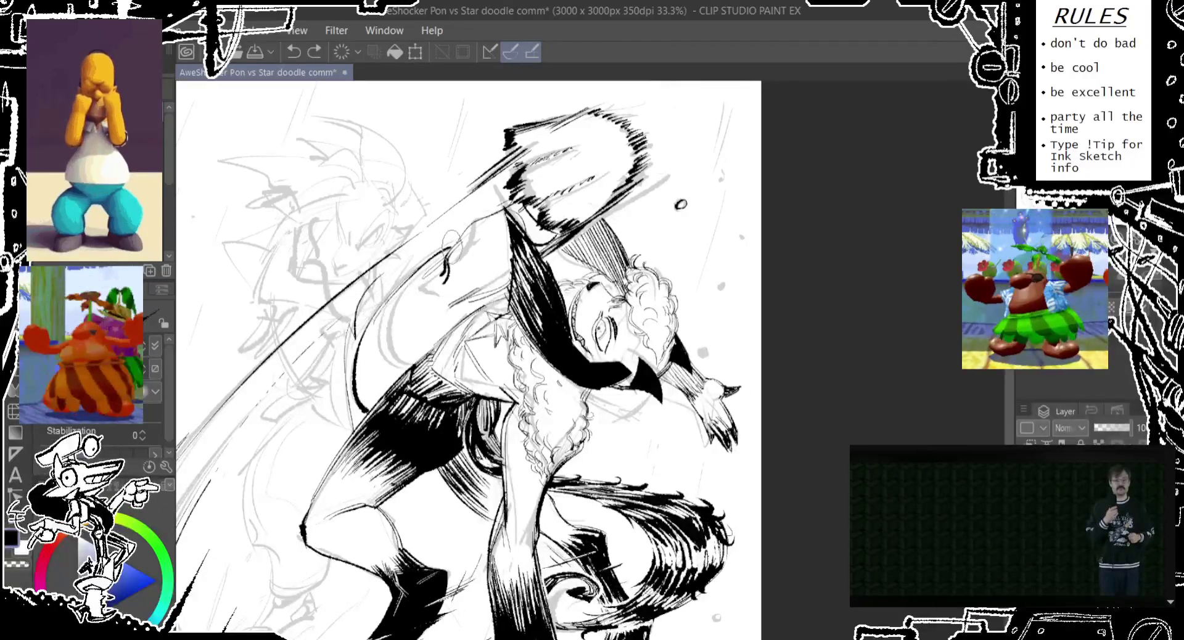
{"action": "key", "text": "ctrl+z"}
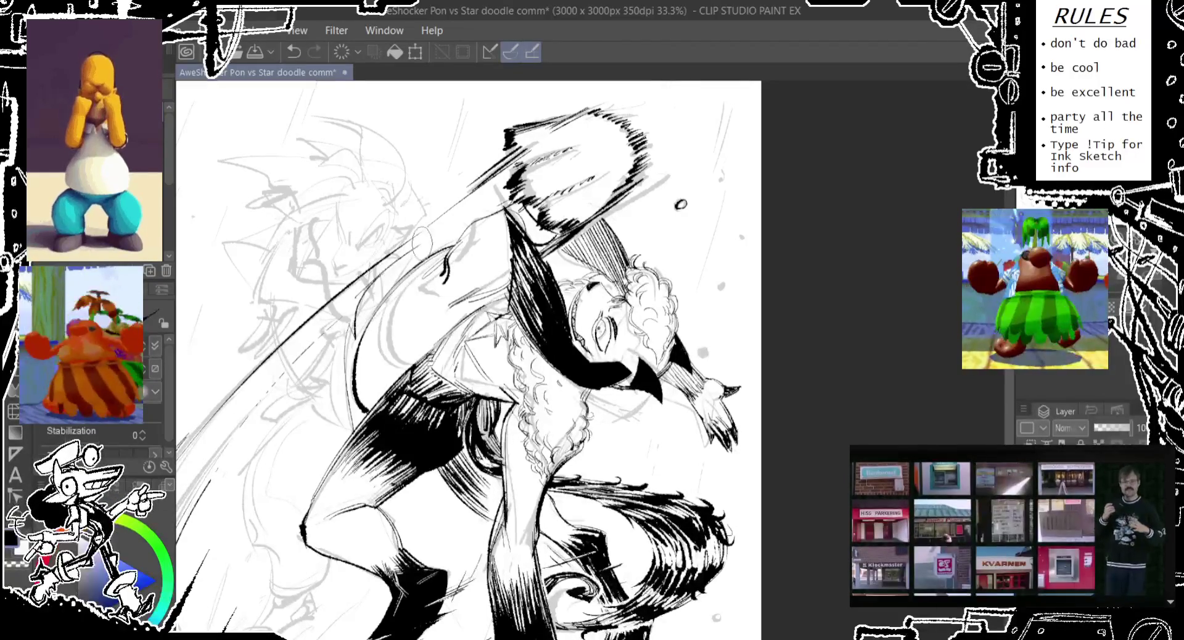
{"action": "left_click_drag", "start_coordinate": [433, 229], "coordinate": [424, 253]}
{"action": "key", "text": "ctrl+z"}
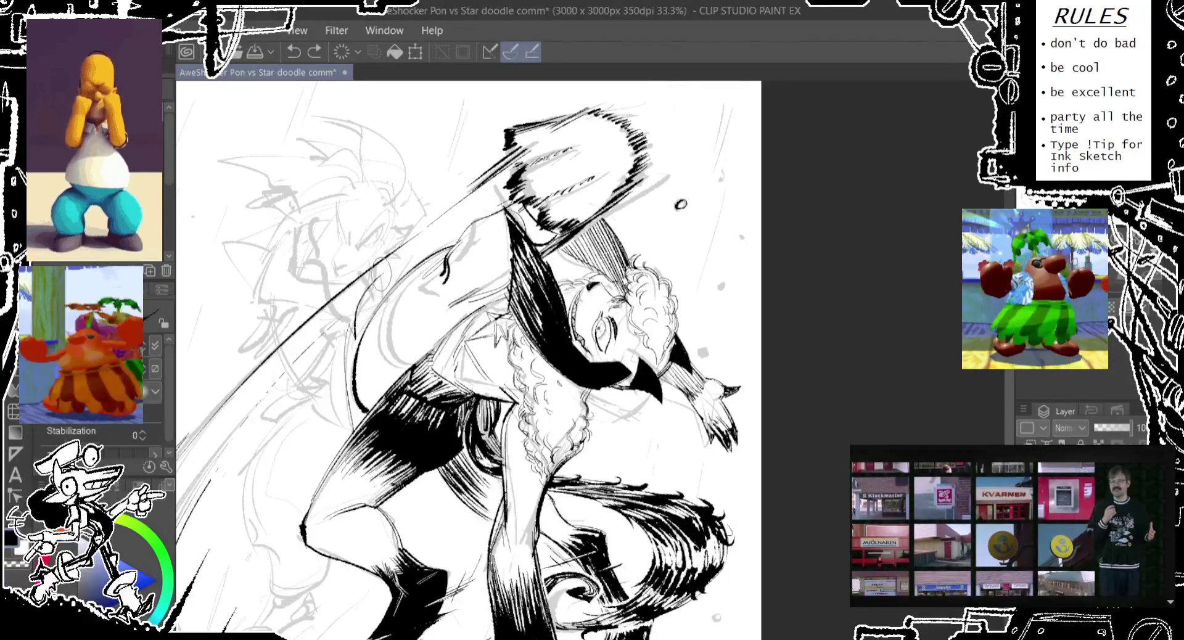
{"action": "mouse_move", "coordinate": [426, 246]}
{"action": "left_mouse_down"}
{"action": "mouse_move", "coordinate": [412, 261]}
{"action": "mouse_move", "coordinate": [441, 278]}
{"action": "left_mouse_up"}
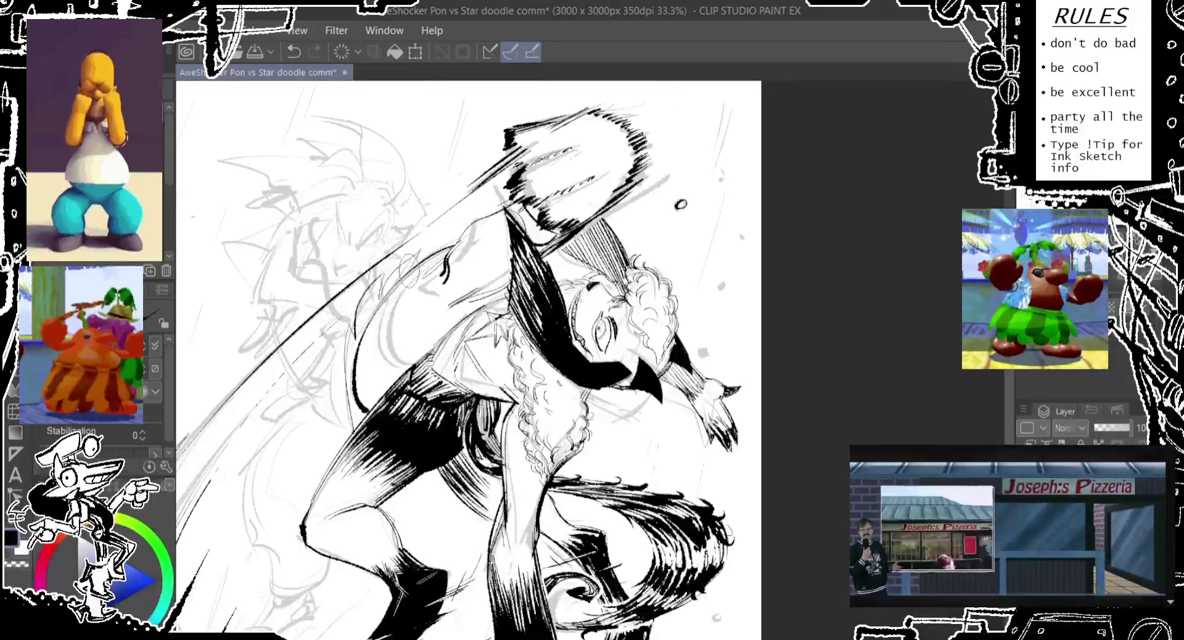
{"action": "key", "text": "ctrl+z"}
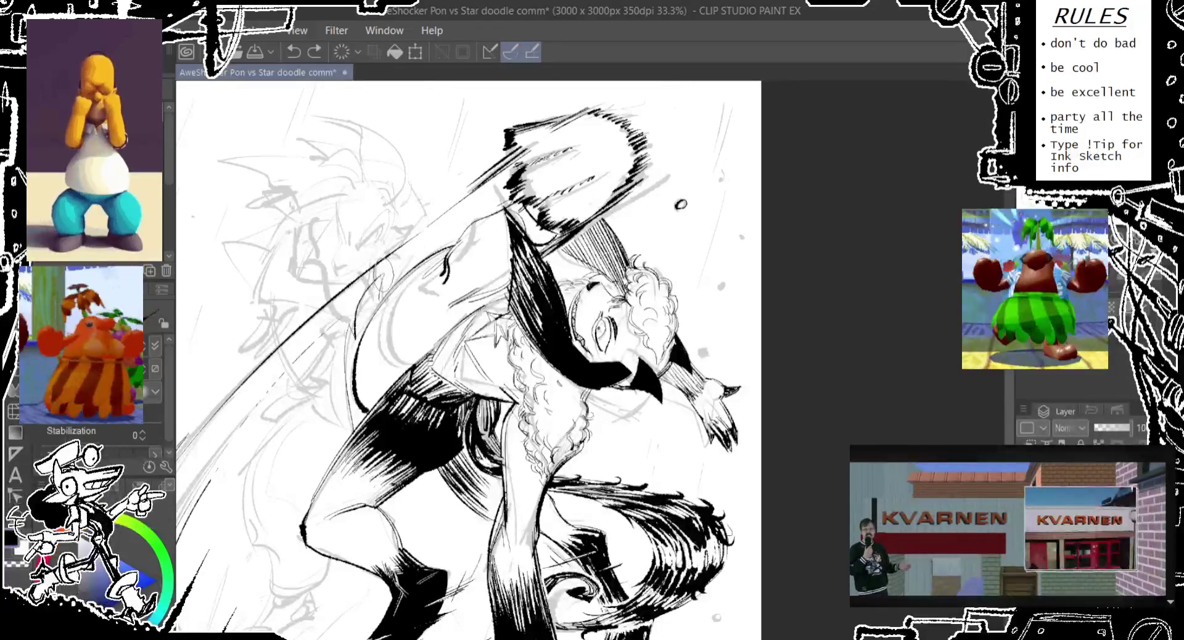
{"action": "left_click_drag", "start_coordinate": [425, 240], "coordinate": [415, 258]}
{"action": "key", "text": "ctrl+z"}
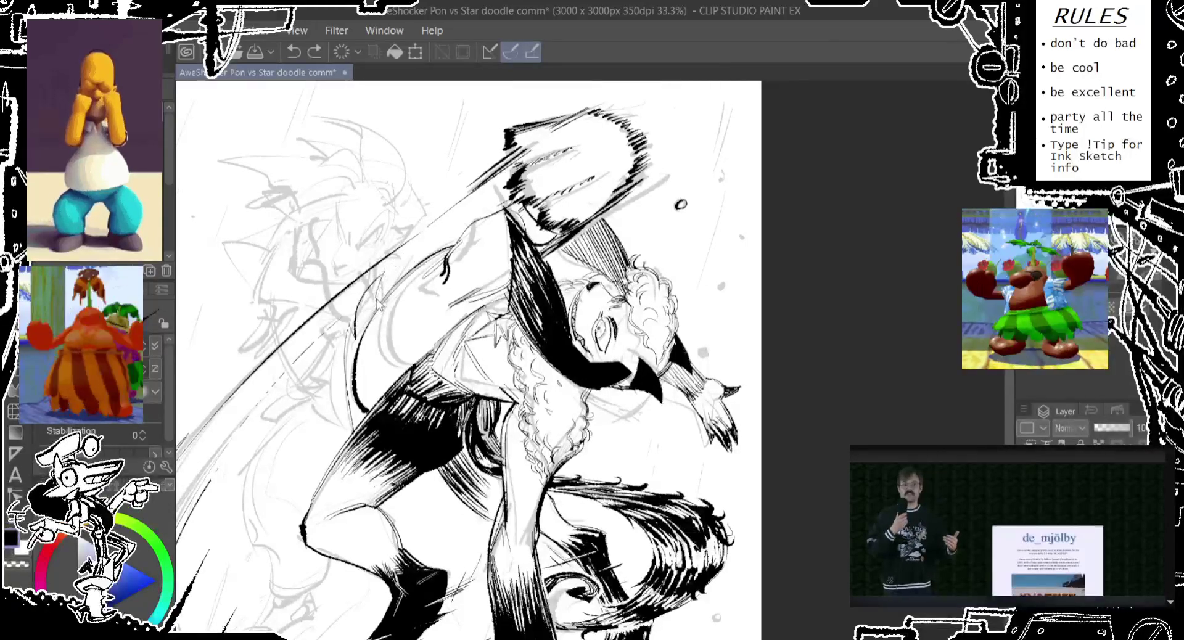
{"action": "key", "text": "ctrl+z"}
{"action": "left_click_drag", "start_coordinate": [417, 244], "coordinate": [425, 253]}
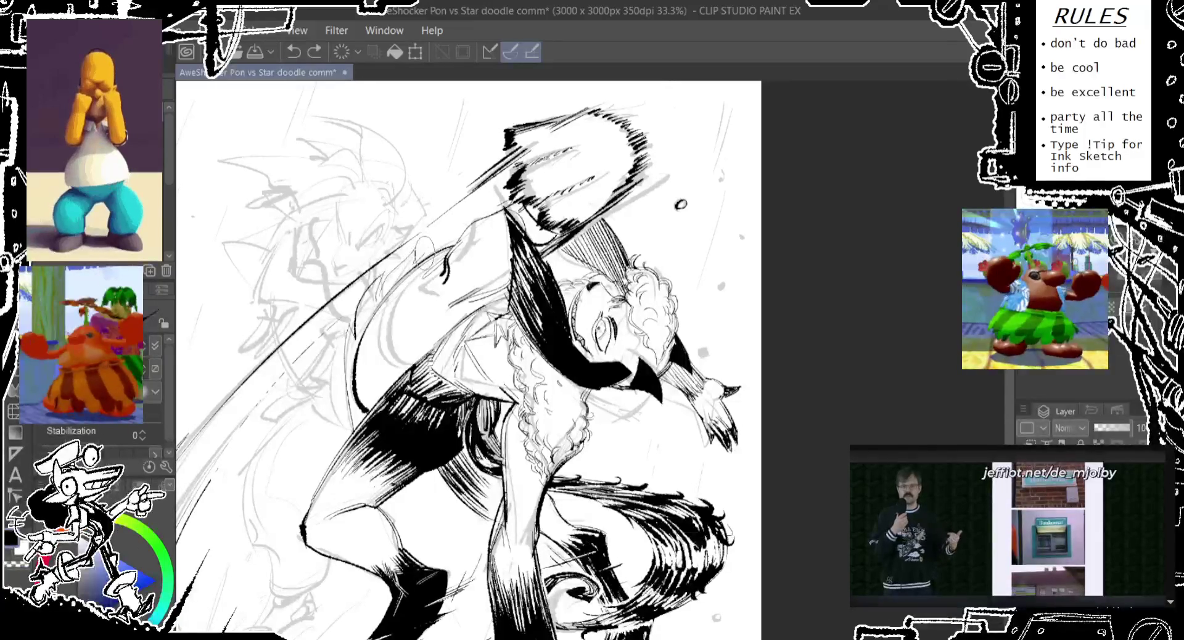
{"action": "key", "text": "ctrl+z"}
{"action": "left_click_drag", "start_coordinate": [358, 370], "coordinate": [374, 308]}
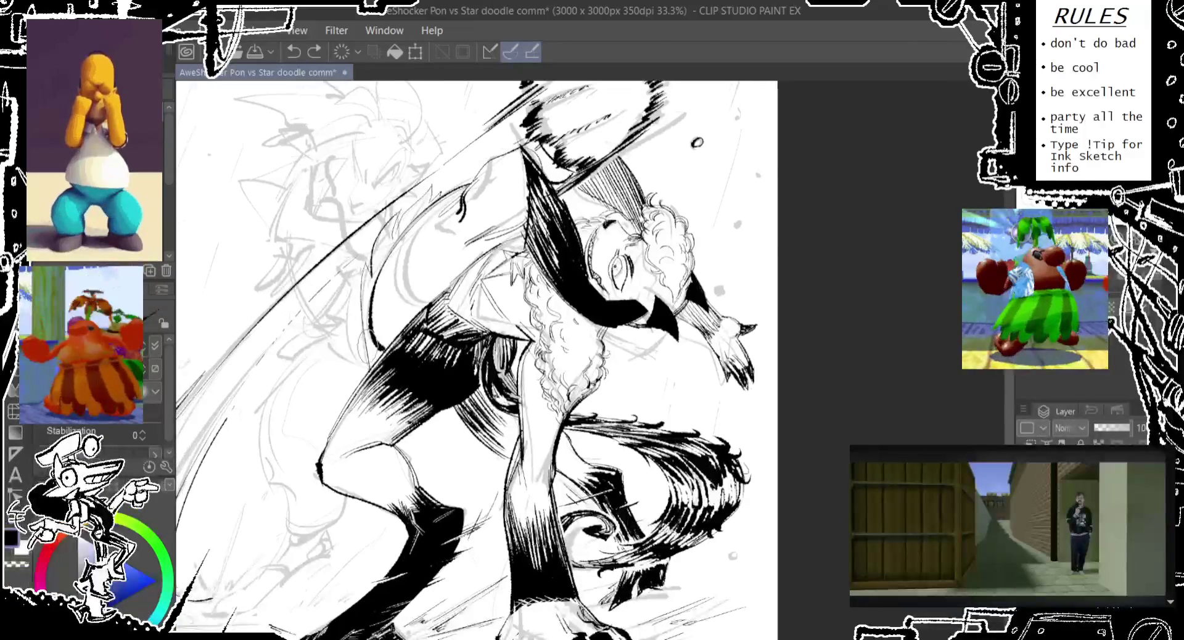
Step: Try small grey guide strokes beside the head, undoing each attempt
{"action": "left_click_drag", "start_coordinate": [367, 358], "coordinate": [370, 336]}
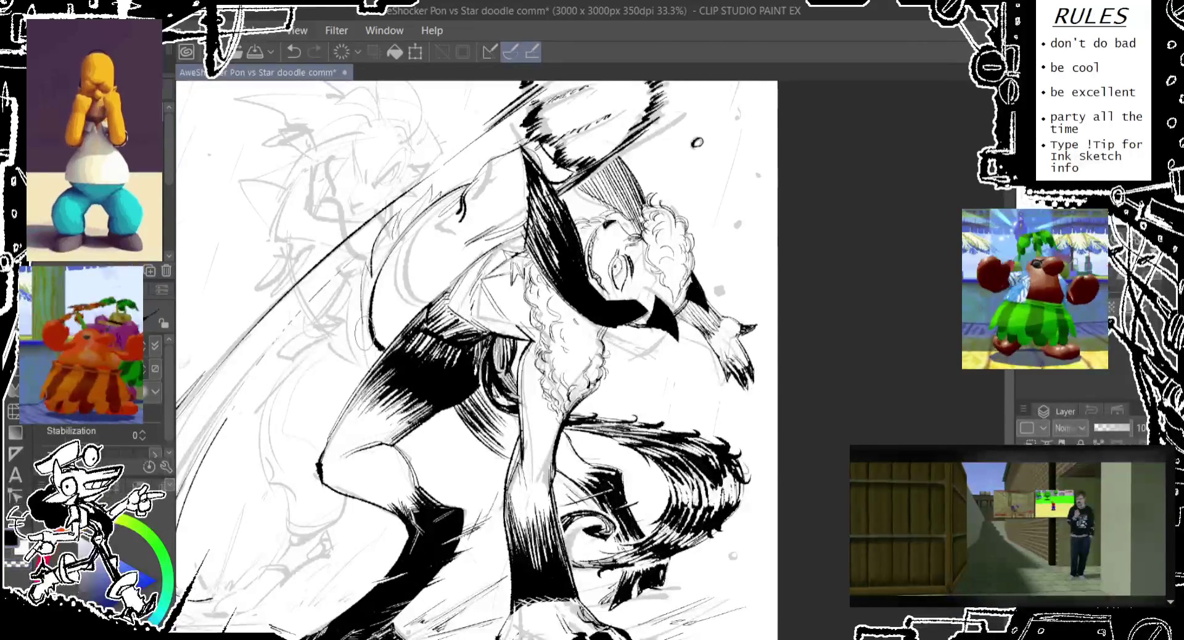
{"action": "key", "text": "ctrl+z"}
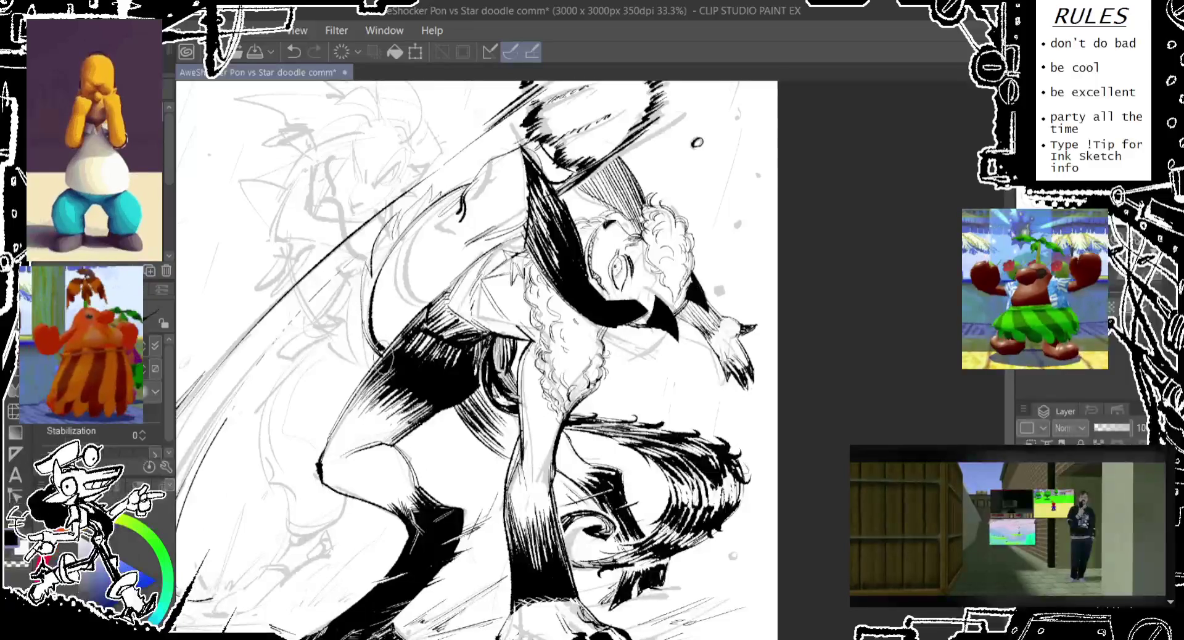
{"action": "mouse_move", "coordinate": [426, 217]}
{"action": "left_mouse_down"}
{"action": "mouse_move", "coordinate": [439, 238]}
{"action": "mouse_move", "coordinate": [413, 321]}
{"action": "left_mouse_up"}
{"action": "key", "text": "ctrl+z"}
{"action": "key", "text": "ctrl+z"}
{"action": "left_click_drag", "start_coordinate": [426, 274], "coordinate": [411, 321]}
{"action": "key", "text": "ctrl+z"}
{"action": "left_click_drag", "start_coordinate": [426, 274], "coordinate": [410, 320]}
{"action": "left_click_drag", "start_coordinate": [401, 268], "coordinate": [395, 318]}
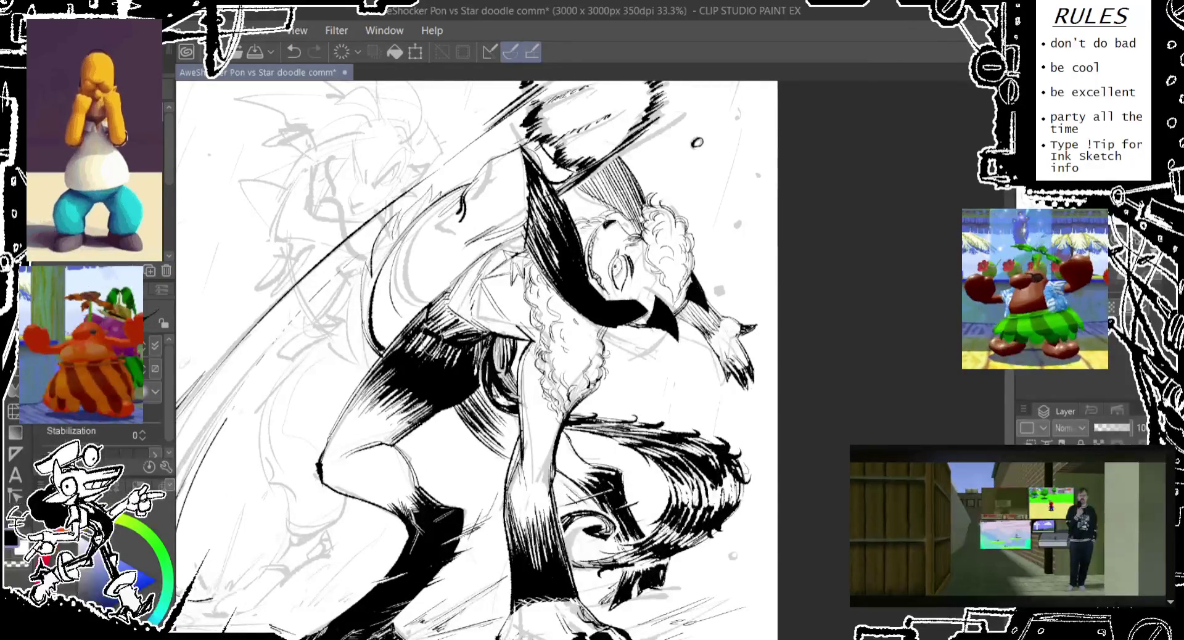
{"action": "key", "text": "ctrl+z"}
Step: Sketch small grey debris ovals near the hand, redrawing them several times
{"action": "left_click_drag", "start_coordinate": [432, 268], "coordinate": [395, 317]}
{"action": "key", "text": "ctrl+z"}
{"action": "left_click_drag", "start_coordinate": [426, 249], "coordinate": [401, 305]}
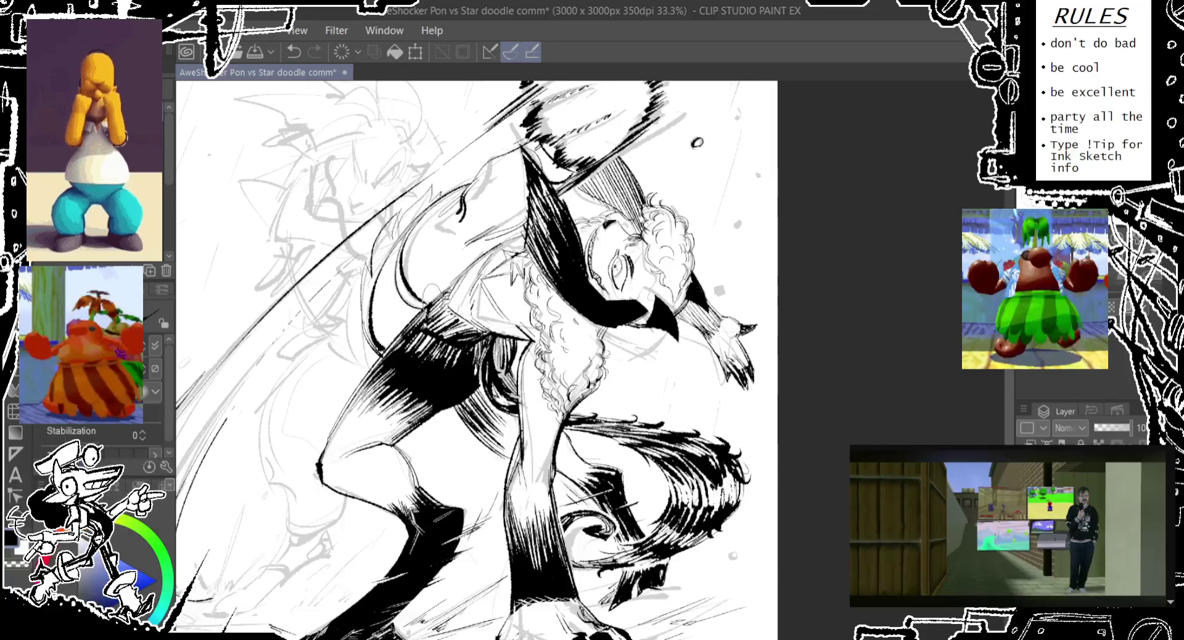
{"action": "key", "text": "ctrl+z"}
{"action": "left_click_drag", "start_coordinate": [423, 262], "coordinate": [408, 295]}
{"action": "key", "text": "ctrl+z"}
{"action": "left_click_drag", "start_coordinate": [432, 197], "coordinate": [420, 228]}
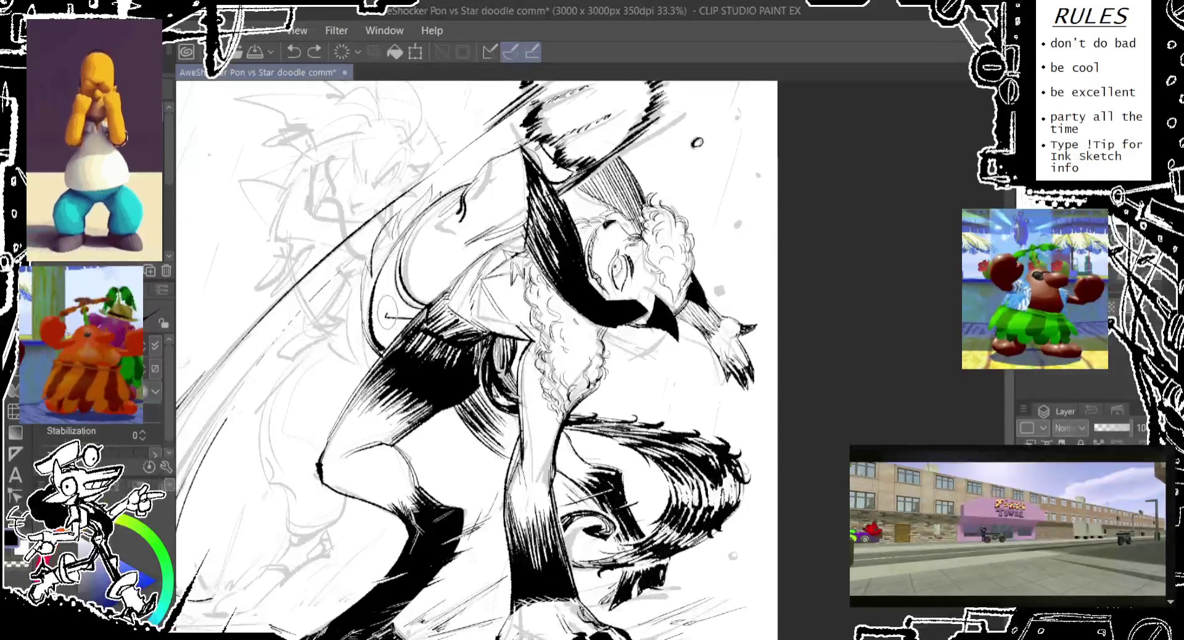
{"action": "mouse_move", "coordinate": [395, 301]}
{"action": "left_mouse_down"}
{"action": "mouse_move", "coordinate": [384, 323]}
{"action": "mouse_move", "coordinate": [396, 319]}
{"action": "left_mouse_up"}
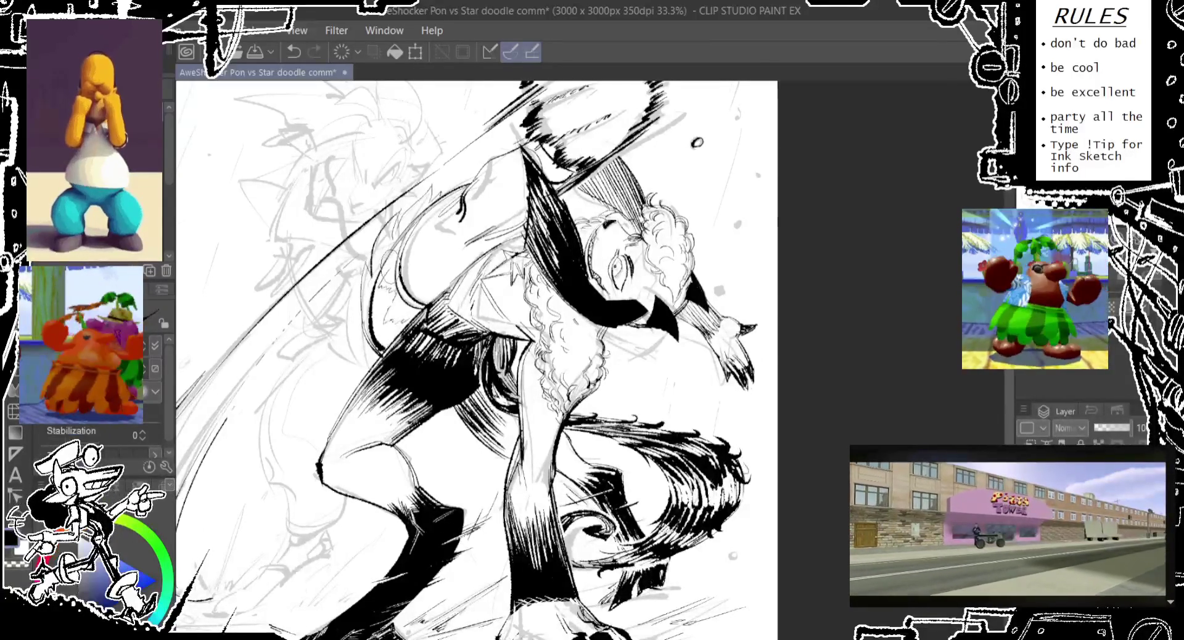
{"action": "key", "text": "ctrl+z"}
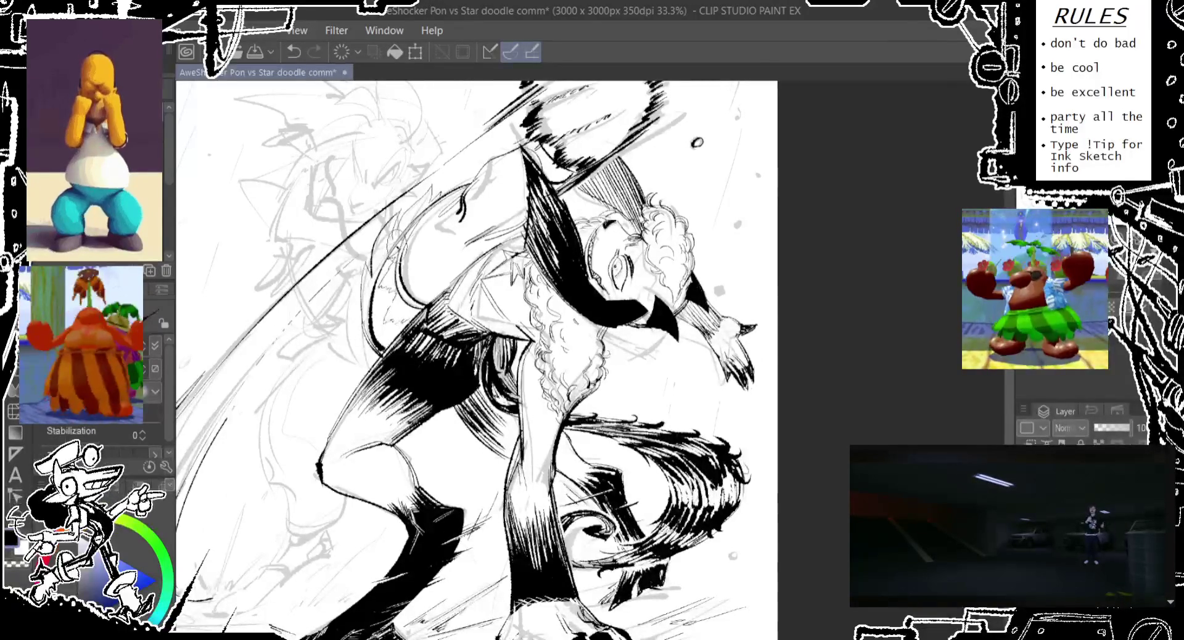
{"action": "left_click_drag", "start_coordinate": [426, 276], "coordinate": [422, 312]}
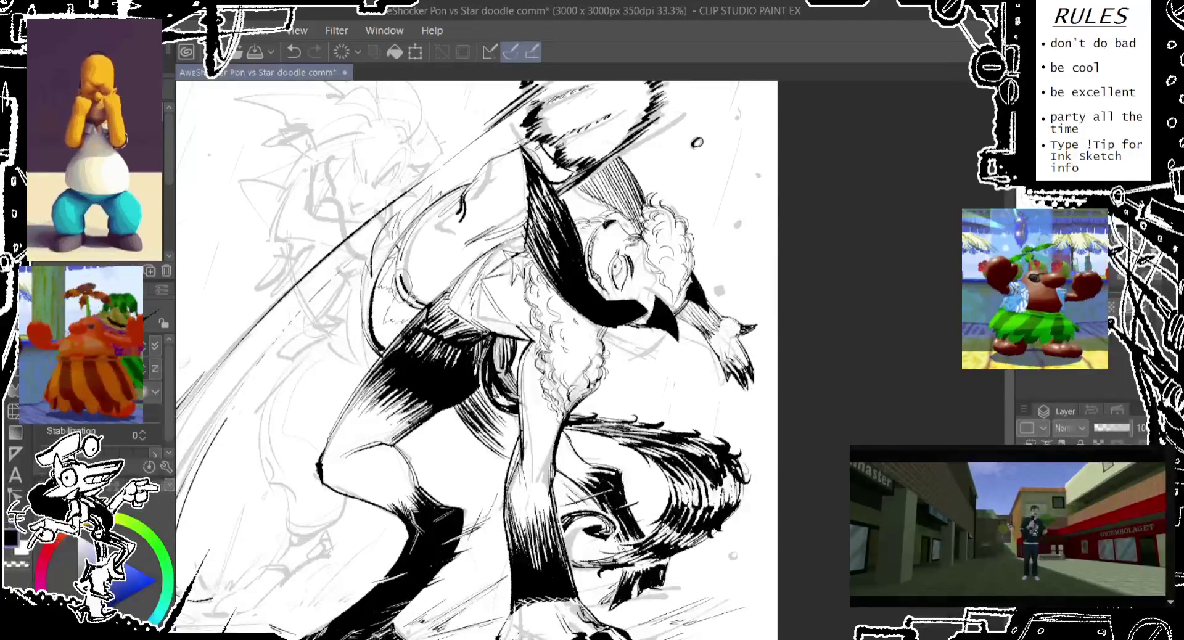
{"action": "key", "text": "ctrl+z"}
Step: Rework the rough debris sketch lines higher up and to the right
{"action": "left_click_drag", "start_coordinate": [407, 249], "coordinate": [394, 281]}
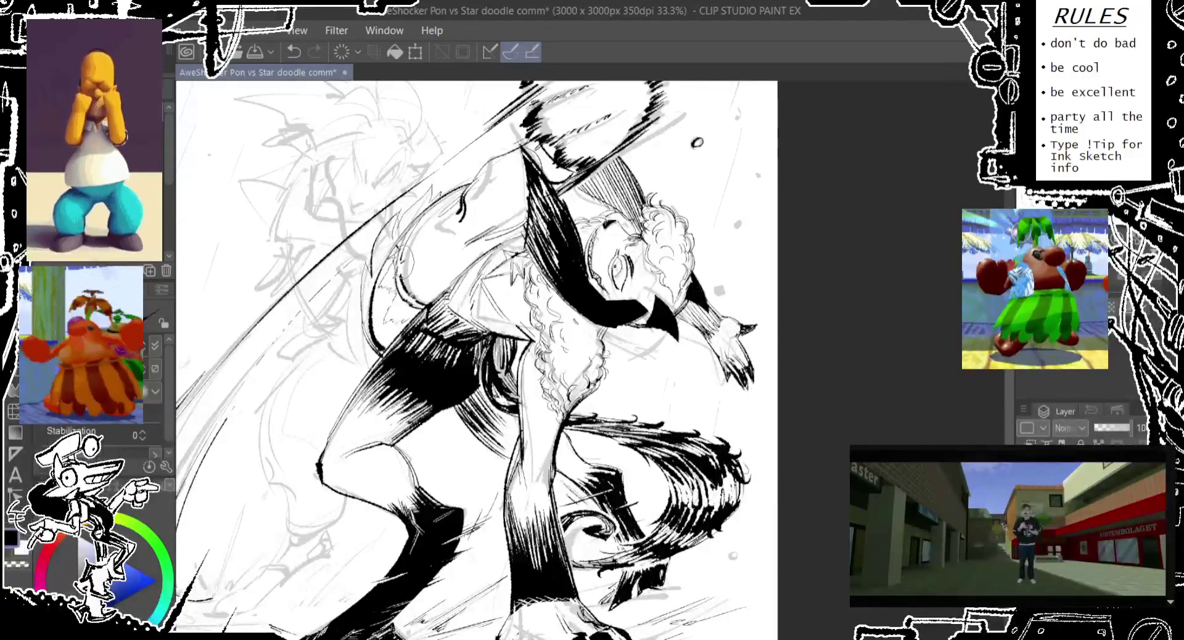
{"action": "left_click_drag", "start_coordinate": [494, 162], "coordinate": [457, 237]}
{"action": "left_click_drag", "start_coordinate": [472, 185], "coordinate": [457, 234]}
{"action": "key", "text": "ctrl+z"}
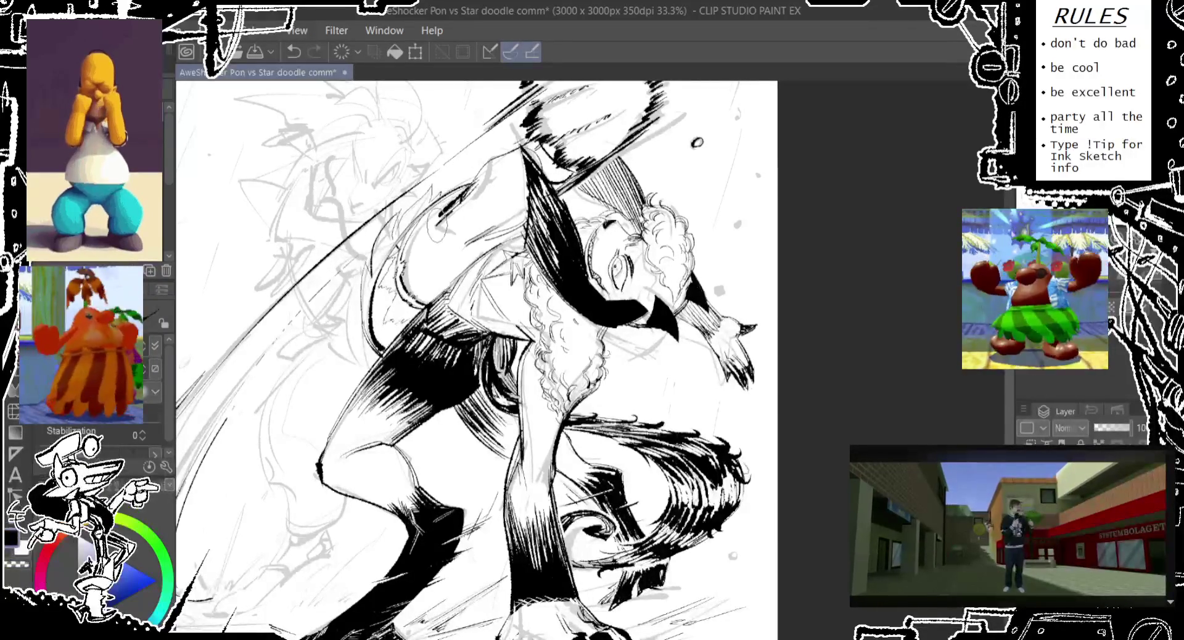
{"action": "mouse_move", "coordinate": [475, 213]}
{"action": "left_mouse_down"}
{"action": "mouse_move", "coordinate": [435, 241]}
{"action": "mouse_move", "coordinate": [444, 253]}
{"action": "left_mouse_up"}
{"action": "key", "text": "ctrl+z"}
{"action": "left_click_drag", "start_coordinate": [491, 197], "coordinate": [453, 250]}
Step: Refine the small debris ovals up and right of the head, undoing the latest ones
{"action": "left_click_drag", "start_coordinate": [484, 172], "coordinate": [472, 212]}
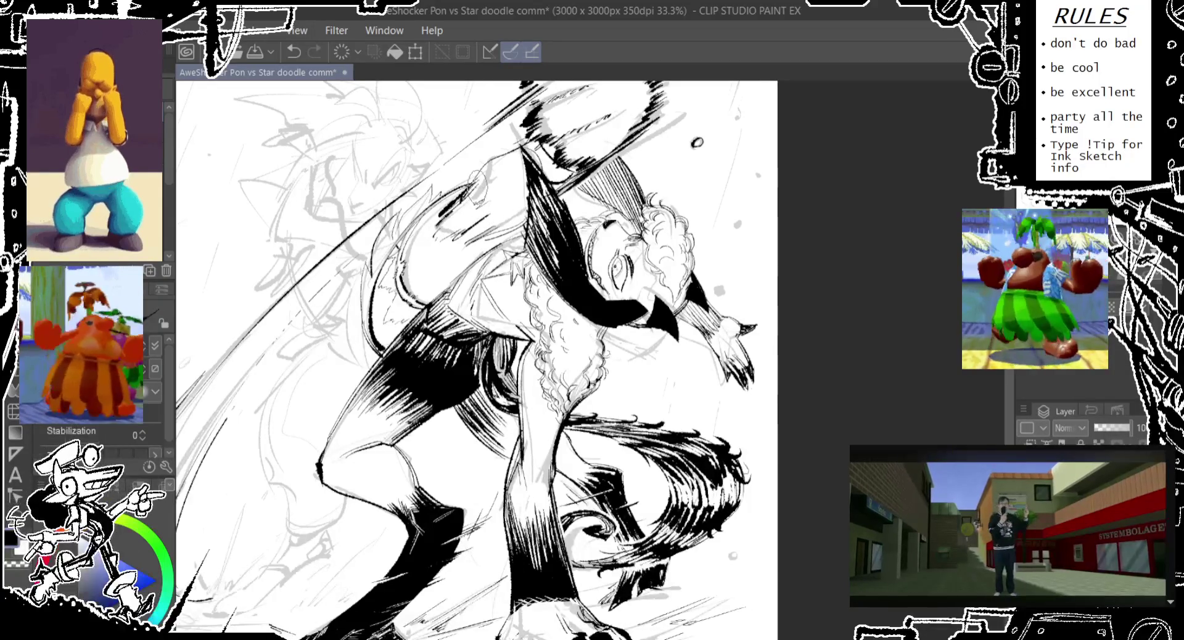
{"action": "left_click_drag", "start_coordinate": [491, 173], "coordinate": [475, 210]}
{"action": "left_click_drag", "start_coordinate": [521, 145], "coordinate": [488, 203]}
{"action": "key", "text": "ctrl+z"}
{"action": "key", "text": "ctrl+z"}
{"action": "key", "text": "ctrl+z"}
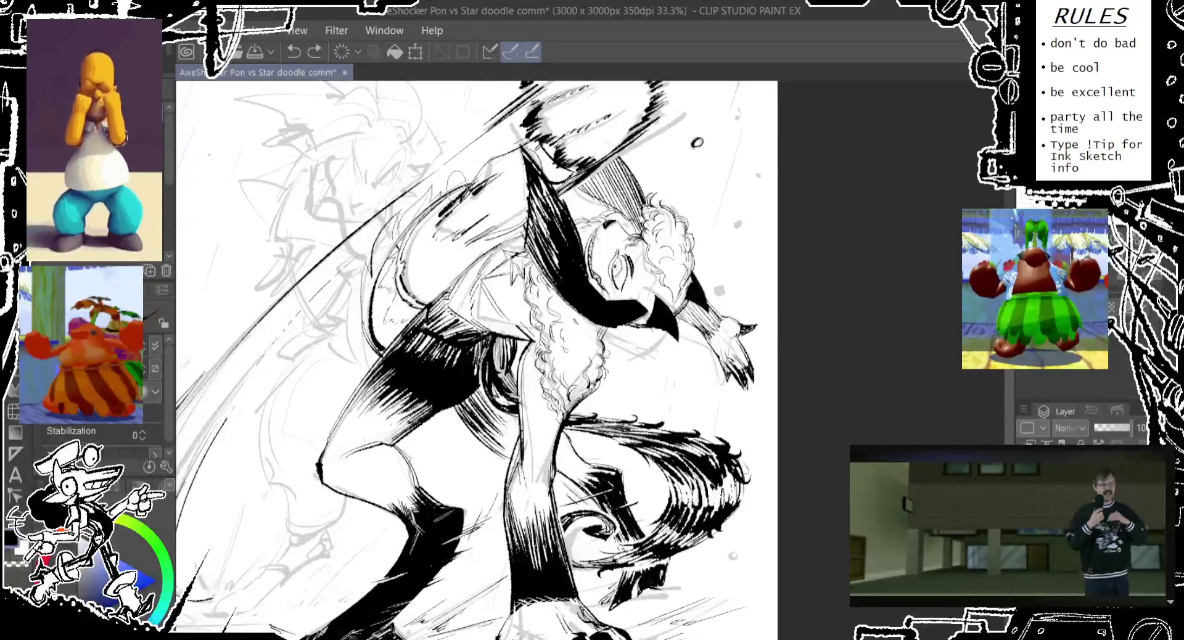
{"action": "key", "text": "ctrl+z"}
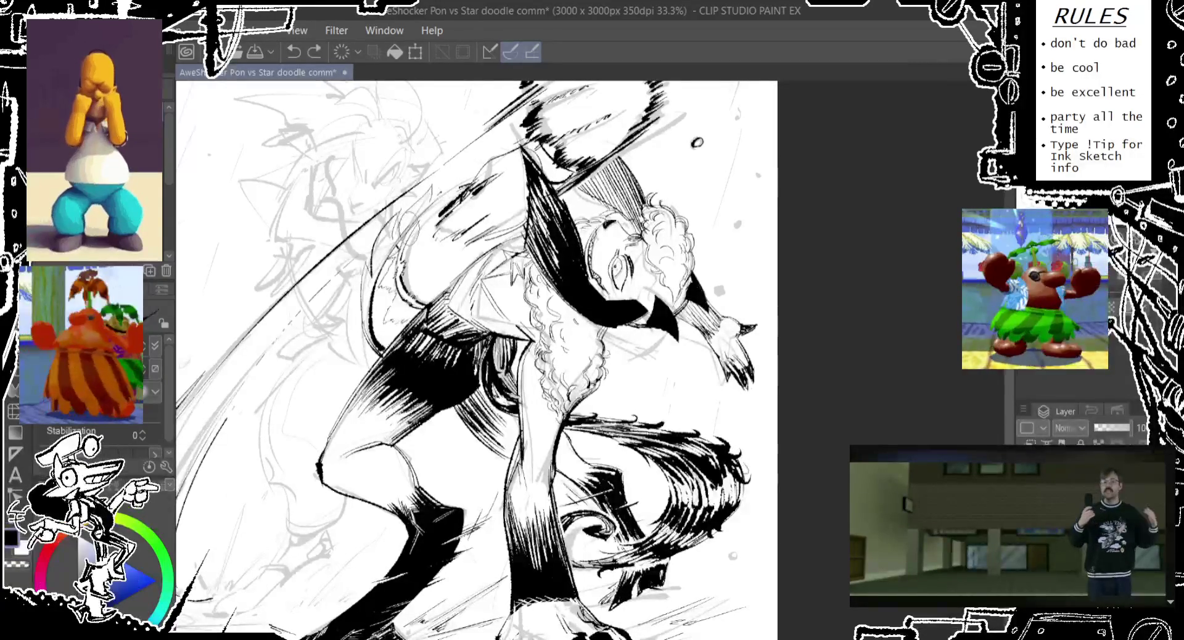
{"action": "mouse_move", "coordinate": [459, 176]}
{"action": "left_mouse_down"}
{"action": "mouse_move", "coordinate": [423, 219]}
{"action": "mouse_move", "coordinate": [450, 210]}
{"action": "left_mouse_up"}
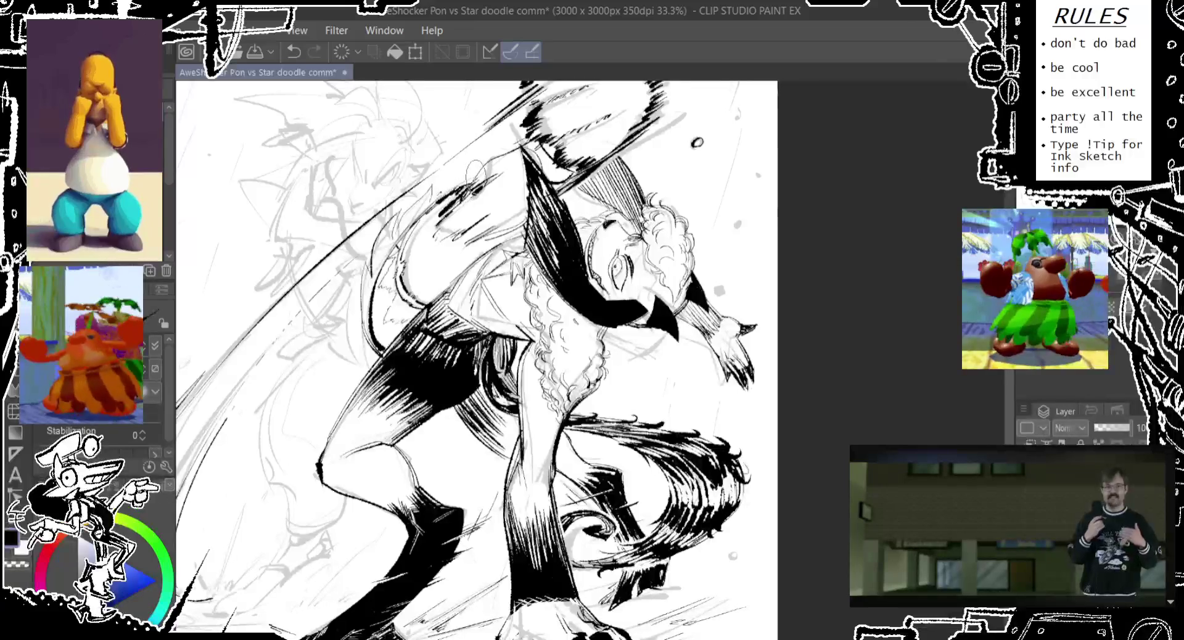
{"action": "mouse_move", "coordinate": [521, 133]}
{"action": "left_mouse_down"}
{"action": "mouse_move", "coordinate": [512, 164]}
{"action": "mouse_move", "coordinate": [488, 179]}
{"action": "left_mouse_up"}
{"action": "key", "text": "ctrl+z"}
{"action": "mouse_move", "coordinate": [569, 145]}
{"action": "left_mouse_down"}
{"action": "mouse_move", "coordinate": [530, 251]}
{"action": "mouse_move", "coordinate": [607, 204]}
{"action": "left_mouse_up"}
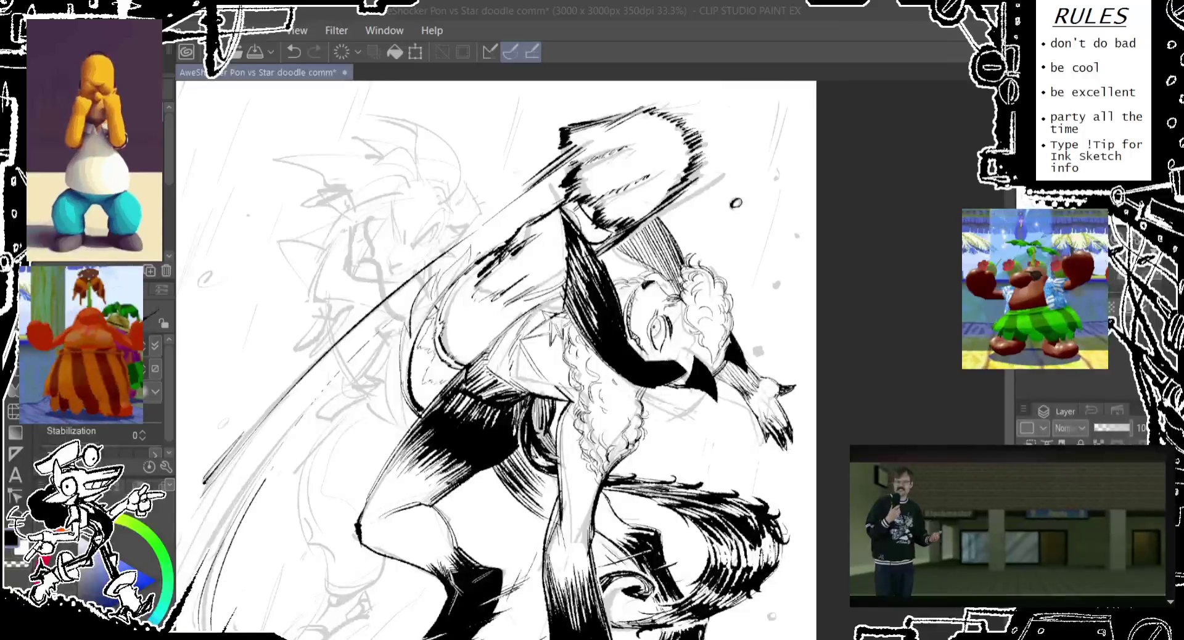
Step: Ink a short debris dash and a small dot near the swinging weapon's head
{"action": "mouse_move", "coordinate": [545, 294]}
{"action": "left_mouse_down"}
{"action": "mouse_move", "coordinate": [591, 226]}
{"action": "mouse_move", "coordinate": [544, 237]}
{"action": "left_mouse_up"}
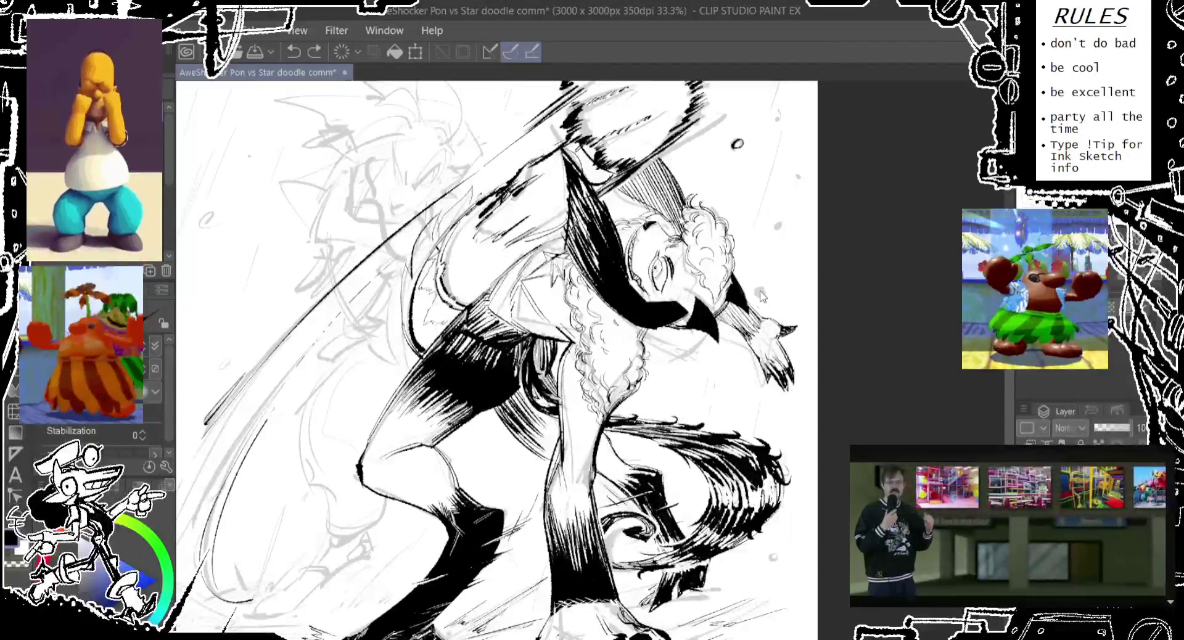
{"action": "scroll", "coordinate": [767, 274], "scroll_direction": "up", "scroll_amount": 2}
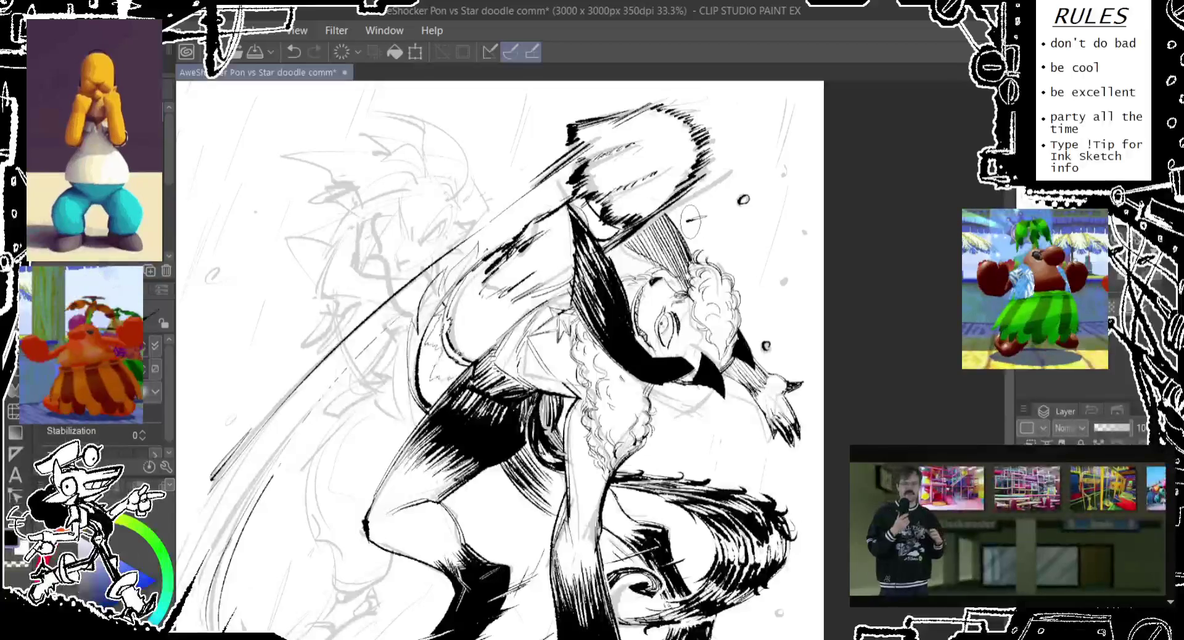
{"action": "left_click_drag", "start_coordinate": [688, 220], "coordinate": [703, 217]}
{"action": "left_click", "coordinate": [531, 152]}
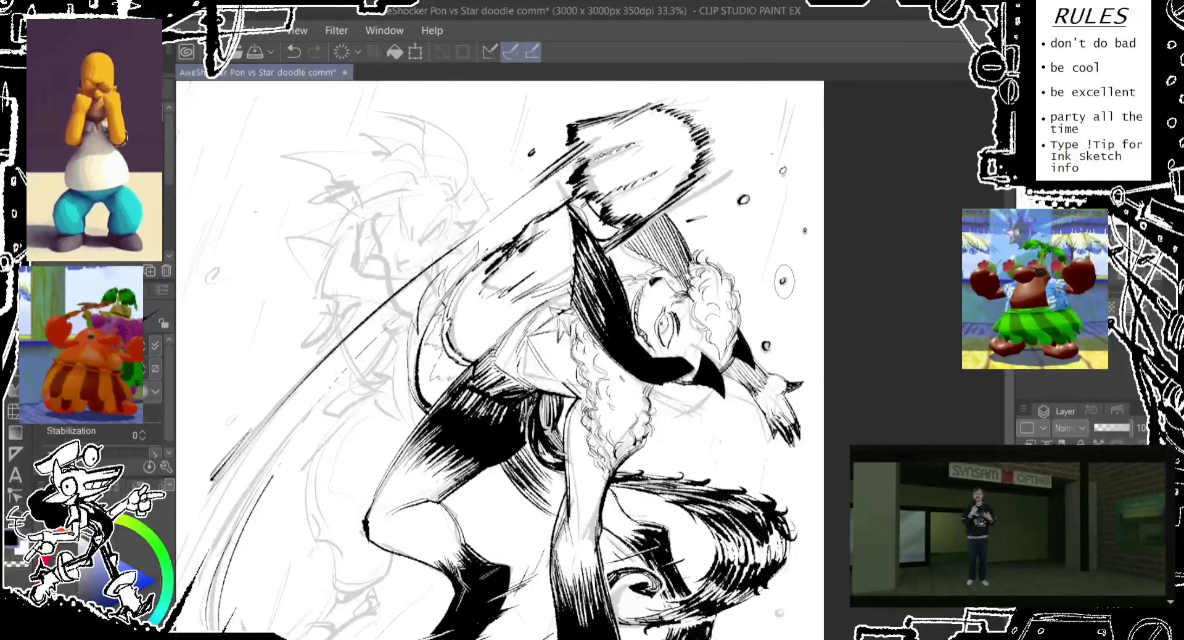
{"action": "left_click_drag", "start_coordinate": [787, 284], "coordinate": [861, 111]}
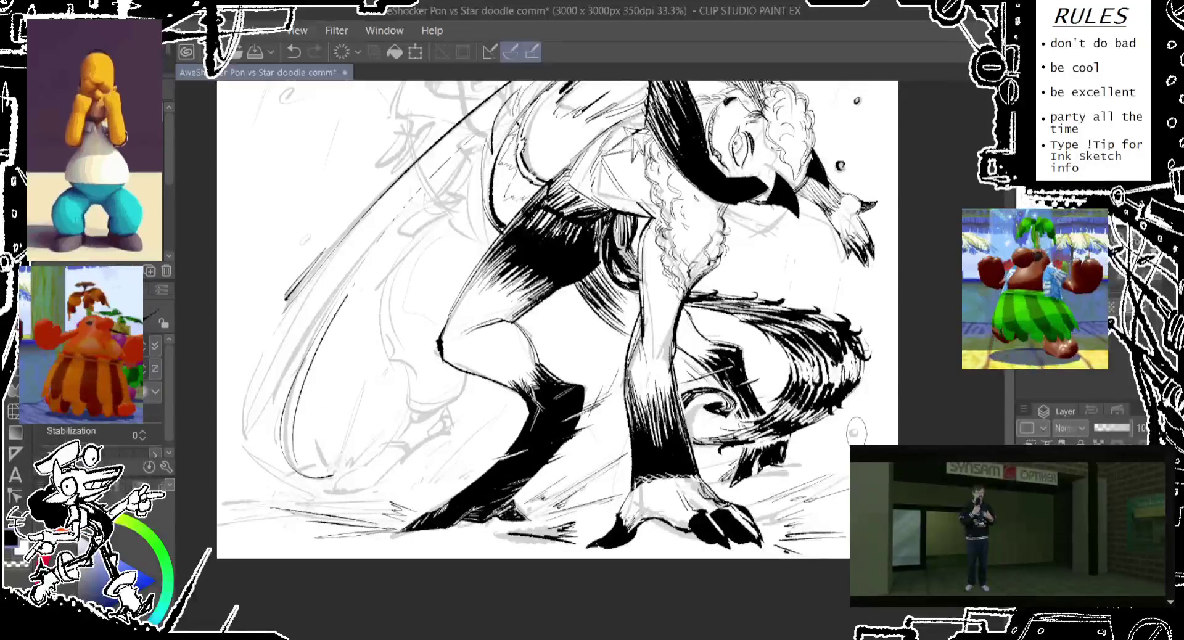
Step: Frame the whole figure and save the doodle commission
{"action": "left_click_drag", "start_coordinate": [856, 432], "coordinate": [840, 379]}
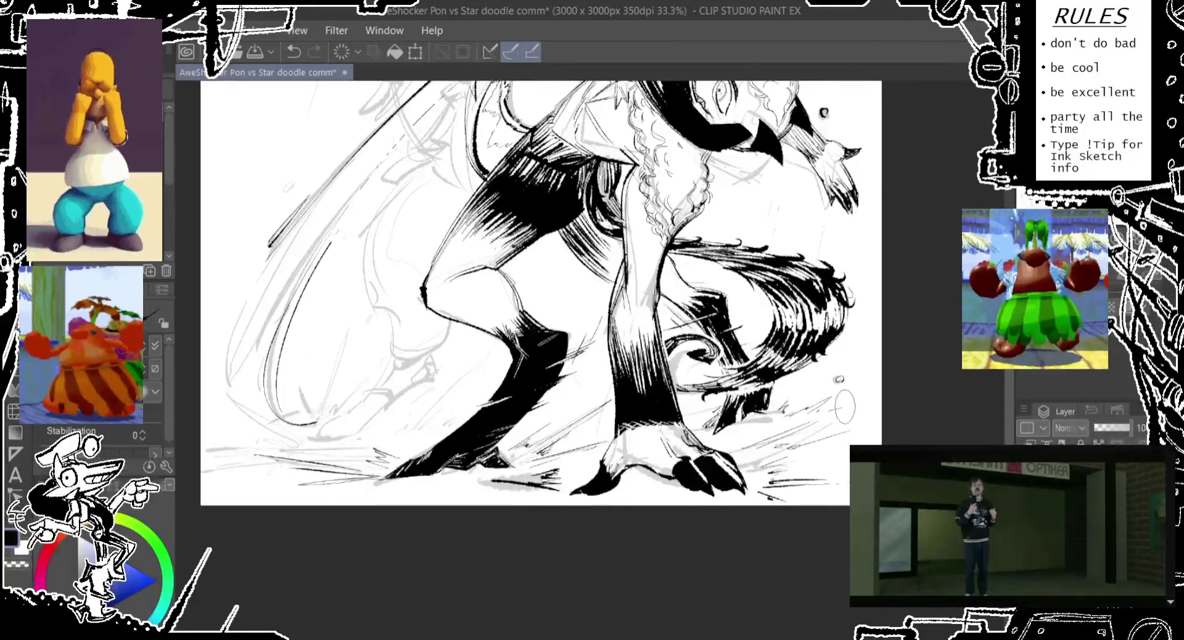
{"action": "left_click_drag", "start_coordinate": [552, 411], "coordinate": [585, 500]}
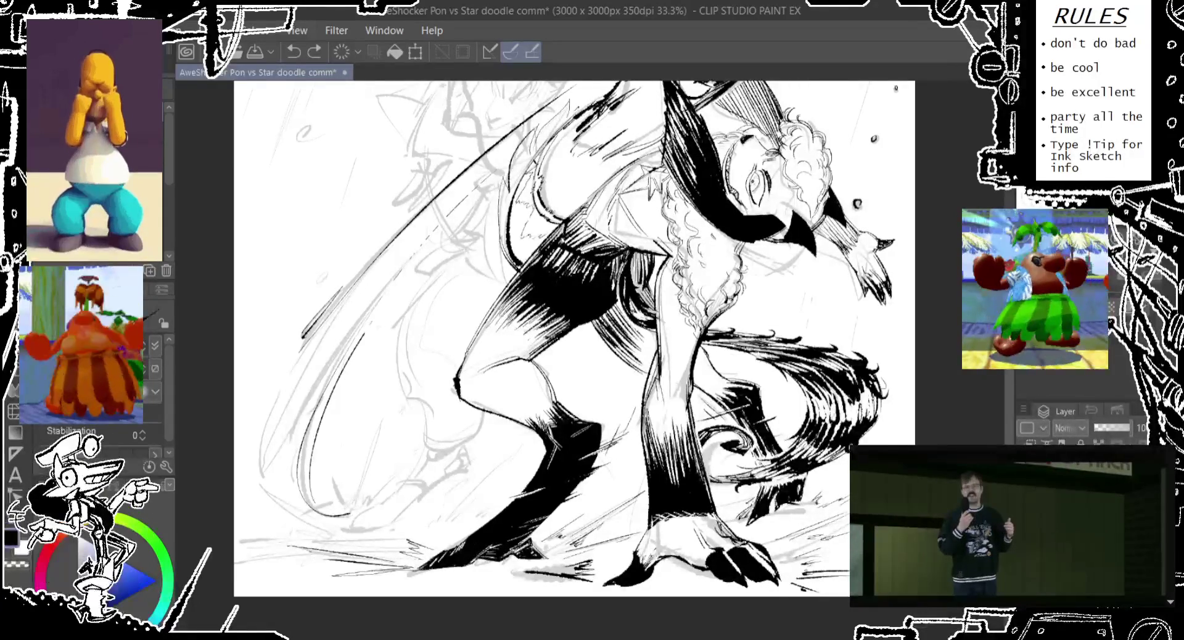
{"action": "key", "text": "ctrl+s"}
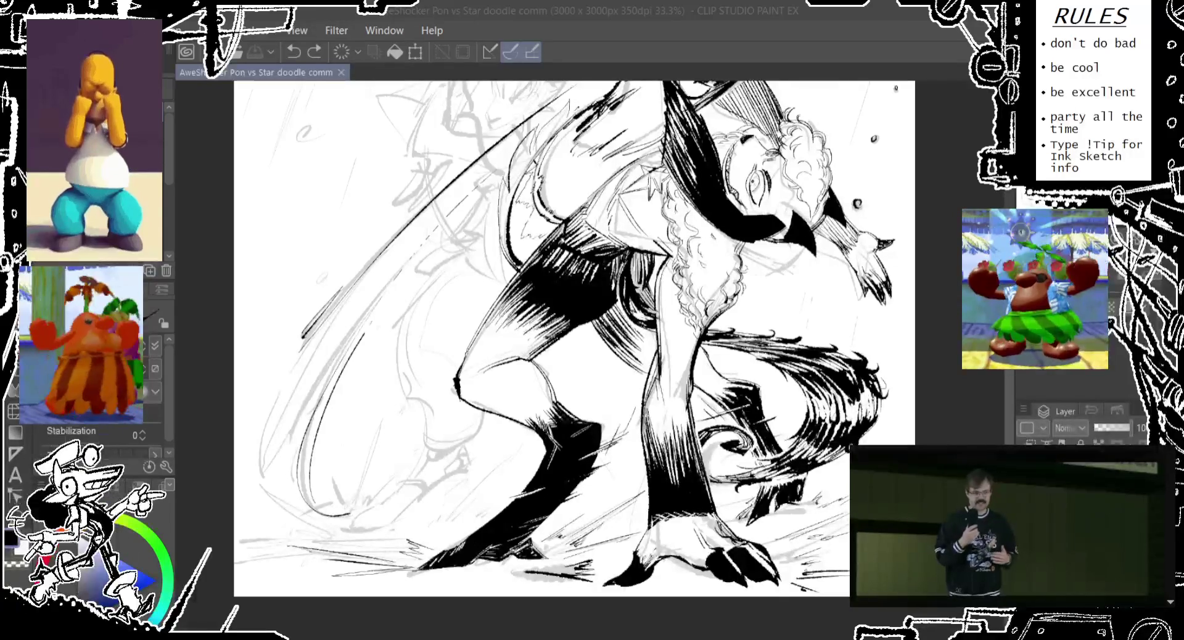
Step: Try light sketch strokes along the figure's left side, undoing each attempt
{"action": "scroll", "coordinate": [416, 264], "scroll_direction": "up", "scroll_amount": 3}
{"action": "scroll", "coordinate": [415, 264], "scroll_direction": "up", "scroll_amount": 3}
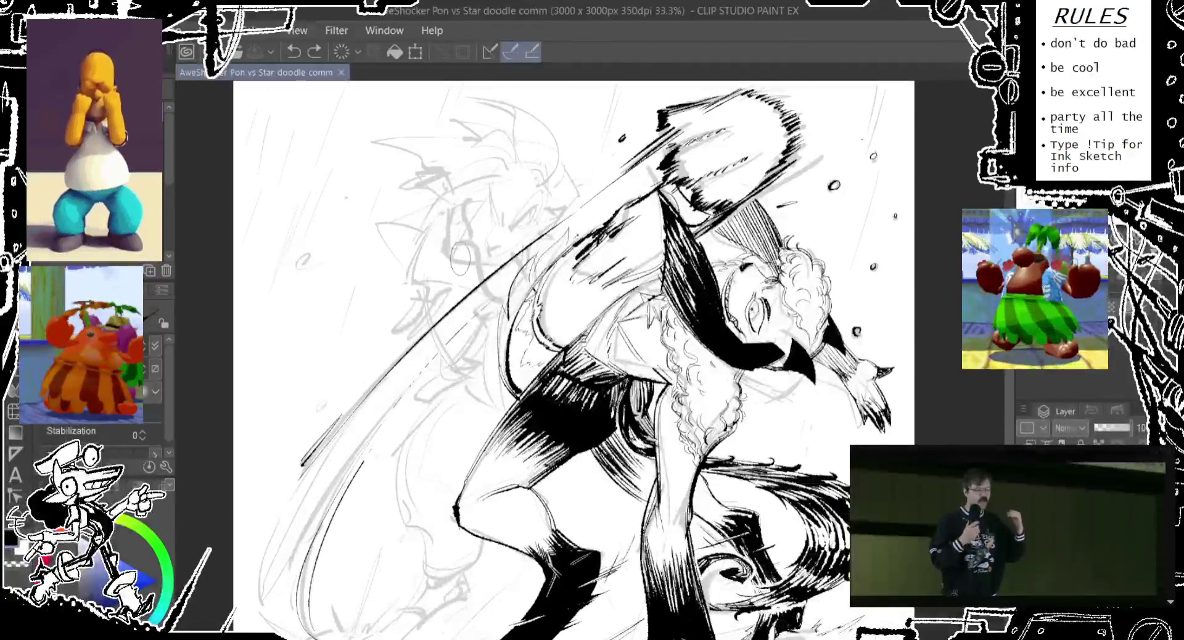
{"action": "scroll", "coordinate": [432, 302], "scroll_direction": "down", "scroll_amount": 1}
{"action": "scroll", "coordinate": [422, 287], "scroll_direction": "down", "scroll_amount": 1}
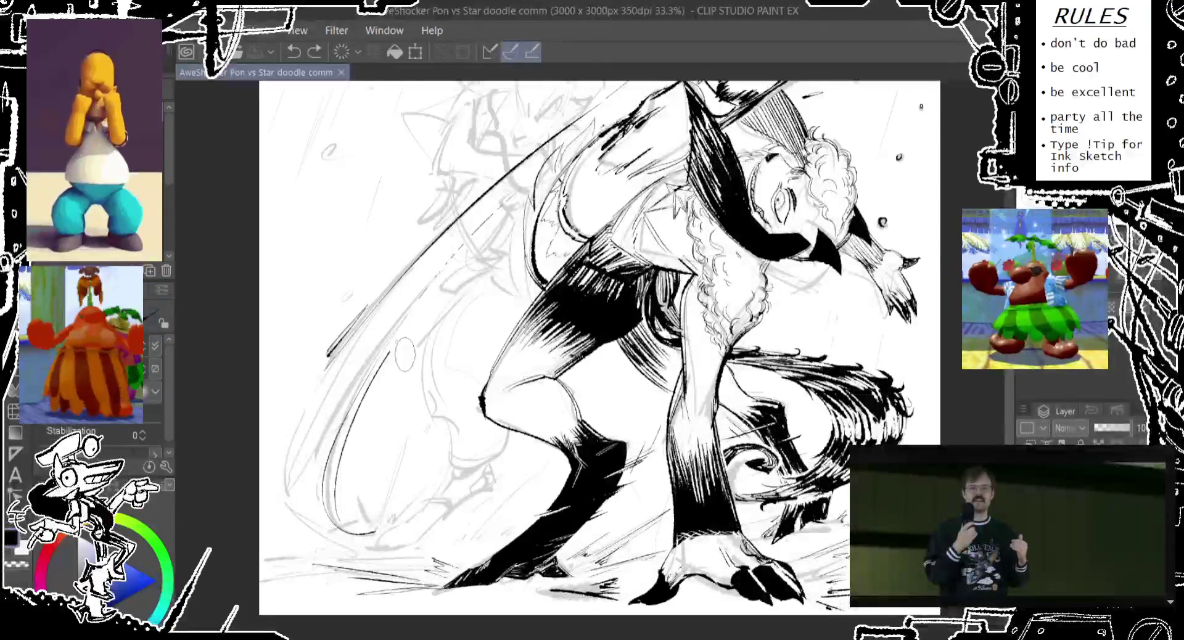
{"action": "scroll", "coordinate": [407, 324], "scroll_direction": "down", "scroll_amount": 1}
{"action": "left_click_drag", "start_coordinate": [328, 339], "coordinate": [296, 506]}
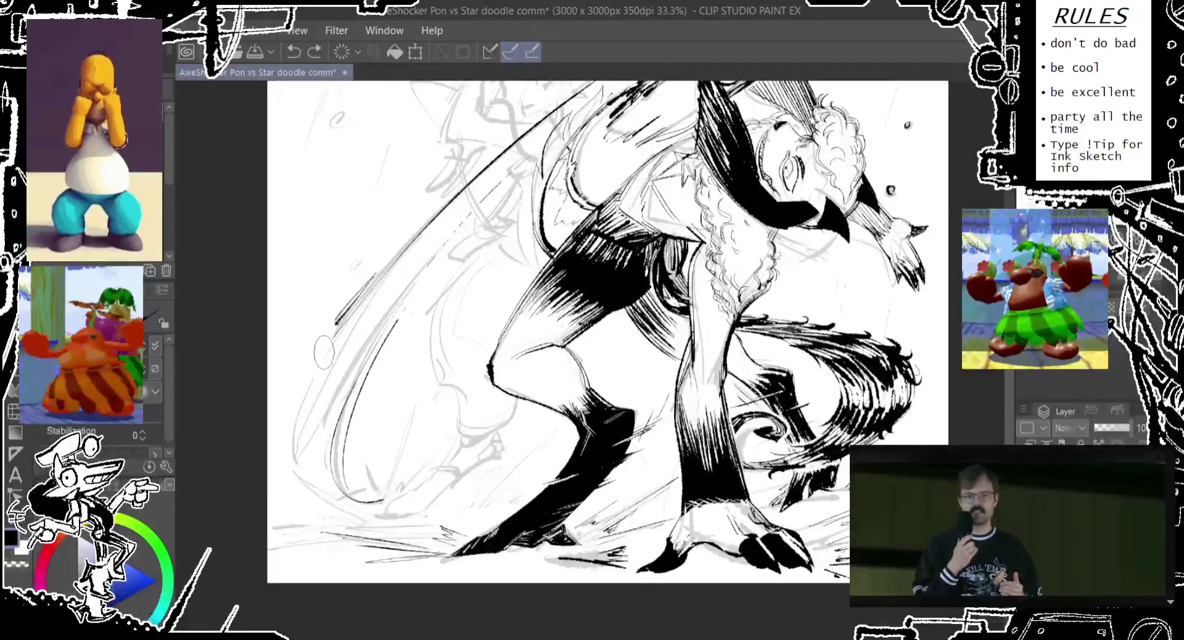
{"action": "key", "text": "ctrl+z"}
{"action": "left_click_drag", "start_coordinate": [336, 327], "coordinate": [294, 512]}
{"action": "key", "text": "ctrl+z"}
{"action": "left_click_drag", "start_coordinate": [316, 358], "coordinate": [341, 503]}
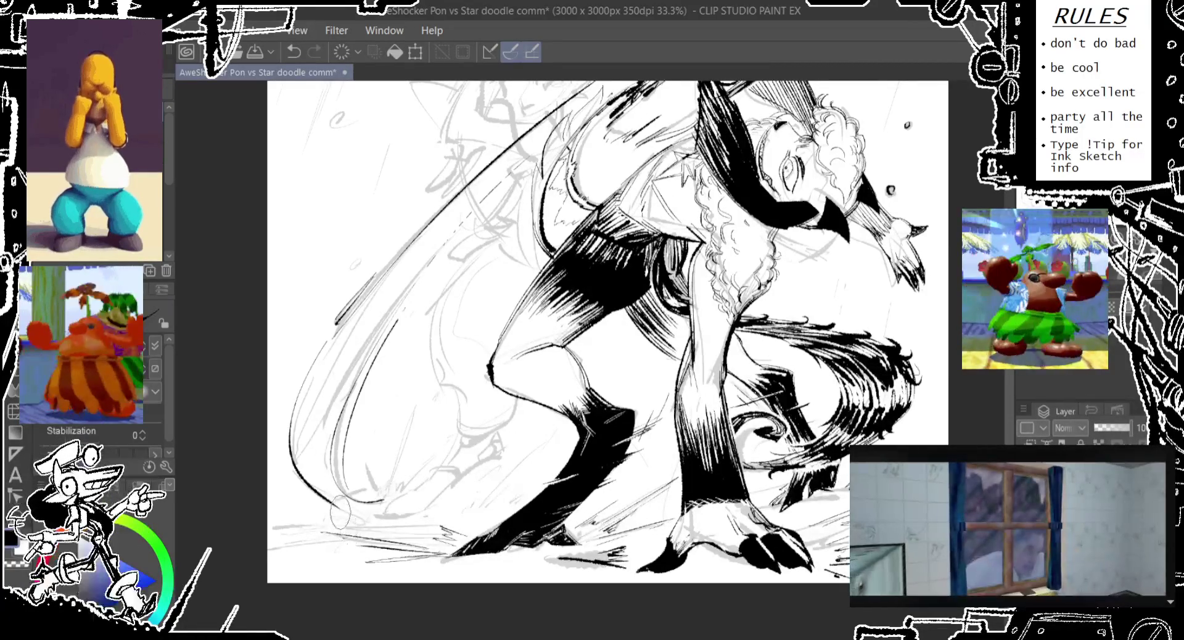
{"action": "key", "text": "ctrl+z"}
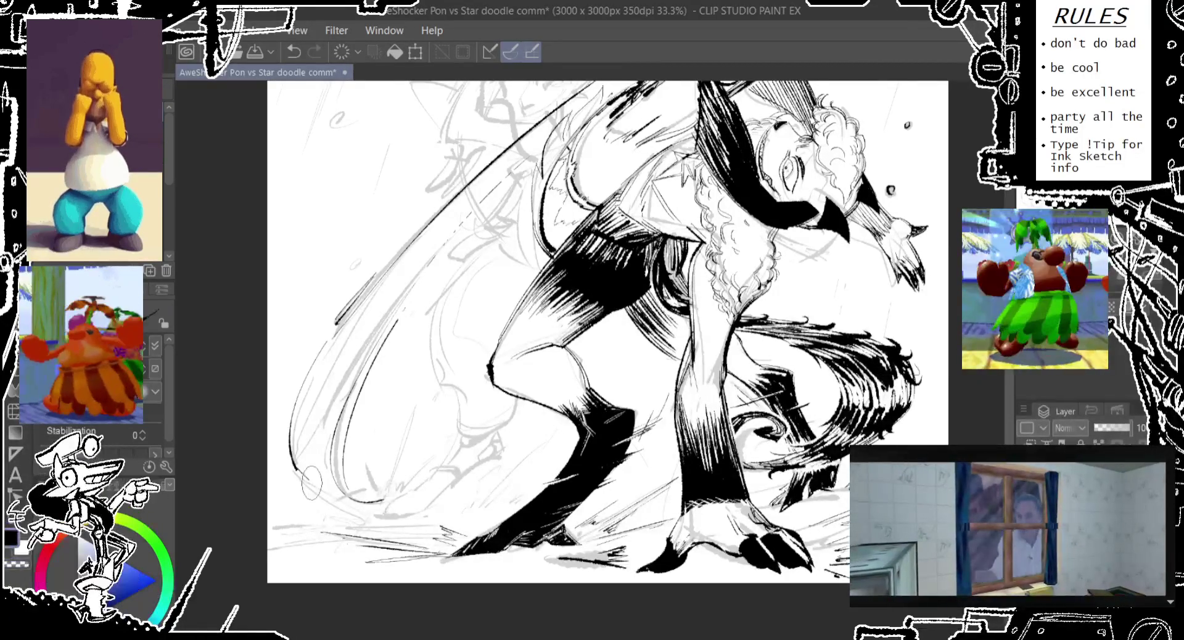
{"action": "left_click_drag", "start_coordinate": [309, 450], "coordinate": [318, 503]}
{"action": "key", "text": "ctrl+z"}
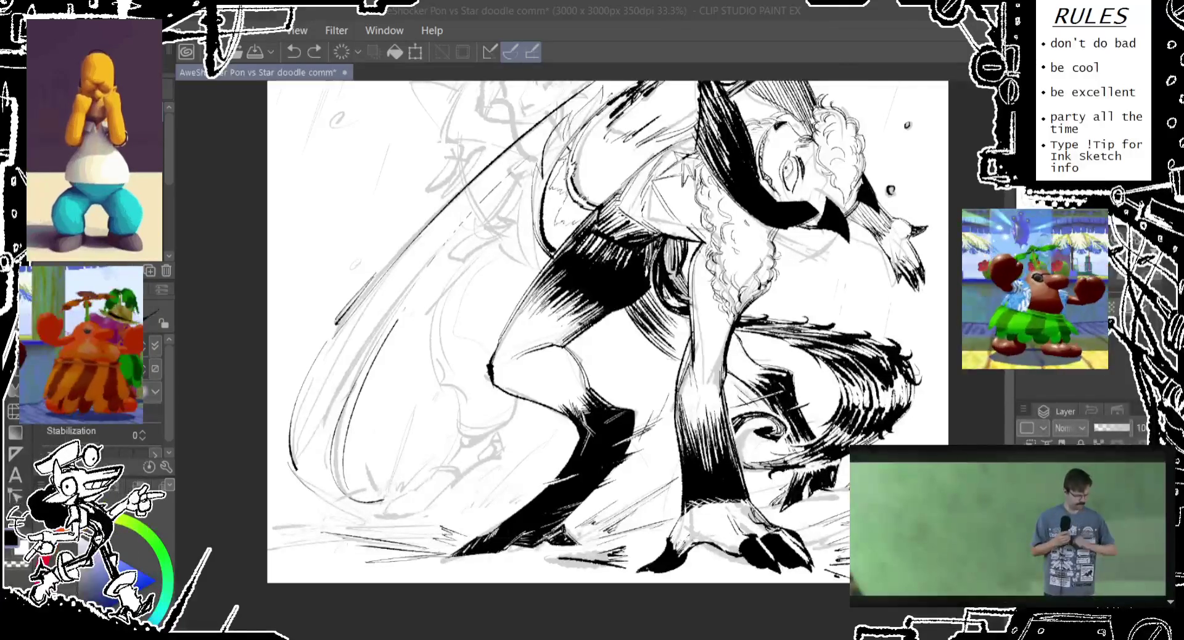
Step: Rotate the view to the clawed foot, undo three strokes and add a short ink stroke
{"action": "left_click_drag", "start_coordinate": [592, 333], "coordinate": [564, 326]}
{"action": "mouse_move", "coordinate": [757, 544]}
{"action": "left_mouse_down"}
{"action": "mouse_move", "coordinate": [584, 433]}
{"action": "mouse_move", "coordinate": [572, 390]}
{"action": "left_mouse_up"}
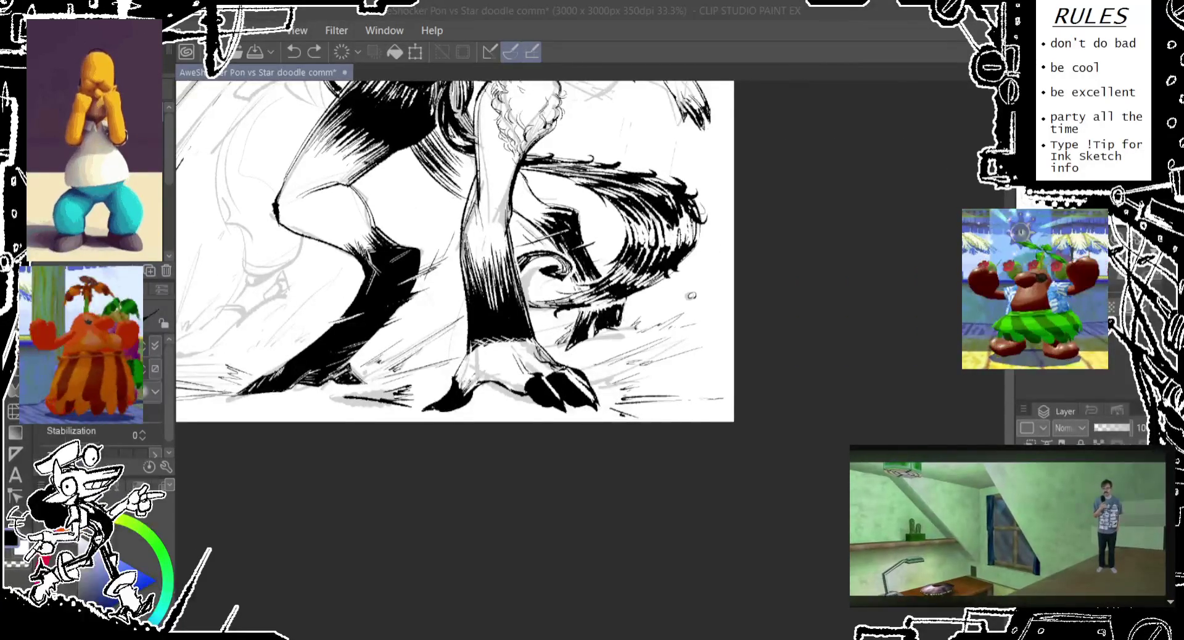
{"action": "left_click_drag", "start_coordinate": [574, 394], "coordinate": [314, 469]}
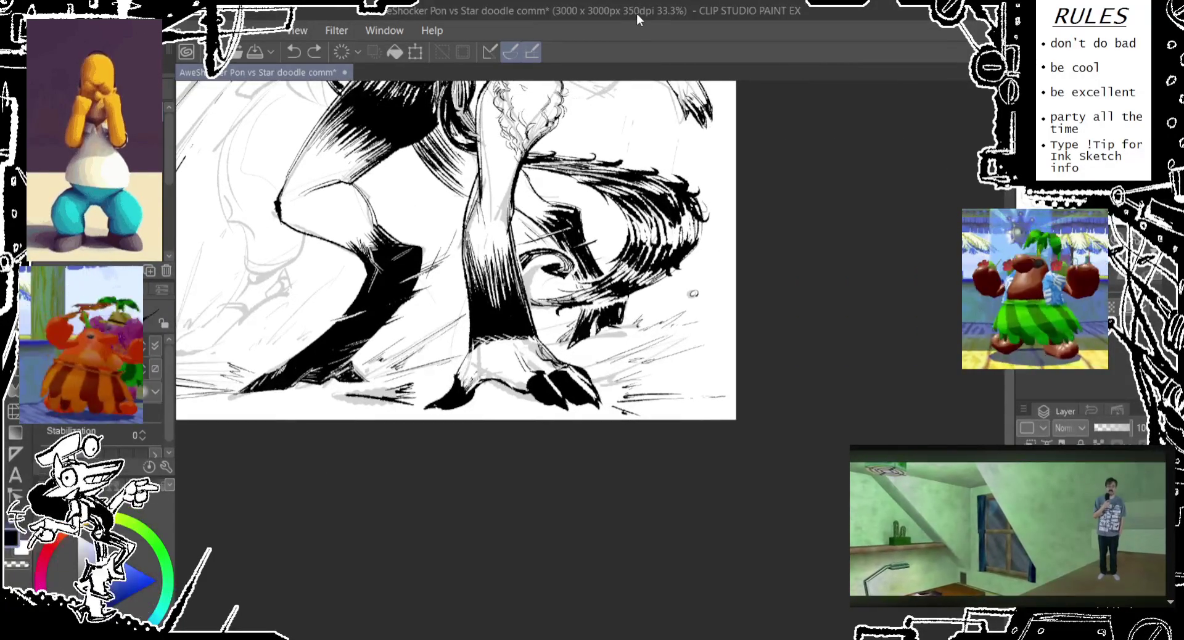
{"action": "left_click_drag", "start_coordinate": [593, 219], "coordinate": [543, 352]}
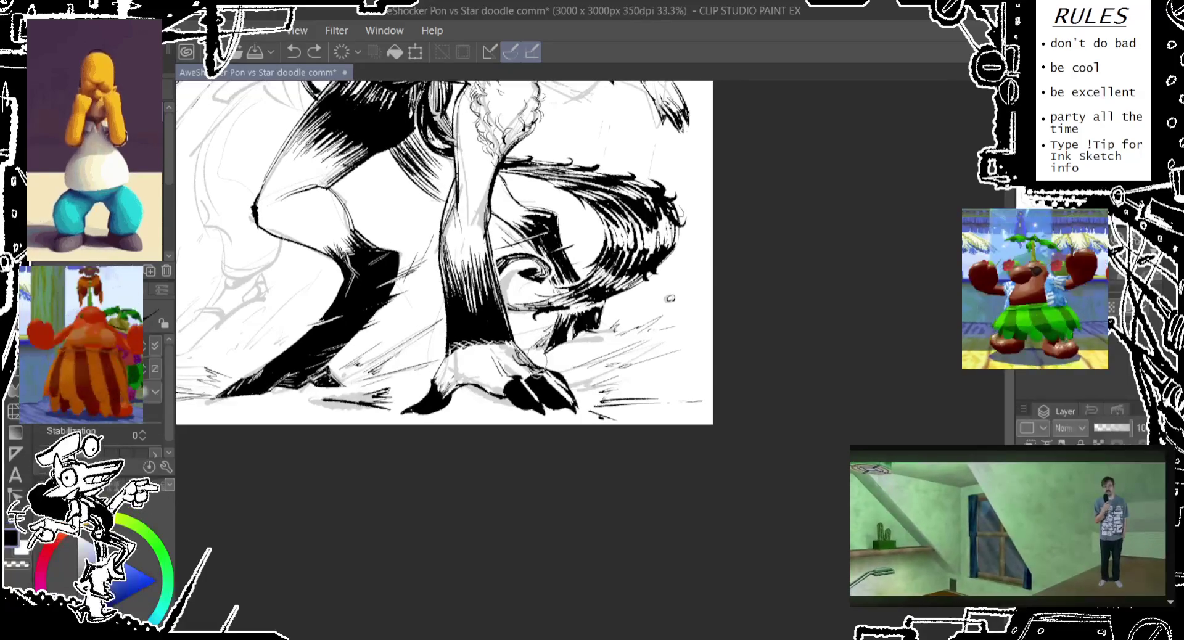
{"action": "key", "text": "ctrl+z"}
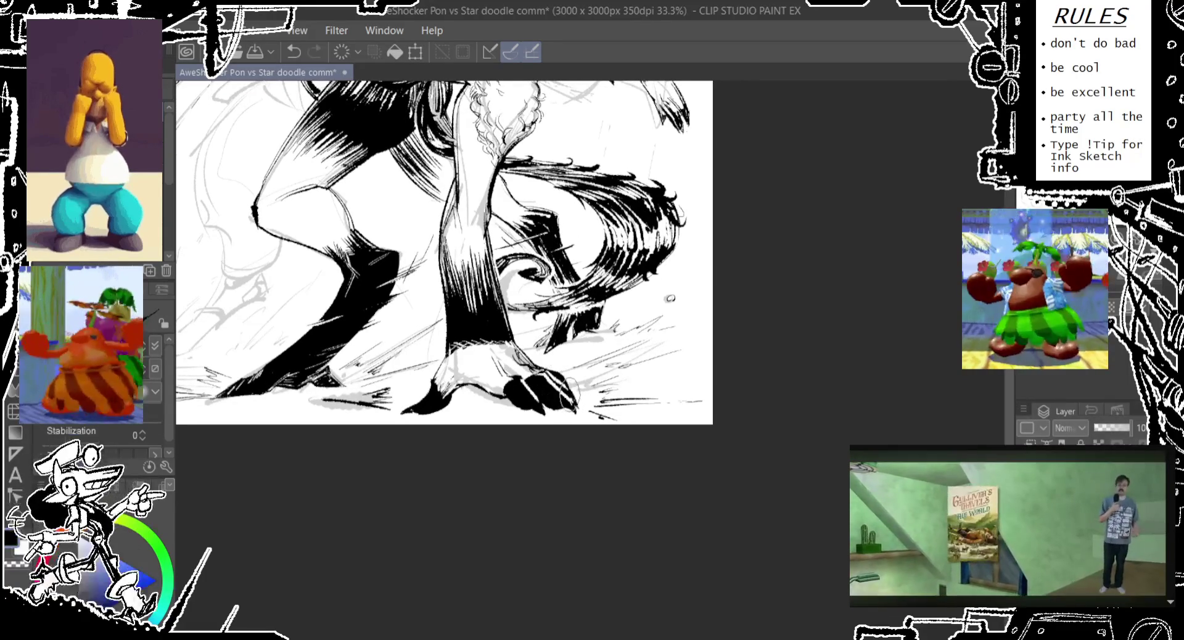
{"action": "key", "text": "ctrl+z"}
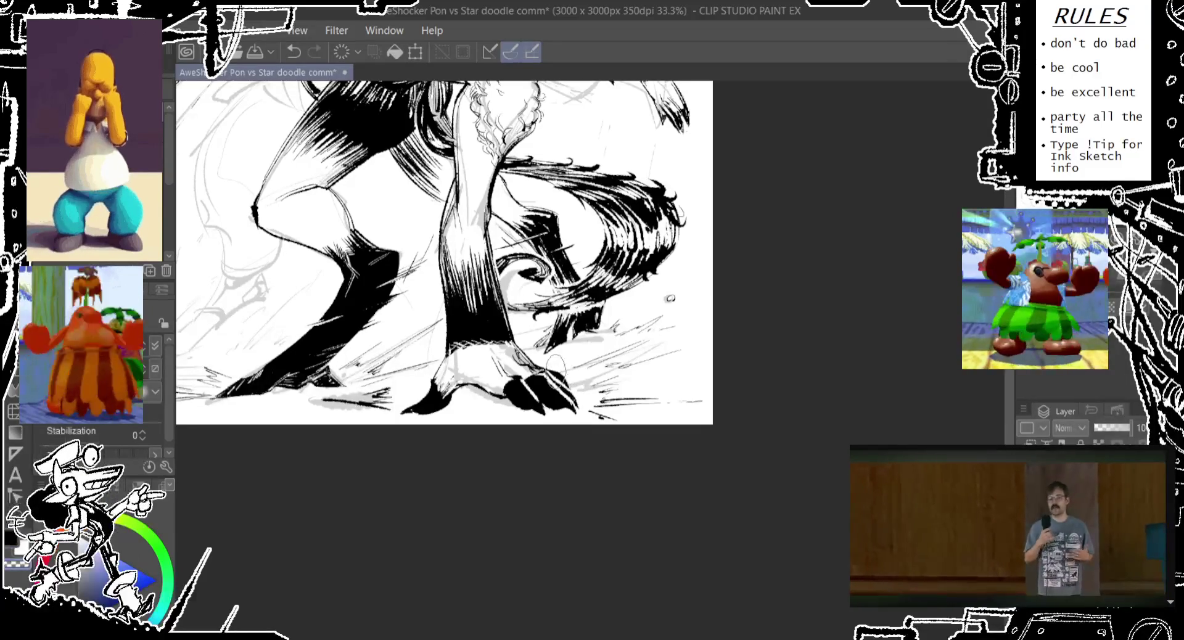
{"action": "key", "text": "ctrl+z"}
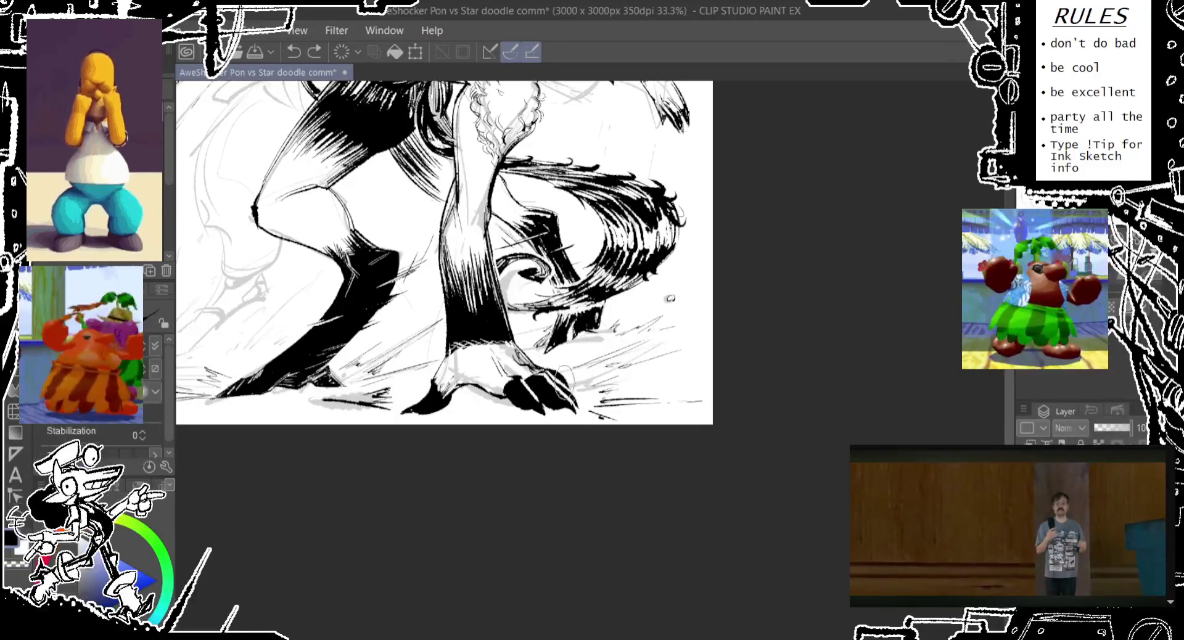
{"action": "left_click_drag", "start_coordinate": [563, 370], "coordinate": [577, 410]}
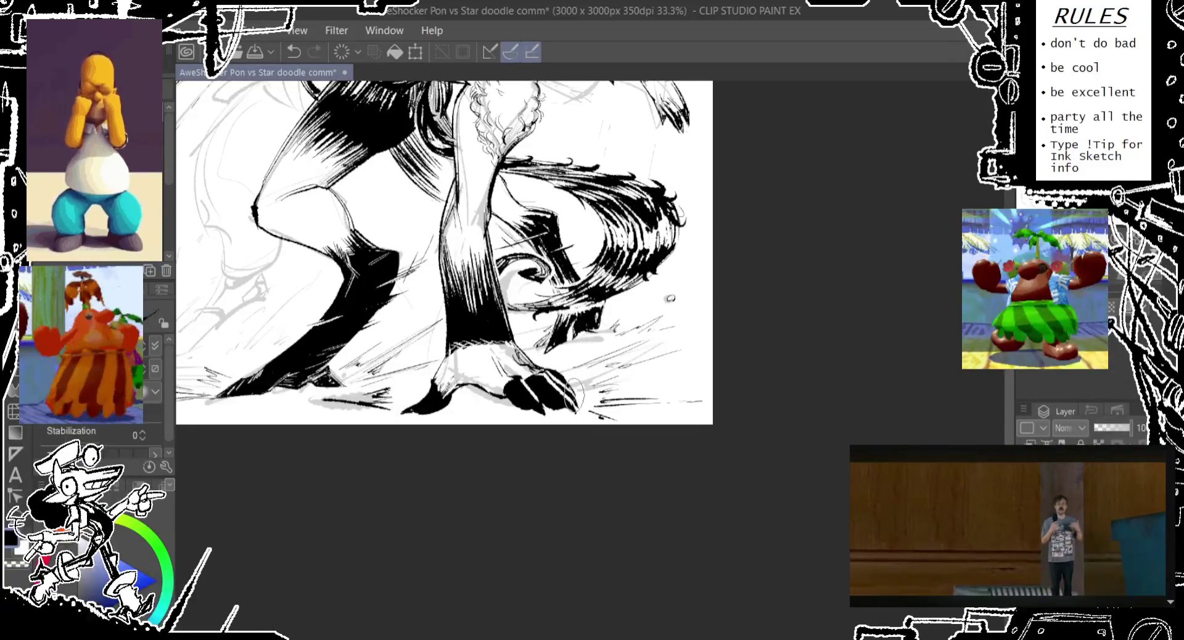
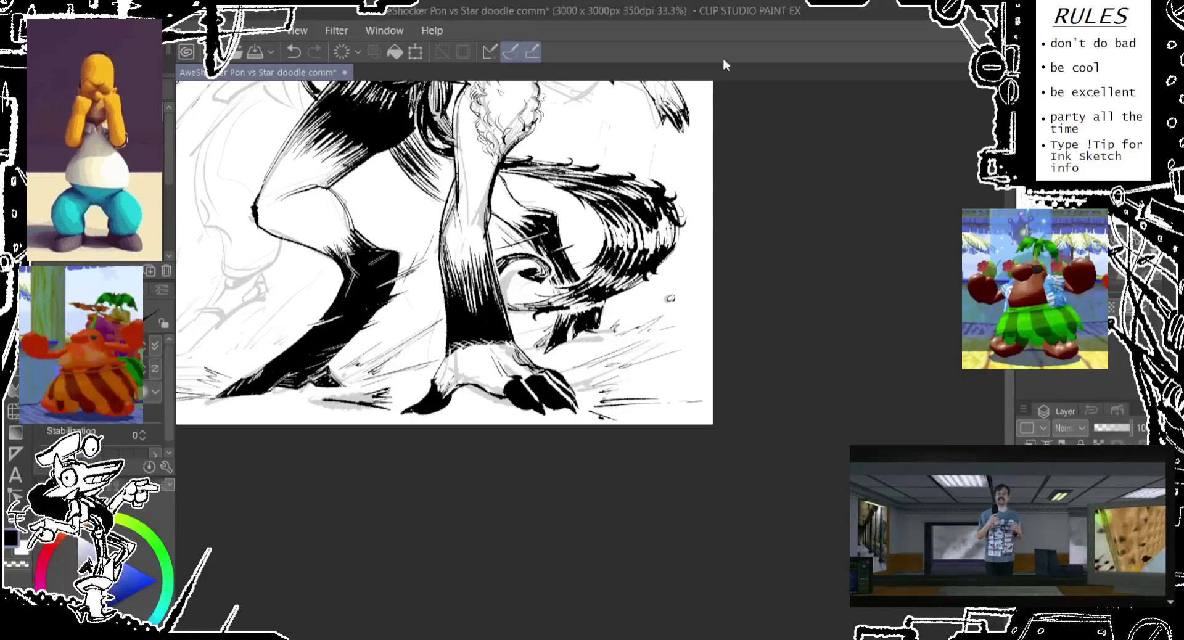
Step: Ink a curved stroke beside the claw after undoing two trial strokes
{"action": "left_click_drag", "start_coordinate": [670, 298], "coordinate": [665, 278]}
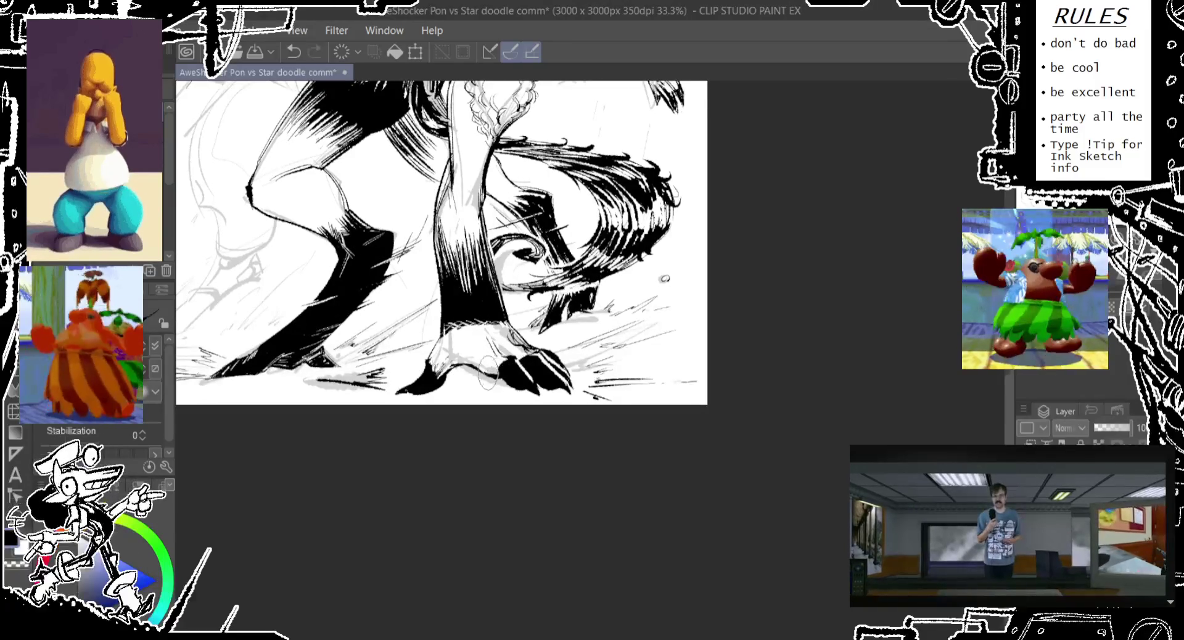
{"action": "key", "text": "ctrl+z"}
{"action": "left_click_drag", "start_coordinate": [499, 373], "coordinate": [494, 363]}
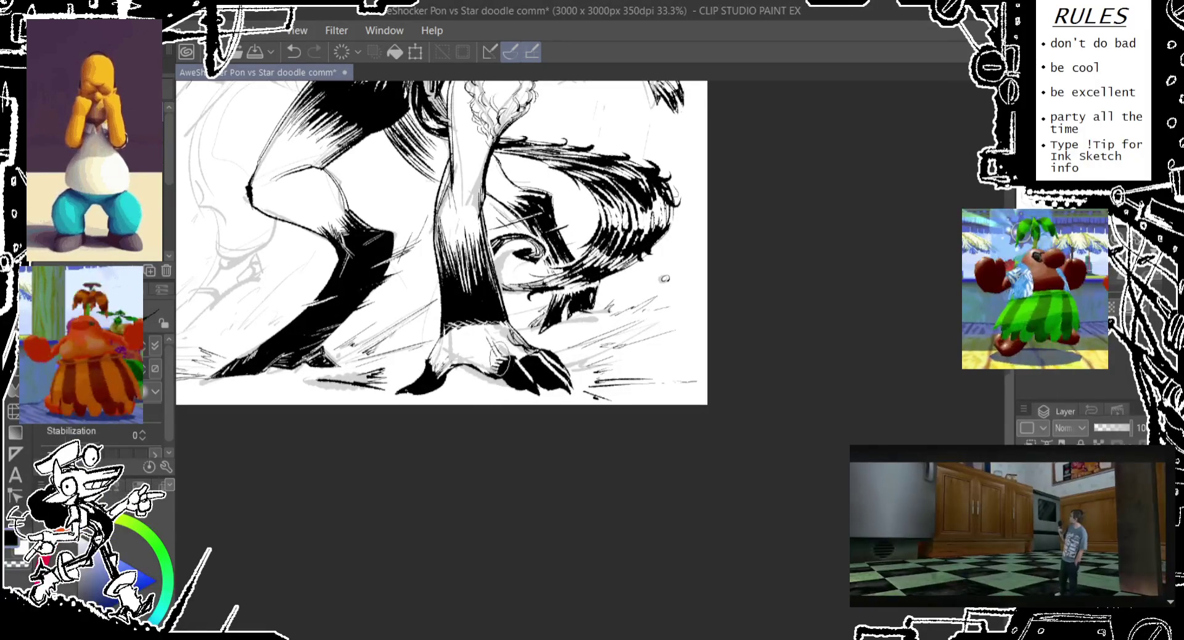
{"action": "key", "text": "ctrl+z"}
{"action": "left_click_drag", "start_coordinate": [513, 345], "coordinate": [523, 370]}
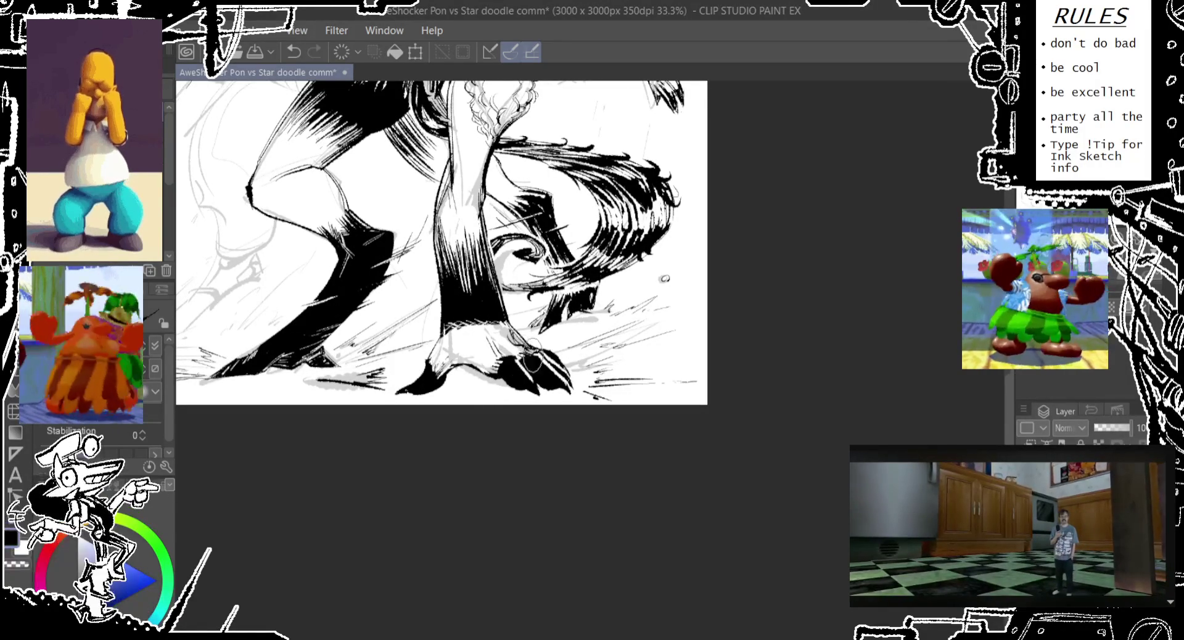
Step: Move to the figure's left side and try inking its outer curve several times
{"action": "scroll", "coordinate": [521, 363], "scroll_direction": "up", "scroll_amount": 2}
{"action": "scroll", "coordinate": [536, 362], "scroll_direction": "up", "scroll_amount": 2}
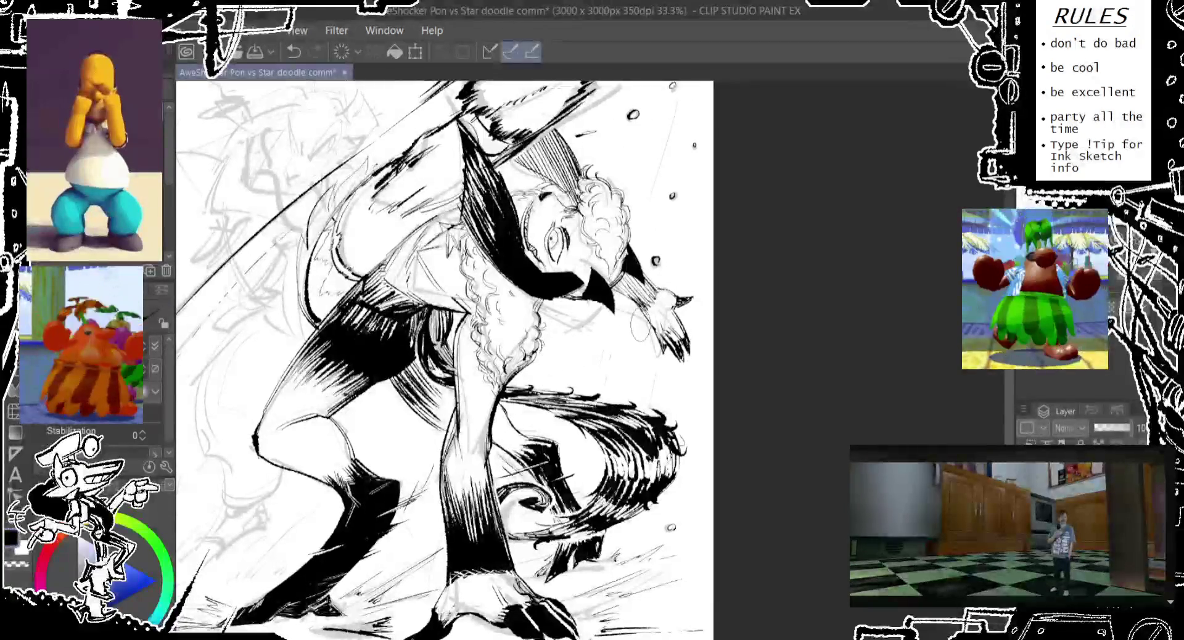
{"action": "scroll", "coordinate": [444, 358], "scroll_direction": "left", "scroll_amount": 3}
{"action": "mouse_move", "coordinate": [454, 306]}
{"action": "left_mouse_down"}
{"action": "mouse_move", "coordinate": [507, 262]}
{"action": "mouse_move", "coordinate": [523, 228]}
{"action": "left_mouse_up"}
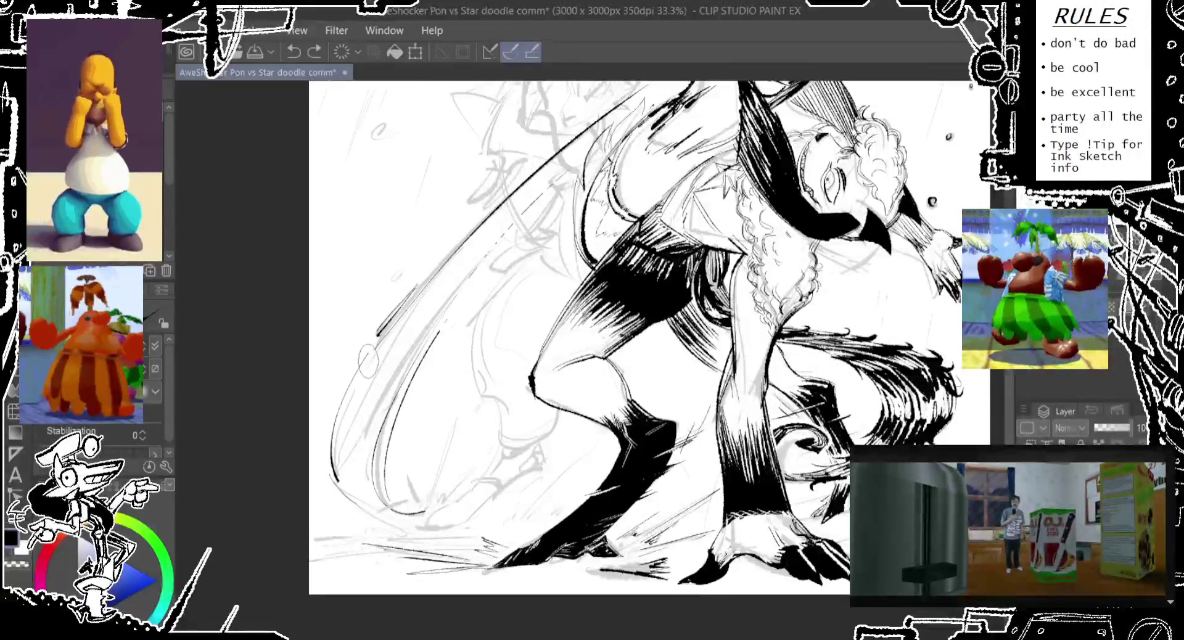
{"action": "left_click_drag", "start_coordinate": [381, 346], "coordinate": [345, 512]}
{"action": "key", "text": "ctrl+z"}
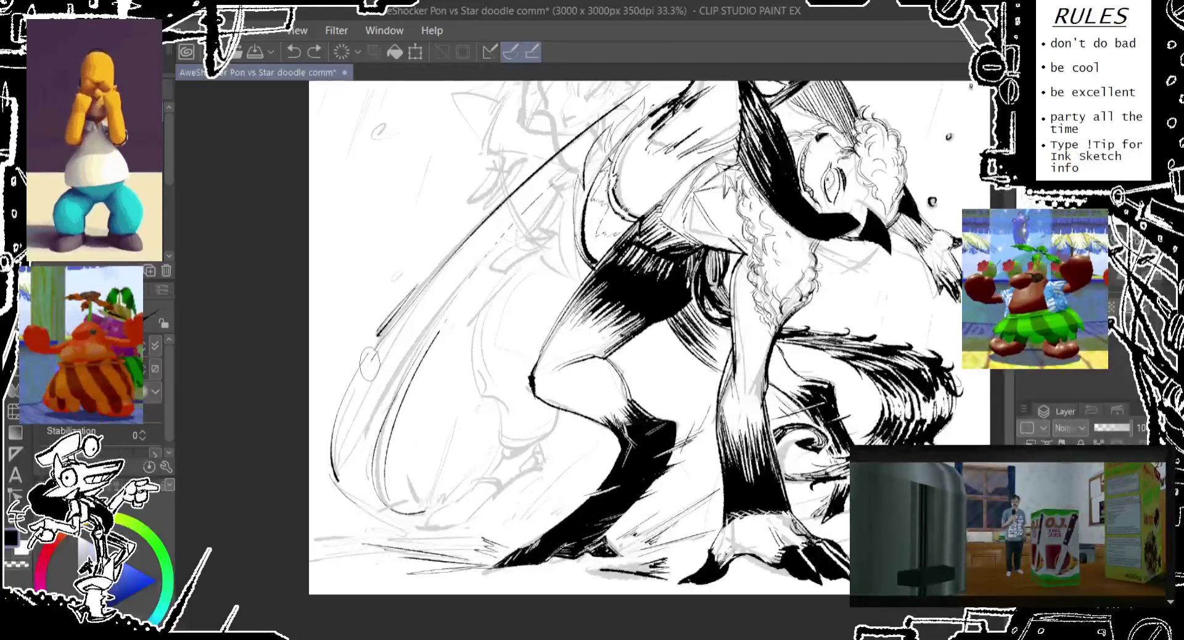
{"action": "left_click_drag", "start_coordinate": [378, 338], "coordinate": [347, 514]}
{"action": "key", "text": "ctrl+z"}
{"action": "left_click_drag", "start_coordinate": [378, 338], "coordinate": [347, 513]}
{"action": "key", "text": "ctrl+z"}
{"action": "key", "text": "ctrl+z"}
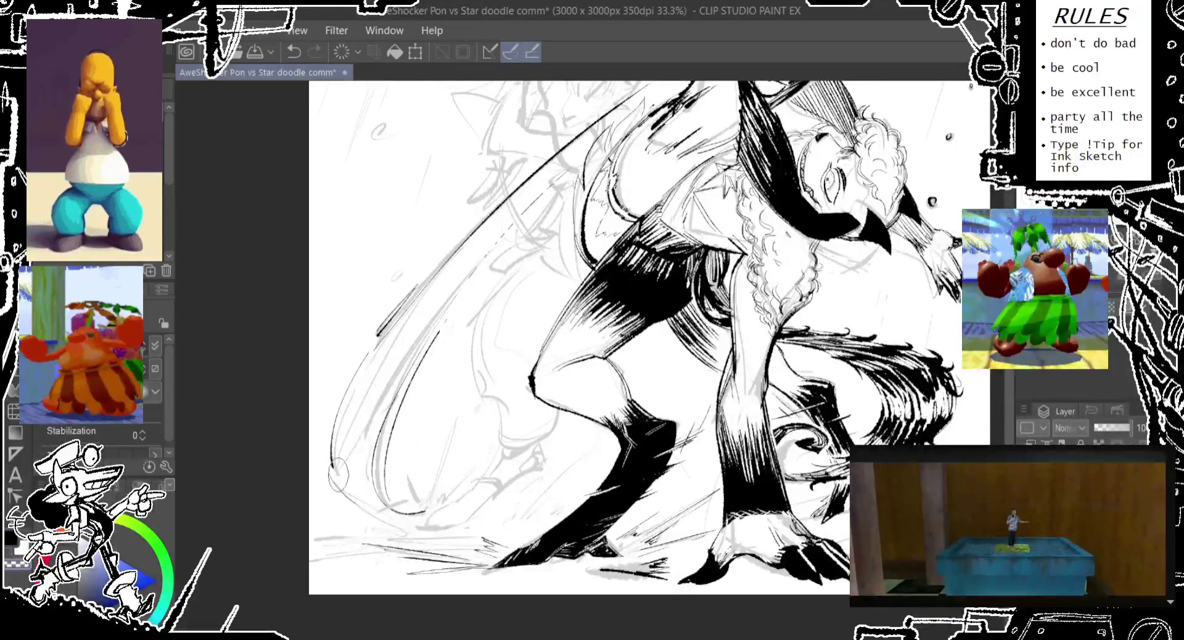
Step: Attempt the sweeping curve at the lower left, retrying it with undo
{"action": "left_click_drag", "start_coordinate": [377, 338], "coordinate": [425, 516]}
{"action": "key", "text": "ctrl+z"}
{"action": "left_click_drag", "start_coordinate": [377, 338], "coordinate": [426, 516]}
{"action": "key", "text": "ctrl+z"}
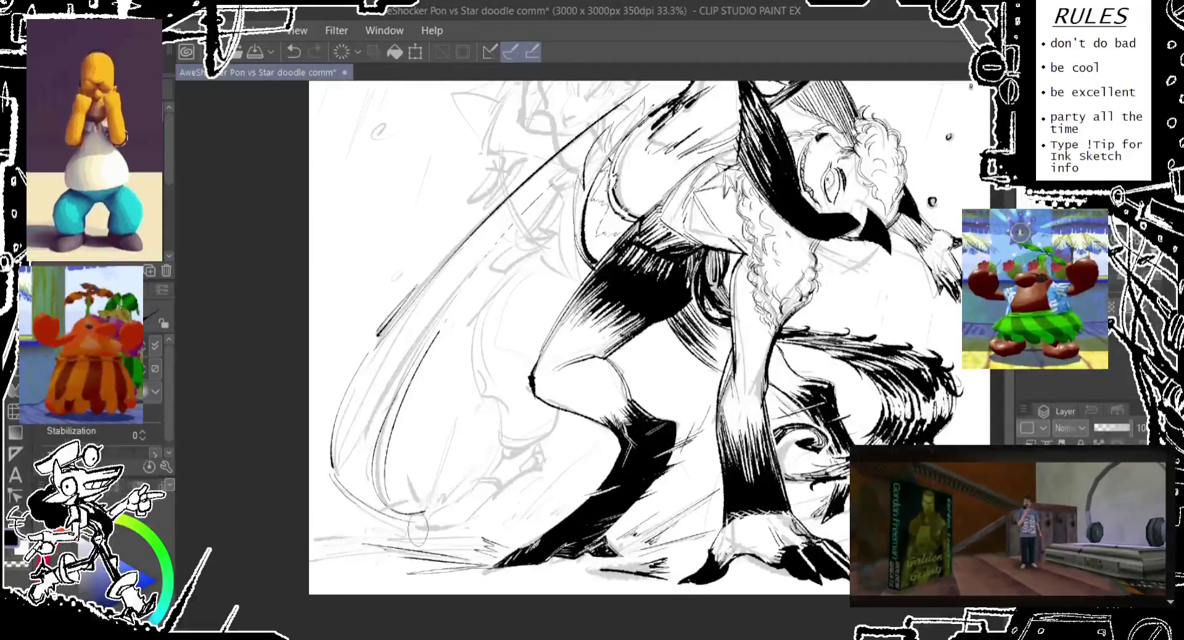
{"action": "left_click_drag", "start_coordinate": [335, 475], "coordinate": [370, 512]}
{"action": "key", "text": "ctrl+z"}
{"action": "key", "text": "ctrl+z"}
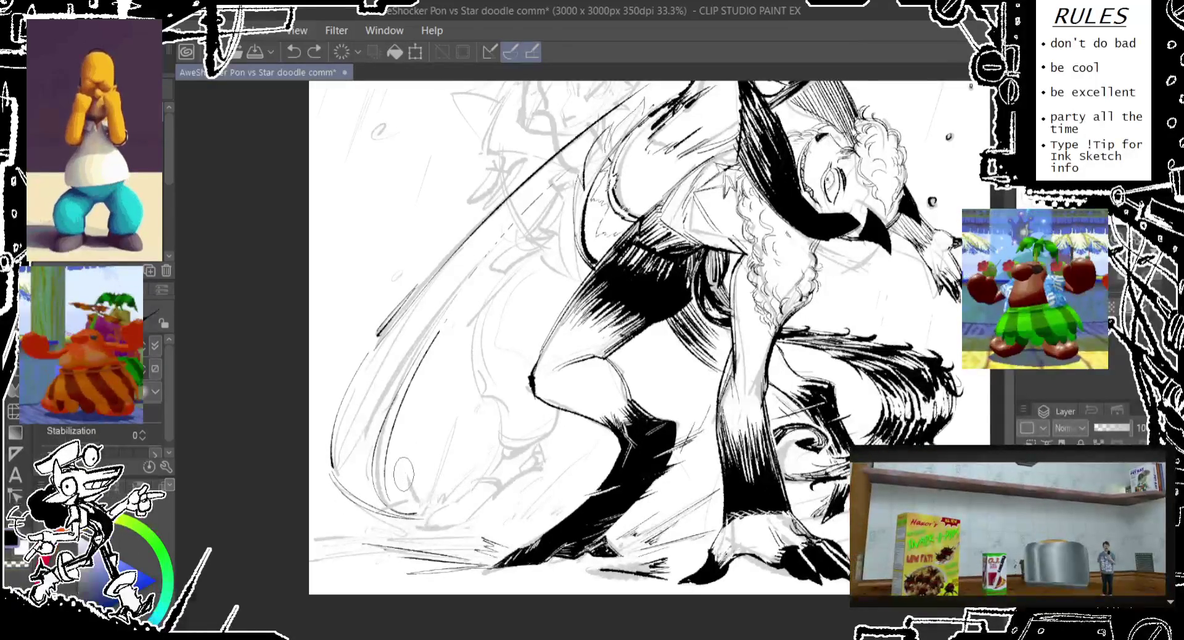
Step: Add short ink strokes on the curve sketch, redrawing them until they fit
{"action": "left_click_drag", "start_coordinate": [402, 469], "coordinate": [422, 507]}
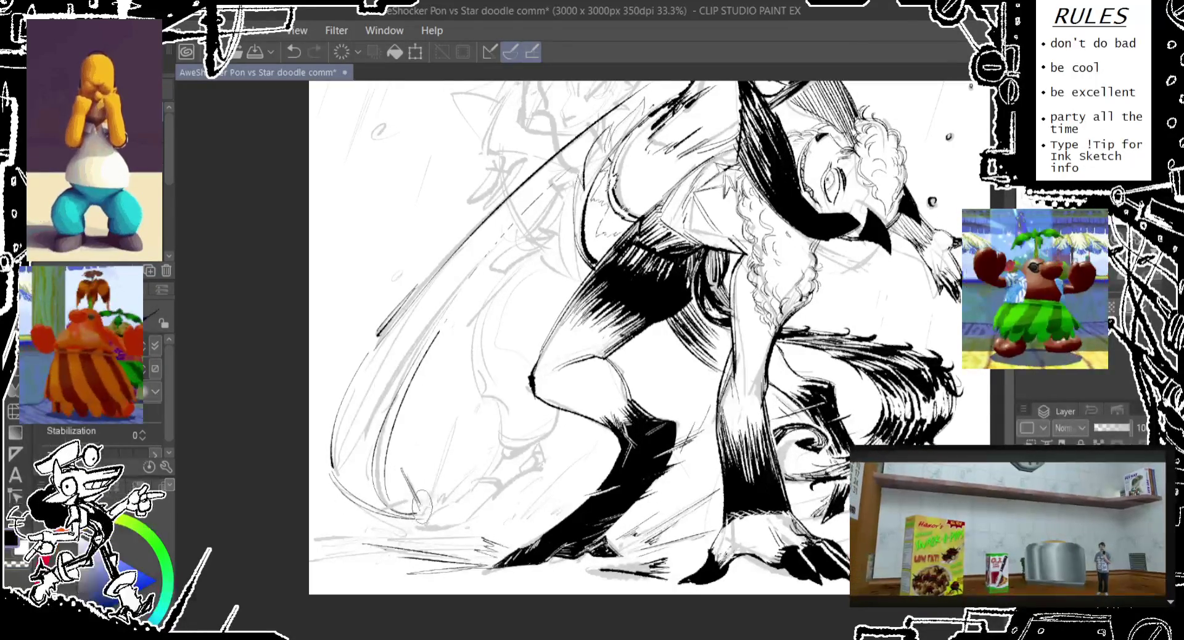
{"action": "left_click_drag", "start_coordinate": [402, 467], "coordinate": [410, 476]}
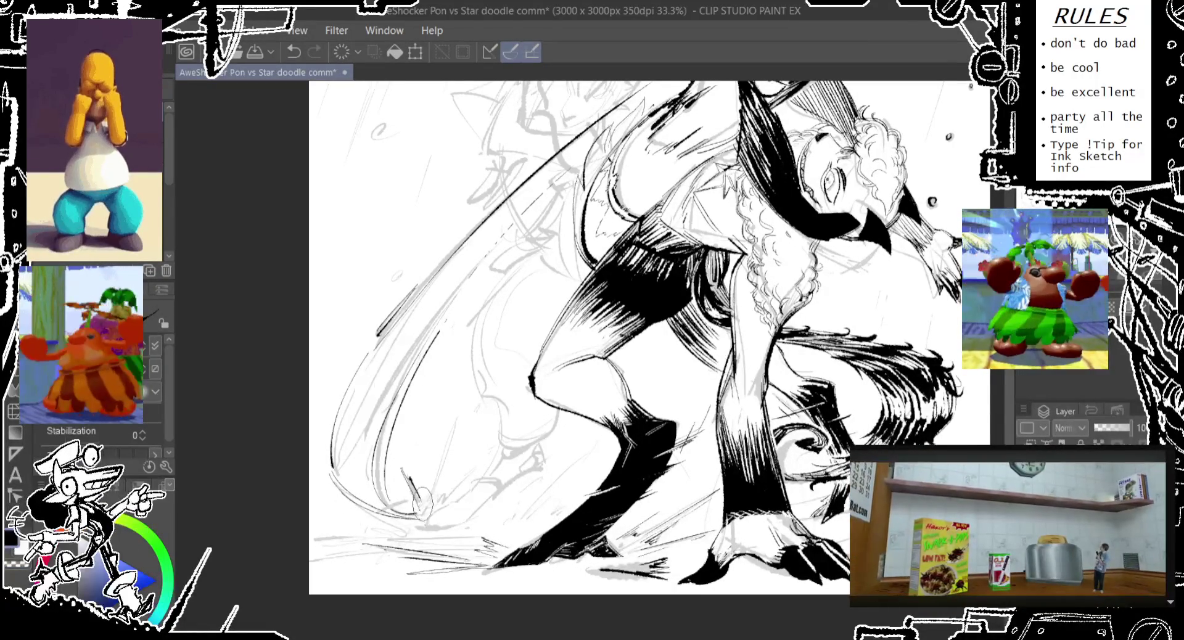
{"action": "key", "text": "ctrl+z"}
{"action": "left_click_drag", "start_coordinate": [462, 402], "coordinate": [448, 453]}
{"action": "key", "text": "ctrl+z"}
{"action": "key", "text": "ctrl+z"}
{"action": "key", "text": "ctrl+z"}
{"action": "left_click_drag", "start_coordinate": [461, 408], "coordinate": [442, 472]}
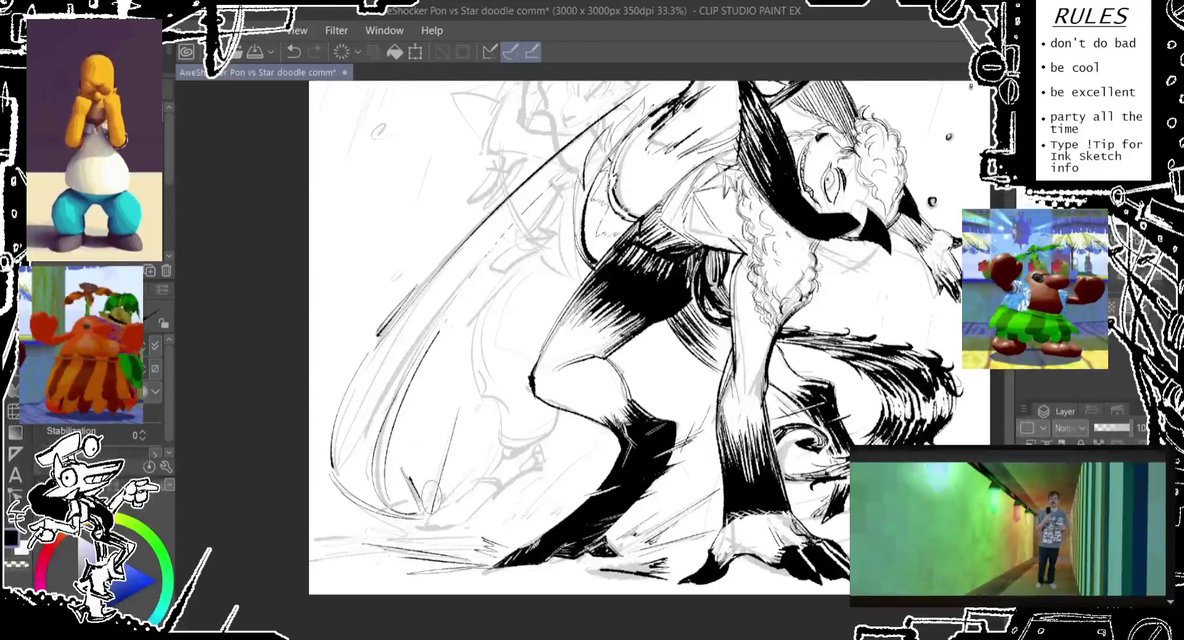
{"action": "key", "text": "ctrl+z"}
{"action": "left_click_drag", "start_coordinate": [472, 395], "coordinate": [448, 445]}
Step: Hatch along the curve sketch, then tilt the canvas to a better drawing angle
{"action": "key", "text": "ctrl+z"}
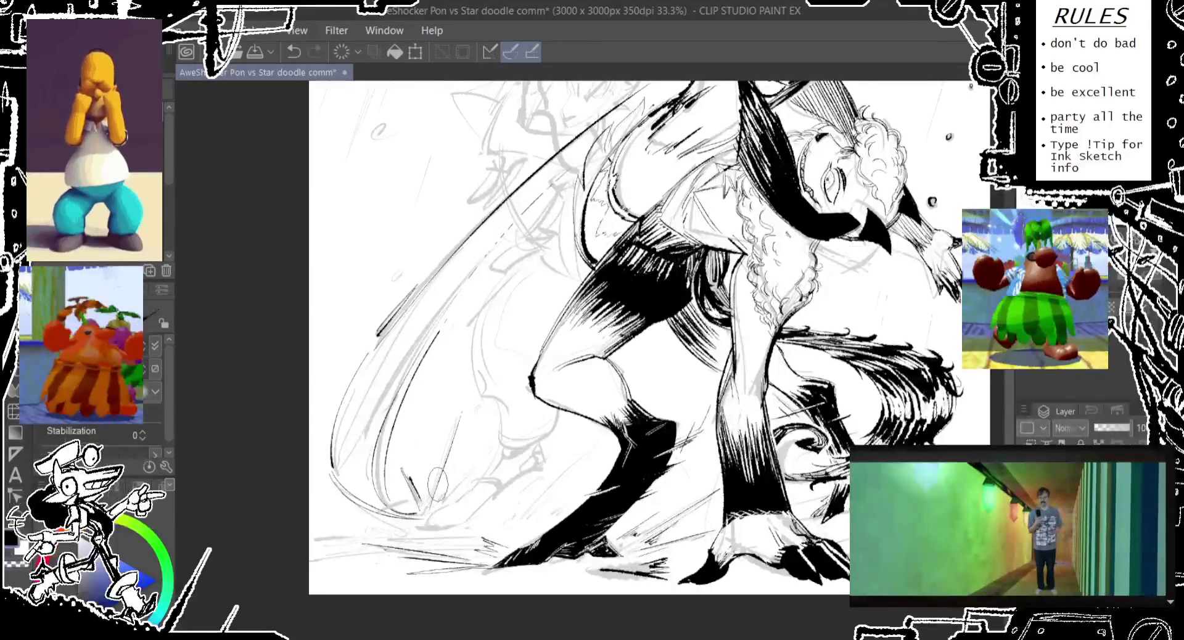
{"action": "left_click_drag", "start_coordinate": [449, 494], "coordinate": [447, 520]}
{"action": "key", "text": "ctrl+z"}
{"action": "left_click_drag", "start_coordinate": [475, 462], "coordinate": [447, 520]}
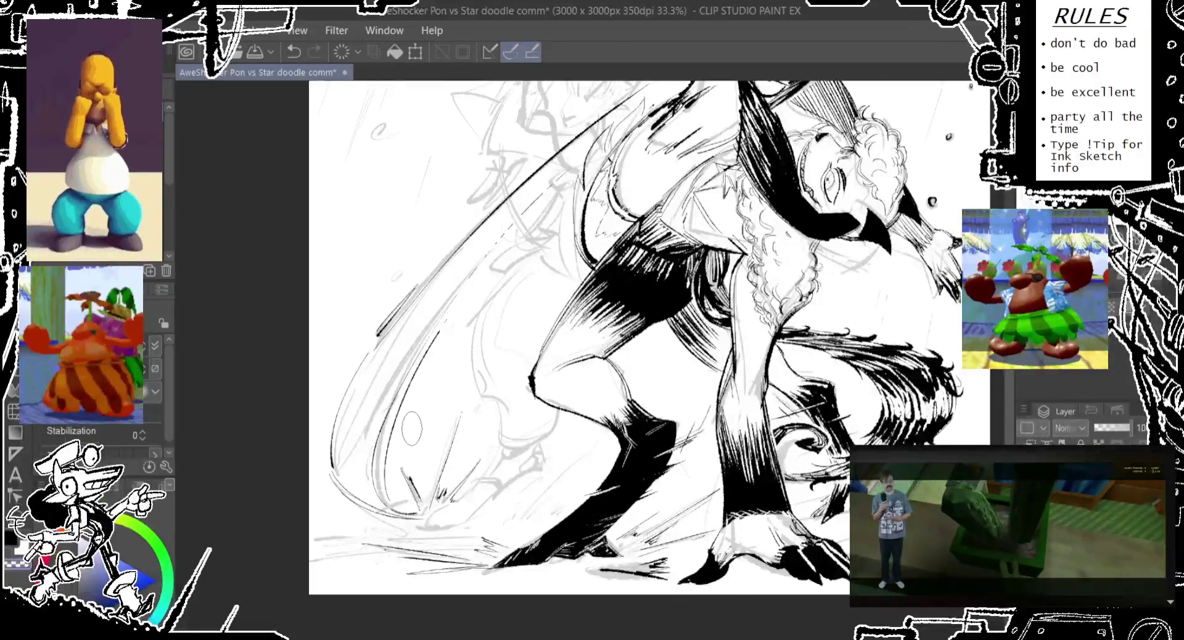
{"action": "left_click_drag", "start_coordinate": [404, 427], "coordinate": [426, 462]}
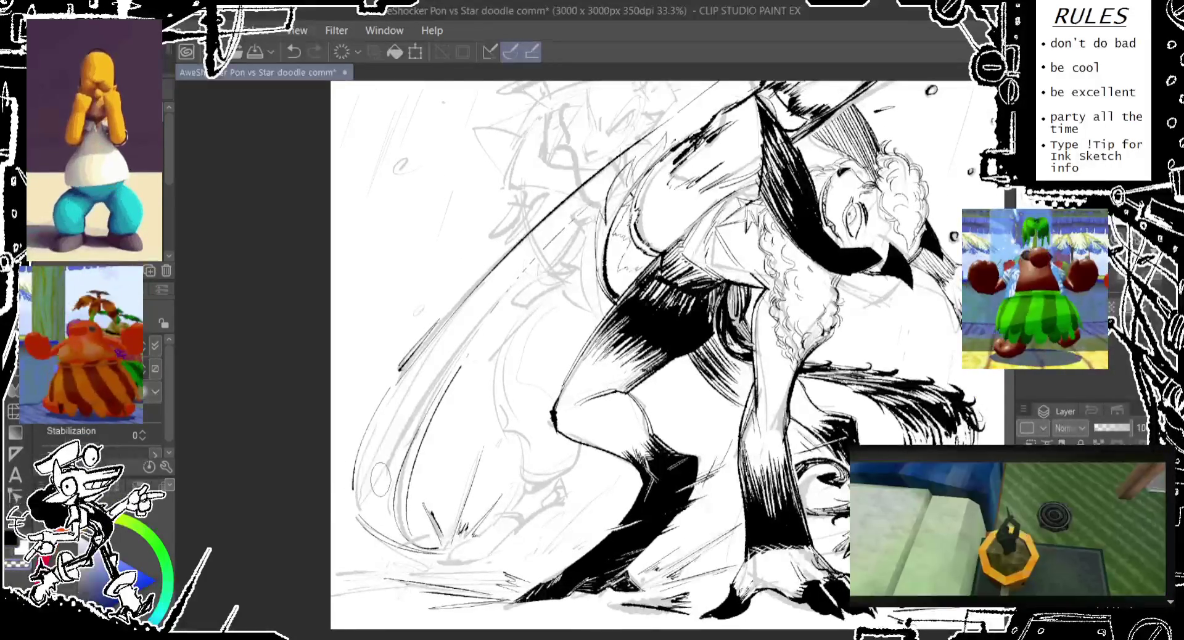
{"action": "left_click_drag", "start_coordinate": [457, 371], "coordinate": [344, 490]}
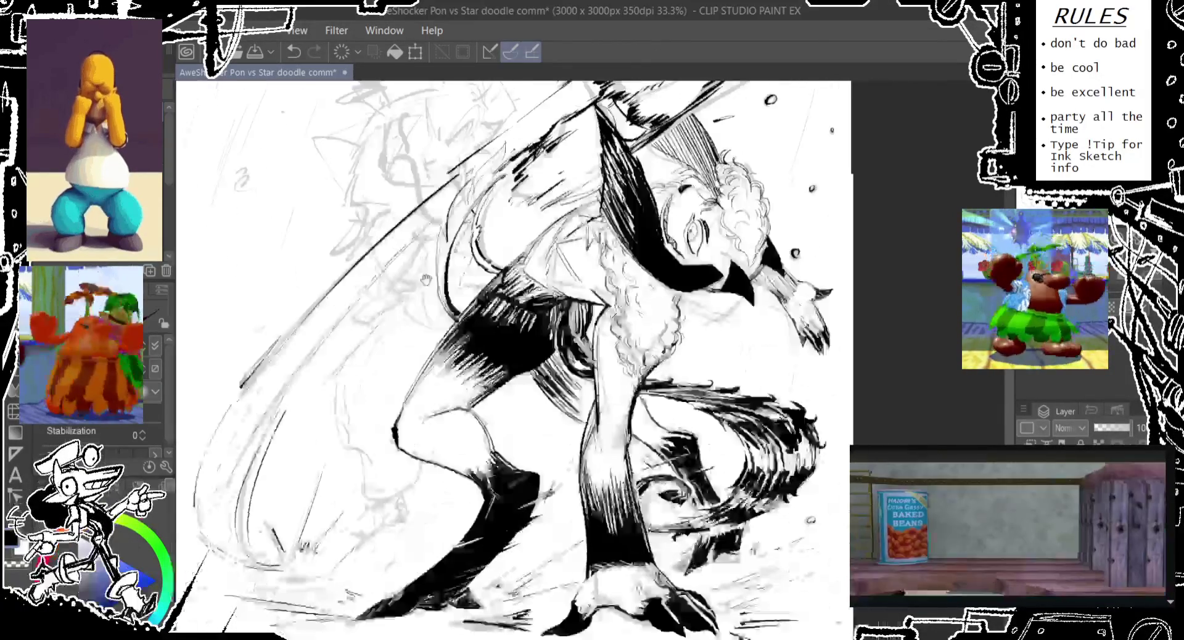
Step: Draw a small curved ink stroke beside the bent left leg, undoing it to redraw
{"action": "left_click_drag", "start_coordinate": [555, 370], "coordinate": [500, 259]}
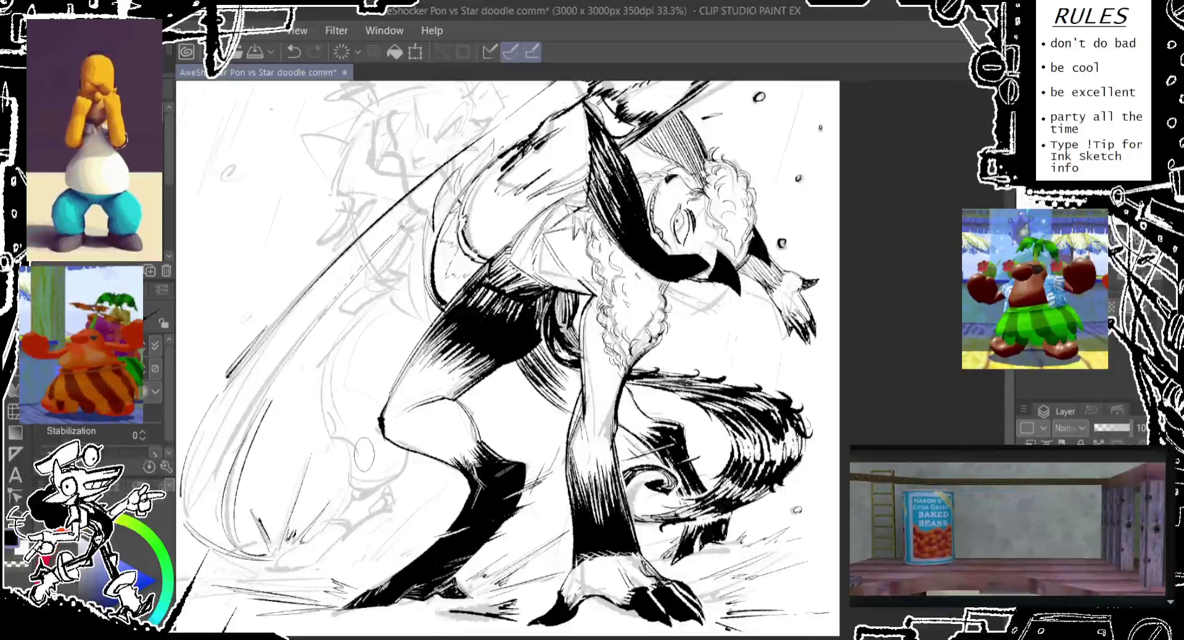
{"action": "mouse_move", "coordinate": [350, 467]}
{"action": "left_mouse_down"}
{"action": "mouse_move", "coordinate": [393, 472]}
{"action": "mouse_move", "coordinate": [358, 480]}
{"action": "mouse_move", "coordinate": [349, 500]}
{"action": "mouse_move", "coordinate": [378, 480]}
{"action": "mouse_move", "coordinate": [385, 502]}
{"action": "left_mouse_up"}
{"action": "key", "text": "ctrl+z"}
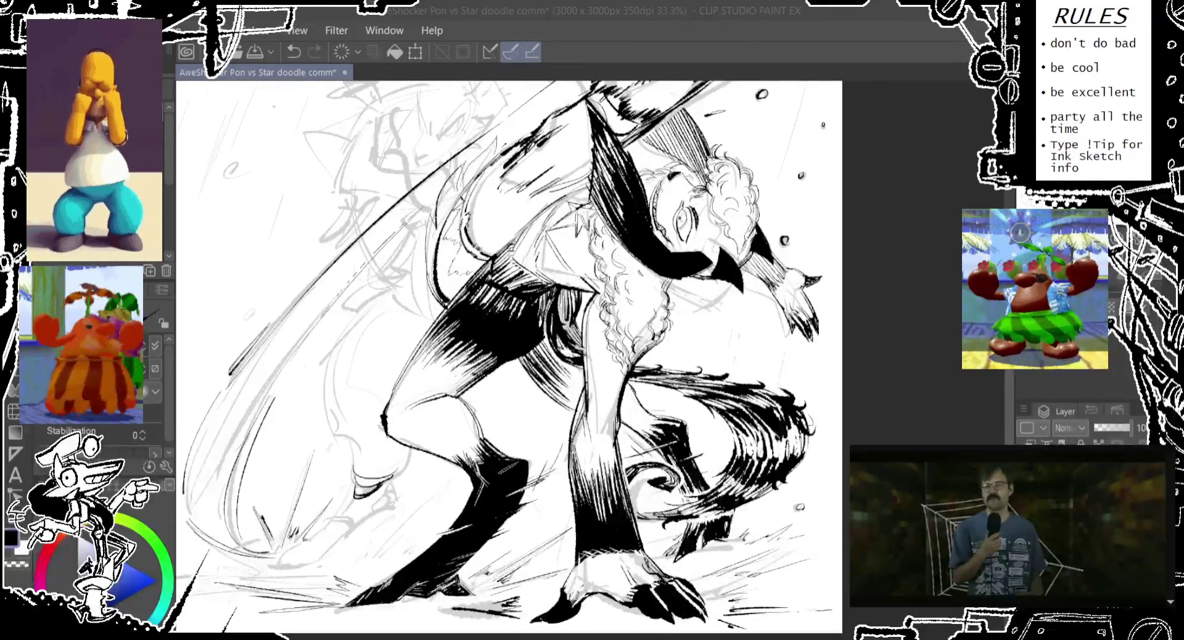
Step: Rework the grey heel sketch, redrawing the loop near the heel several times
{"action": "scroll", "coordinate": [373, 272], "scroll_direction": "down", "scroll_amount": 2}
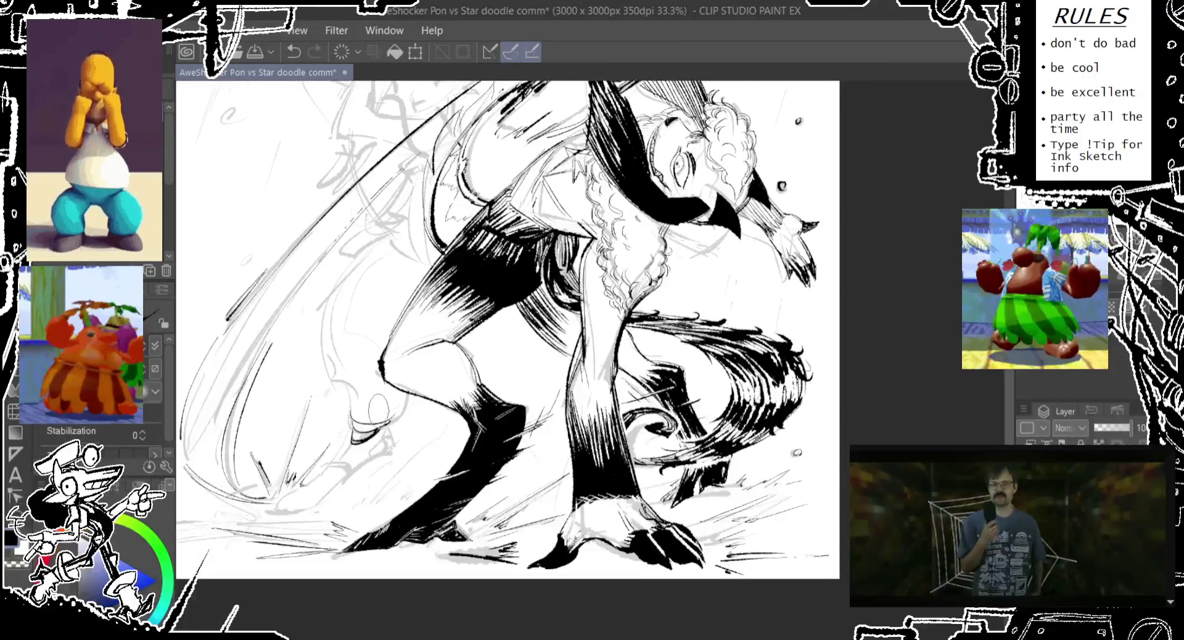
{"action": "mouse_move", "coordinate": [342, 367]}
{"action": "left_mouse_down"}
{"action": "mouse_move", "coordinate": [324, 401]}
{"action": "mouse_move", "coordinate": [364, 438]}
{"action": "left_mouse_up"}
{"action": "left_click_drag", "start_coordinate": [338, 389], "coordinate": [364, 431]}
{"action": "mouse_move", "coordinate": [327, 364]}
{"action": "left_mouse_down"}
{"action": "mouse_move", "coordinate": [364, 438]}
{"action": "mouse_move", "coordinate": [413, 435]}
{"action": "left_mouse_up"}
{"action": "mouse_move", "coordinate": [383, 376]}
{"action": "left_mouse_down"}
{"action": "mouse_move", "coordinate": [416, 432]}
{"action": "mouse_move", "coordinate": [420, 410]}
{"action": "mouse_move", "coordinate": [416, 435]}
{"action": "left_mouse_up"}
{"action": "key", "text": "ctrl+z"}
{"action": "left_click_drag", "start_coordinate": [379, 391], "coordinate": [414, 429]}
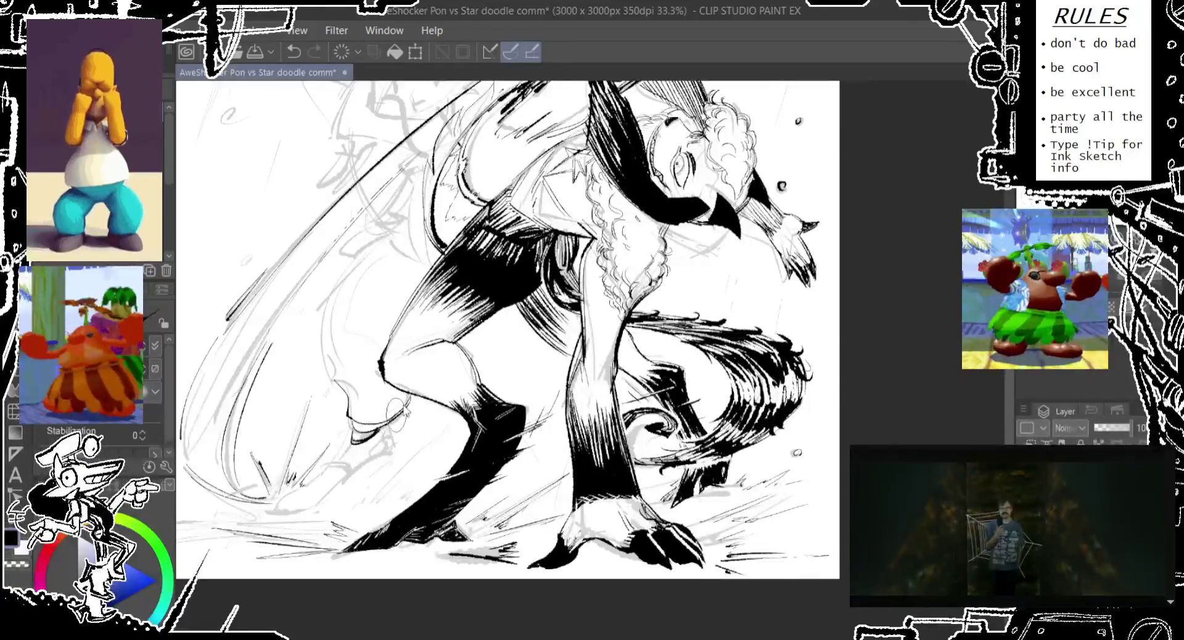
{"action": "key", "text": "ctrl+z"}
{"action": "mouse_move", "coordinate": [379, 376]}
{"action": "left_mouse_down"}
{"action": "mouse_move", "coordinate": [416, 438]}
{"action": "mouse_move", "coordinate": [416, 408]}
{"action": "mouse_move", "coordinate": [416, 432]}
{"action": "left_mouse_up"}
{"action": "key", "text": "ctrl+z"}
Step: Sketch grey loops higher up the leg, then save the drawing
{"action": "key", "text": "ctrl+z"}
{"action": "key", "text": "ctrl+z"}
{"action": "left_click_drag", "start_coordinate": [346, 330], "coordinate": [370, 411]}
{"action": "left_click_drag", "start_coordinate": [324, 370], "coordinate": [339, 397]}
{"action": "key", "text": "ctrl+z"}
{"action": "key", "text": "ctrl+z"}
{"action": "left_click_drag", "start_coordinate": [331, 339], "coordinate": [333, 373]}
{"action": "key", "text": "ctrl+z"}
{"action": "mouse_move", "coordinate": [420, 204]}
{"action": "left_mouse_down"}
{"action": "mouse_move", "coordinate": [317, 377]}
{"action": "mouse_move", "coordinate": [336, 371]}
{"action": "mouse_move", "coordinate": [339, 271]}
{"action": "left_mouse_up"}
{"action": "key", "text": "ctrl+z"}
{"action": "key", "text": "ctrl+z"}
{"action": "key", "text": "ctrl+z"}
{"action": "left_click_drag", "start_coordinate": [379, 219], "coordinate": [389, 246]}
{"action": "key", "text": "ctrl+z"}
{"action": "mouse_move", "coordinate": [321, 370]}
{"action": "left_mouse_down"}
{"action": "mouse_move", "coordinate": [392, 210]}
{"action": "mouse_move", "coordinate": [367, 256]}
{"action": "left_mouse_up"}
{"action": "key", "text": "ctrl+z"}
{"action": "left_click_drag", "start_coordinate": [432, 308], "coordinate": [424, 349]}
{"action": "left_click_drag", "start_coordinate": [376, 256], "coordinate": [371, 287]}
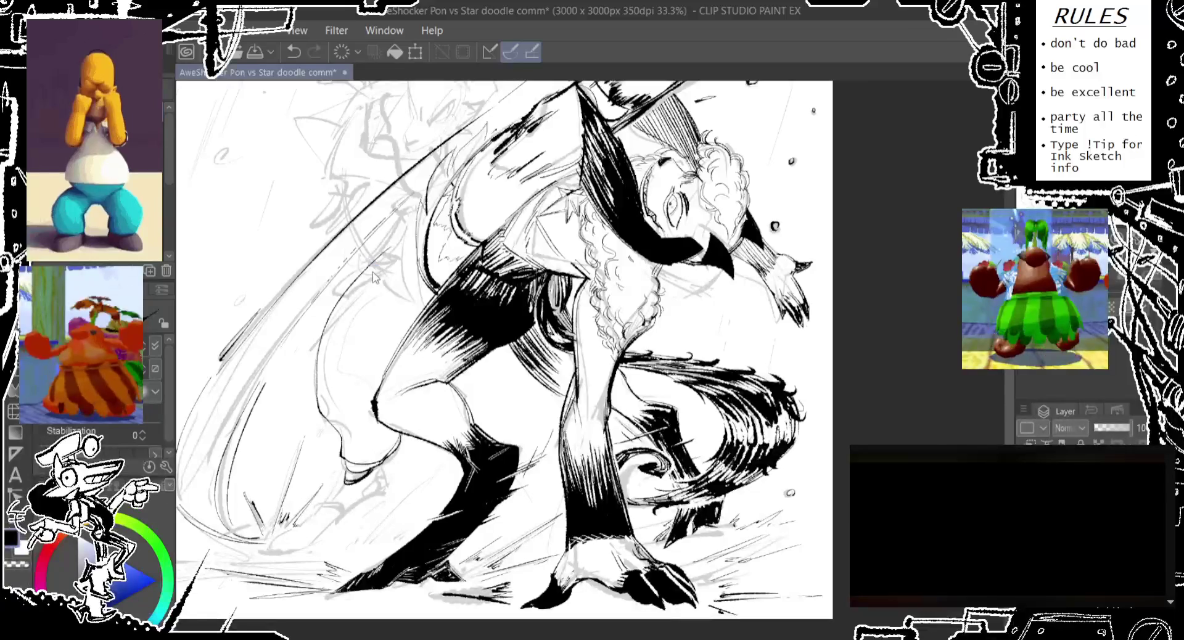
{"action": "key", "text": "ctrl+s"}
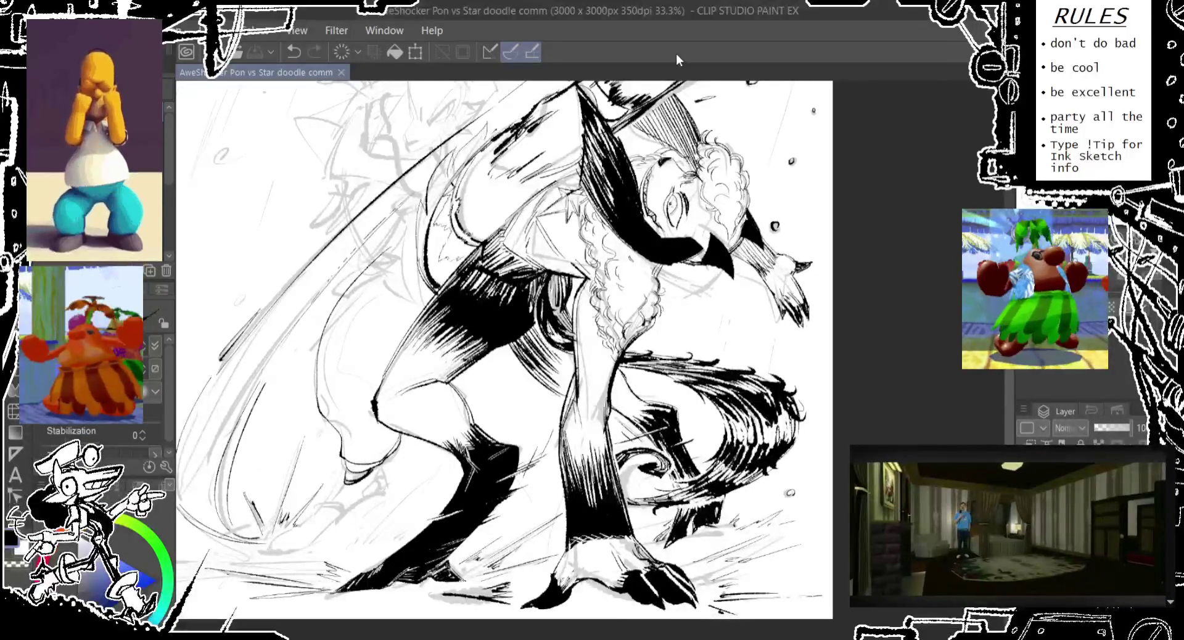
Step: Ink strokes rising from the lower-left foot, retrying each with undo
{"action": "scroll", "coordinate": [505, 345], "scroll_direction": "down", "scroll_amount": 2}
{"action": "scroll", "coordinate": [505, 346], "scroll_direction": "down", "scroll_amount": 2}
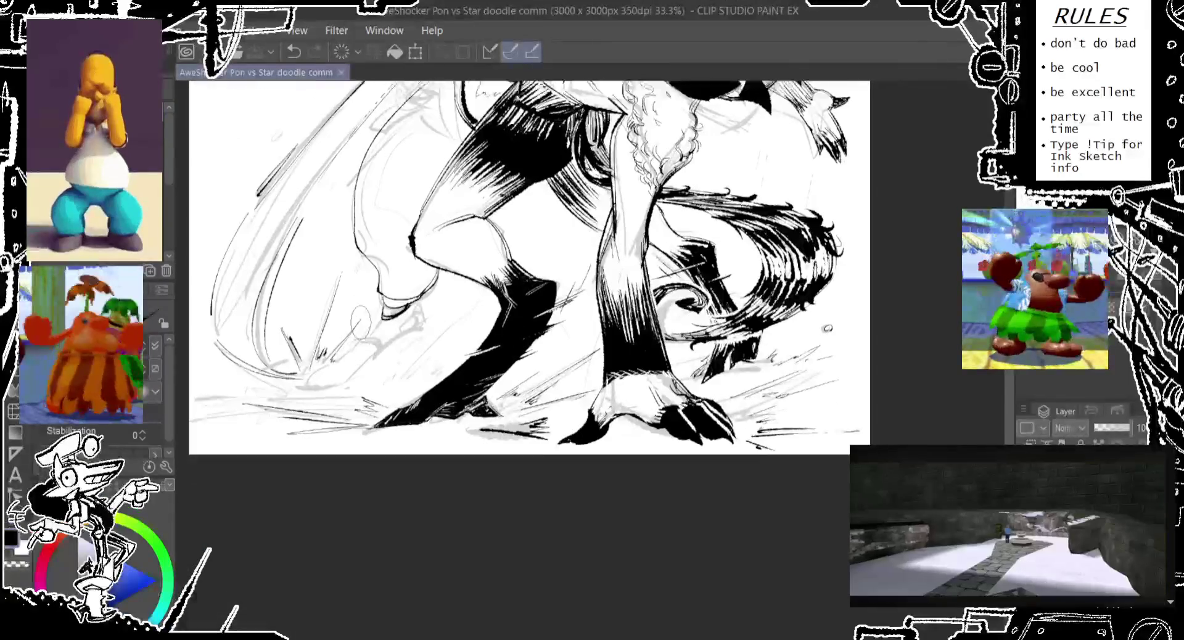
{"action": "left_click_drag", "start_coordinate": [290, 395], "coordinate": [370, 364]}
{"action": "key", "text": "ctrl+z"}
{"action": "mouse_move", "coordinate": [296, 386]}
{"action": "left_mouse_down"}
{"action": "mouse_move", "coordinate": [358, 364]}
{"action": "mouse_move", "coordinate": [308, 395]}
{"action": "mouse_move", "coordinate": [349, 380]}
{"action": "mouse_move", "coordinate": [435, 308]}
{"action": "left_mouse_up"}
{"action": "key", "text": "ctrl+z"}
{"action": "key", "text": "ctrl+z"}
{"action": "left_click_drag", "start_coordinate": [336, 382], "coordinate": [430, 327]}
{"action": "key", "text": "ctrl+z"}
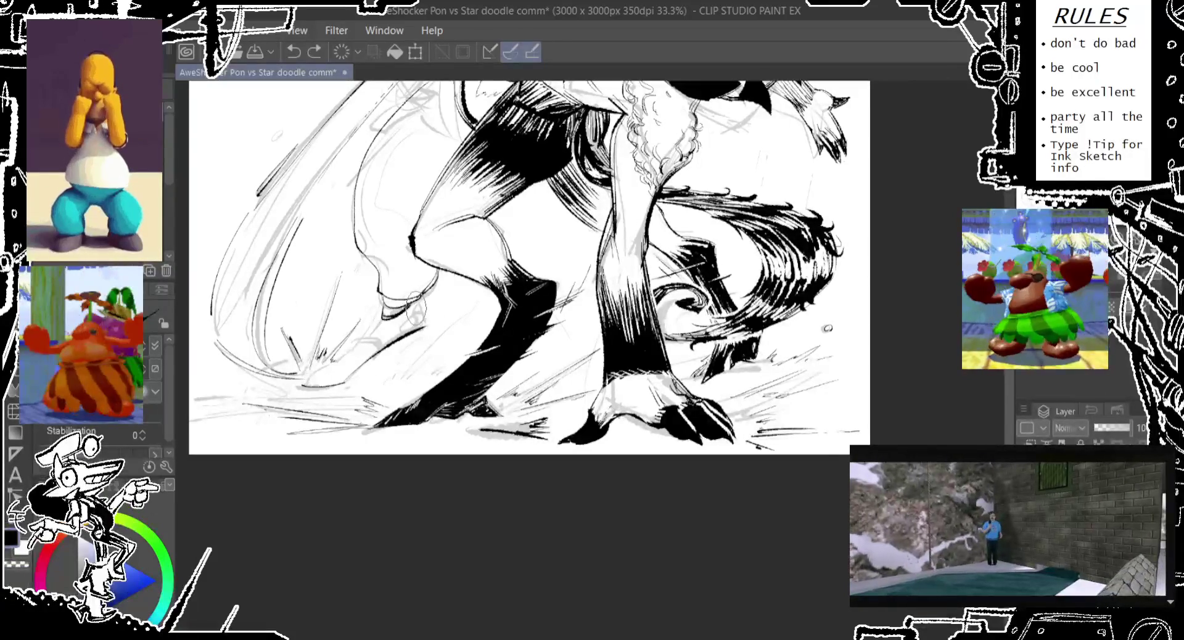
{"action": "left_click_drag", "start_coordinate": [413, 305], "coordinate": [425, 330]}
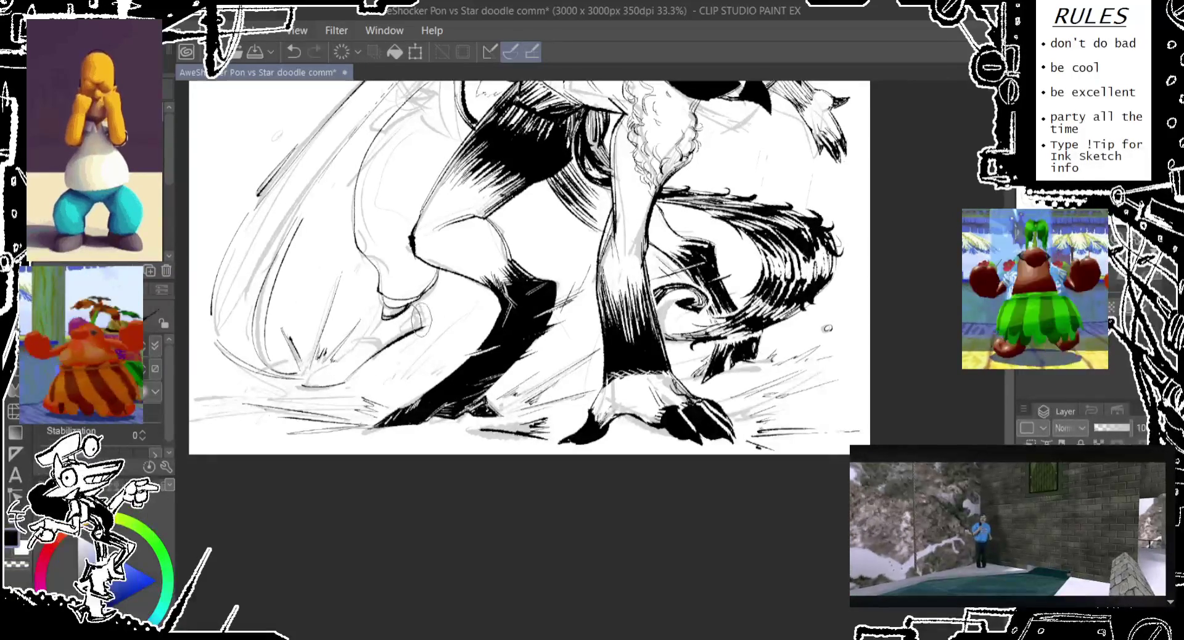
{"action": "key", "text": "ctrl+z"}
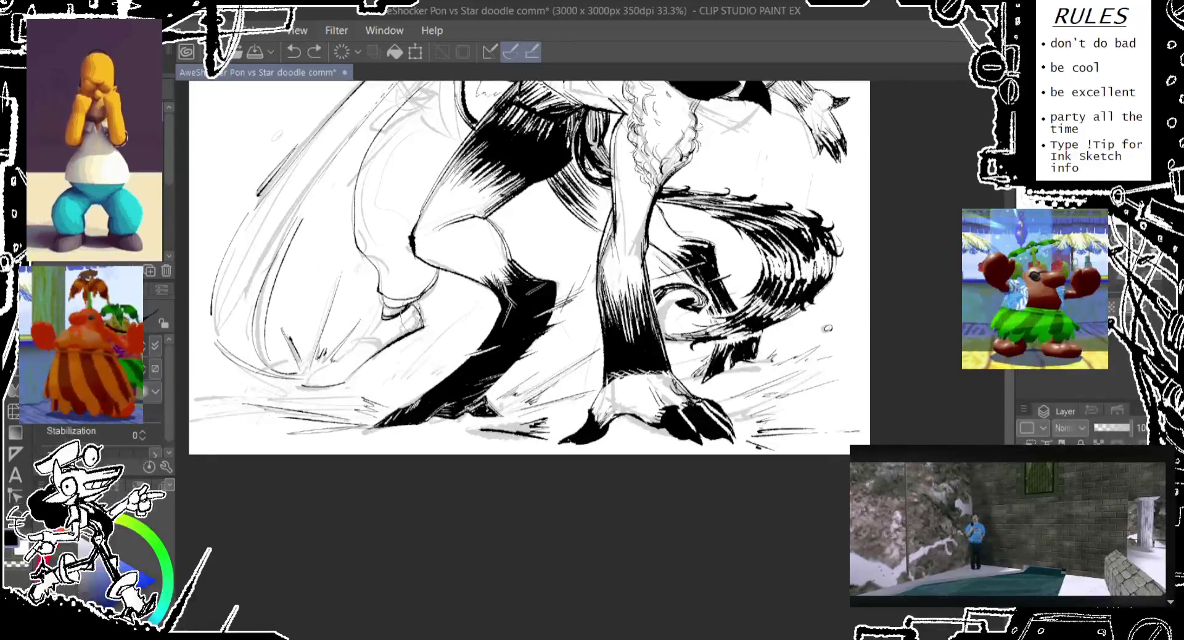
{"action": "left_click_drag", "start_coordinate": [362, 331], "coordinate": [388, 333]}
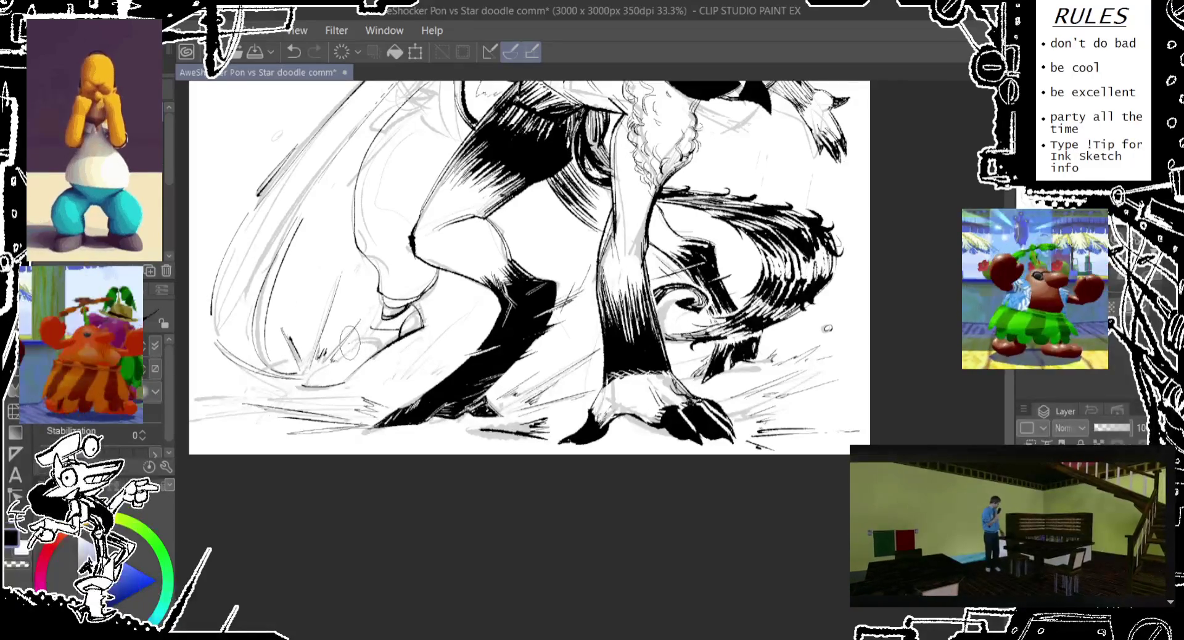
Step: Add ink hatch strokes across the clawed foot, undoing and redrawing as needed
{"action": "key", "text": "ctrl+z"}
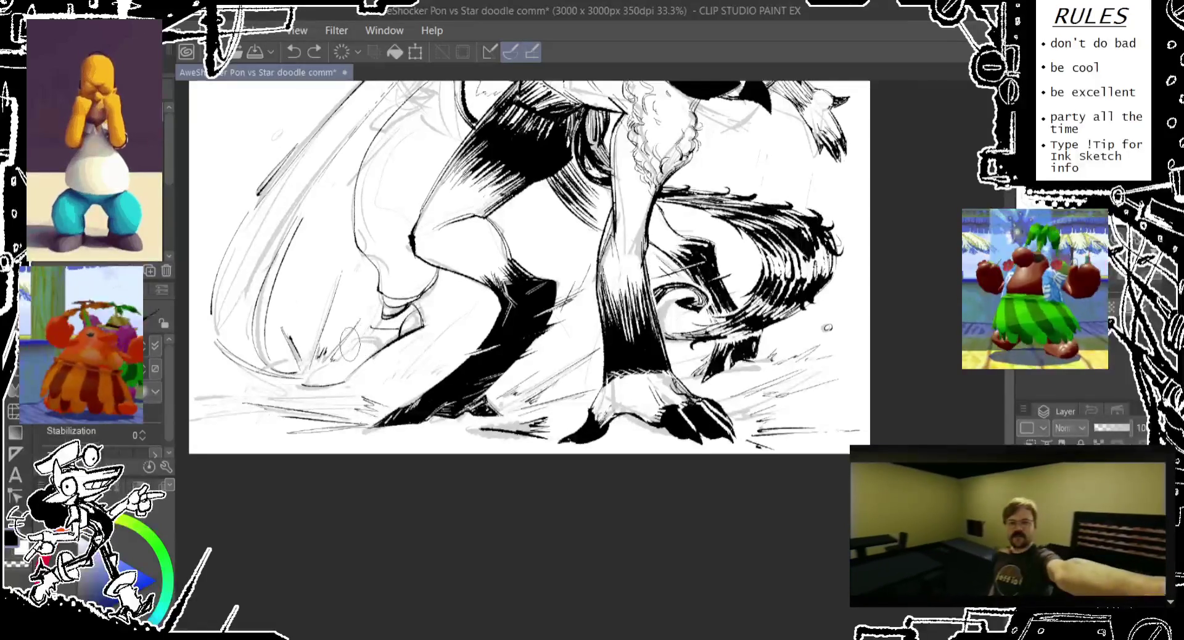
{"action": "left_click_drag", "start_coordinate": [349, 344], "coordinate": [374, 347]}
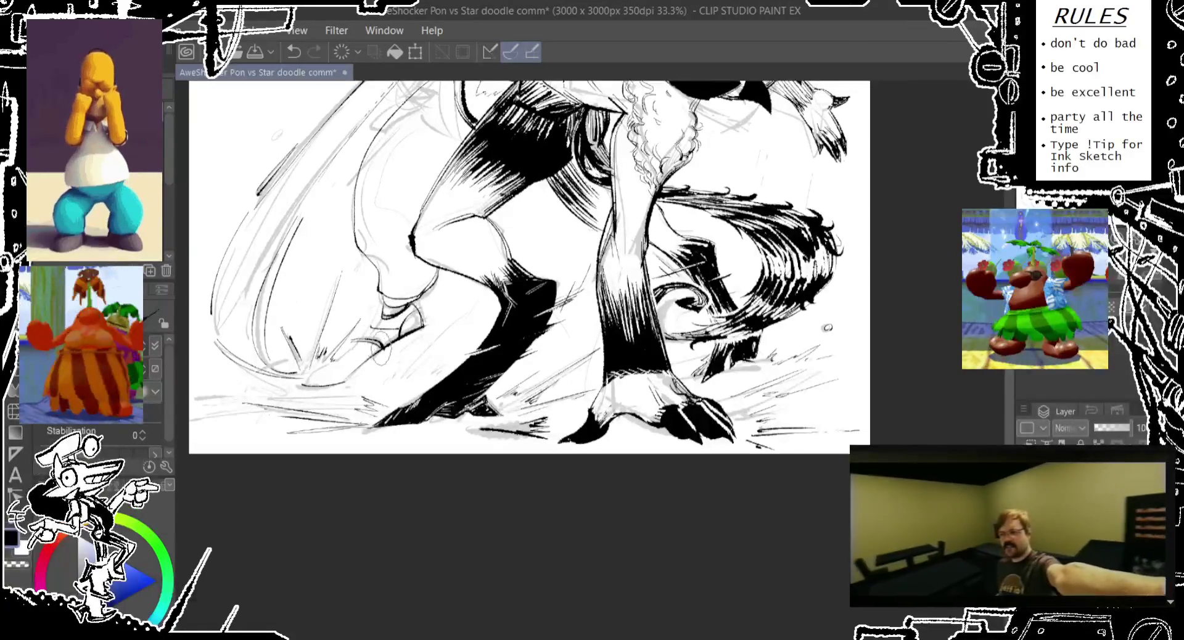
{"action": "key", "text": "ctrl+z"}
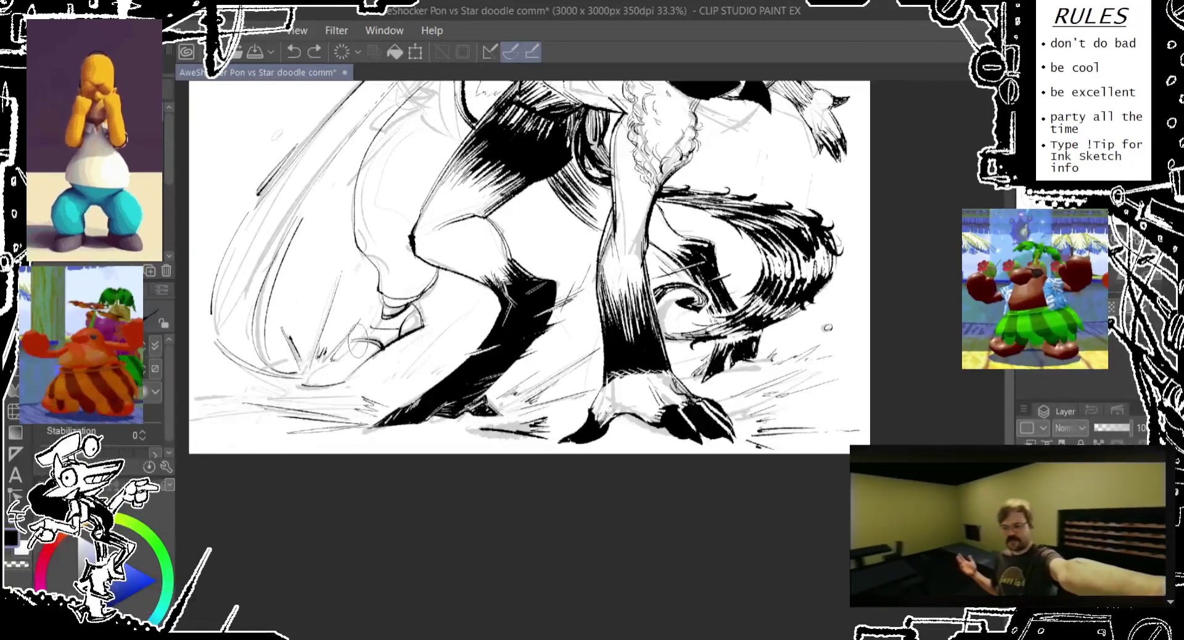
{"action": "left_click_drag", "start_coordinate": [361, 336], "coordinate": [379, 299]}
{"action": "key", "text": "ctrl+z"}
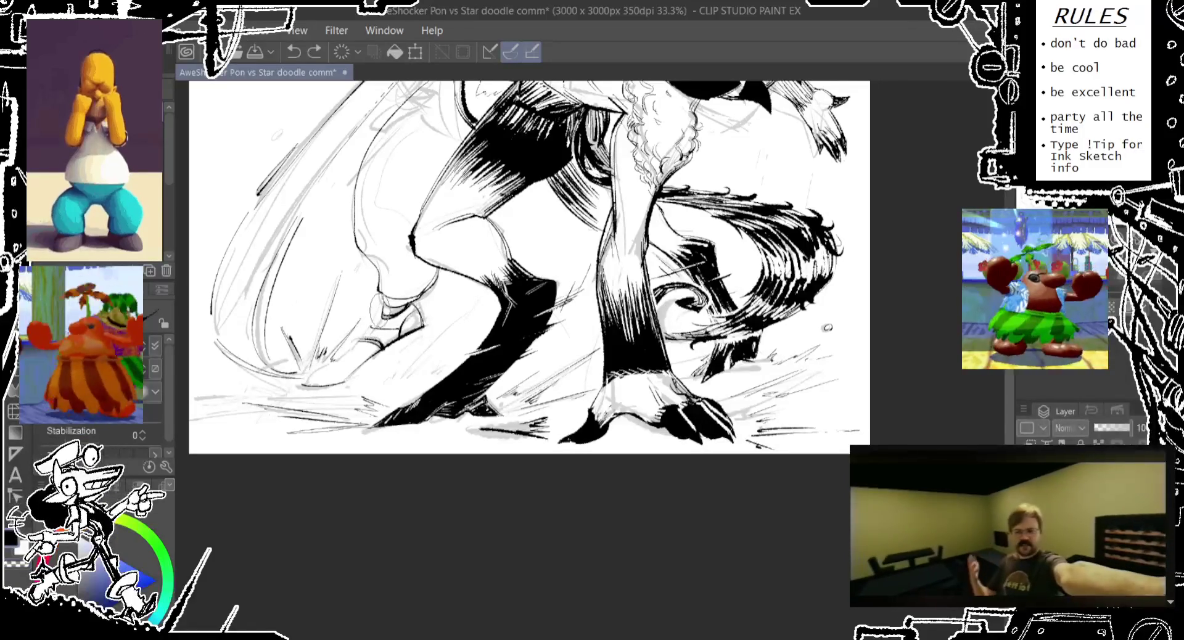
{"action": "left_click_drag", "start_coordinate": [340, 337], "coordinate": [352, 367]}
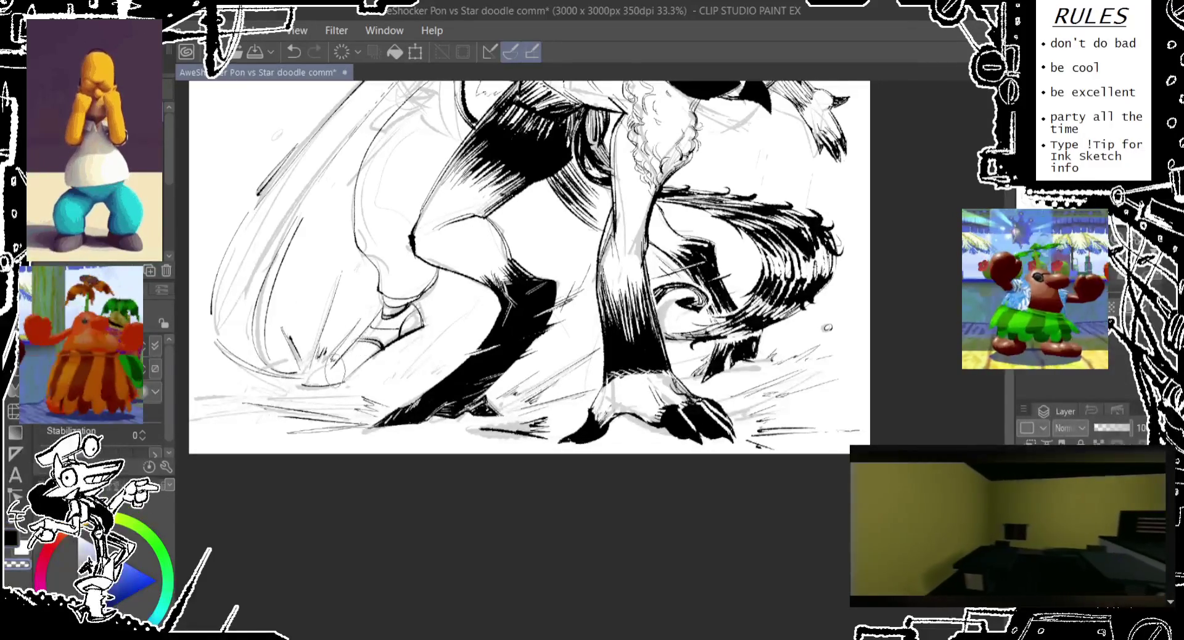
{"action": "key", "text": "ctrl+z"}
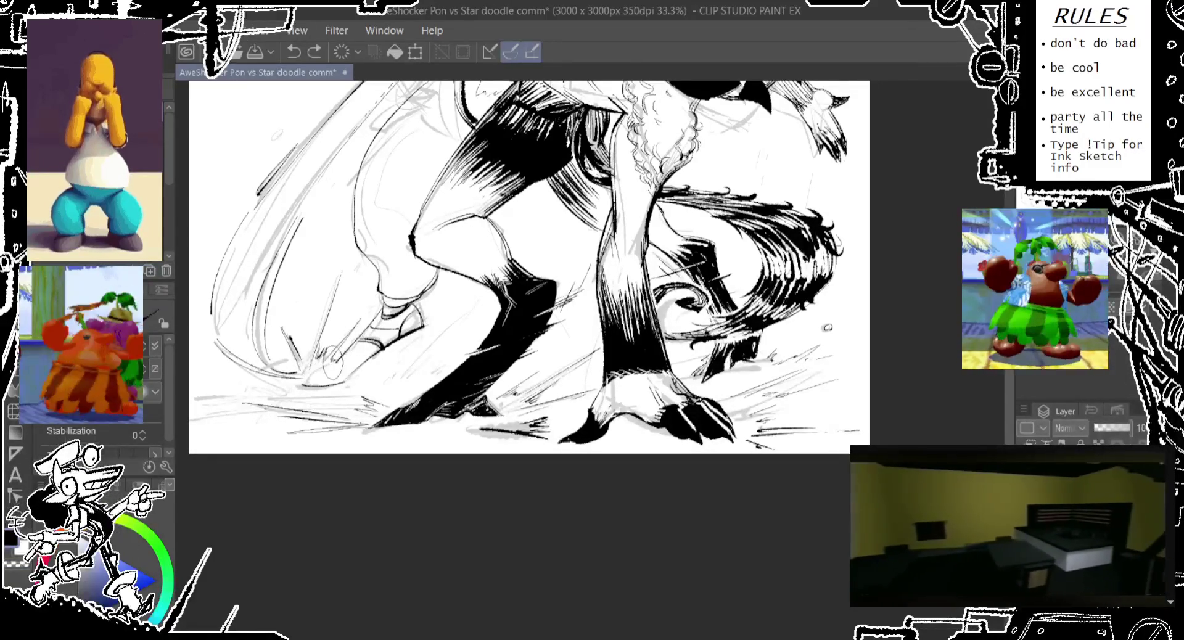
{"action": "left_click_drag", "start_coordinate": [326, 355], "coordinate": [308, 378]}
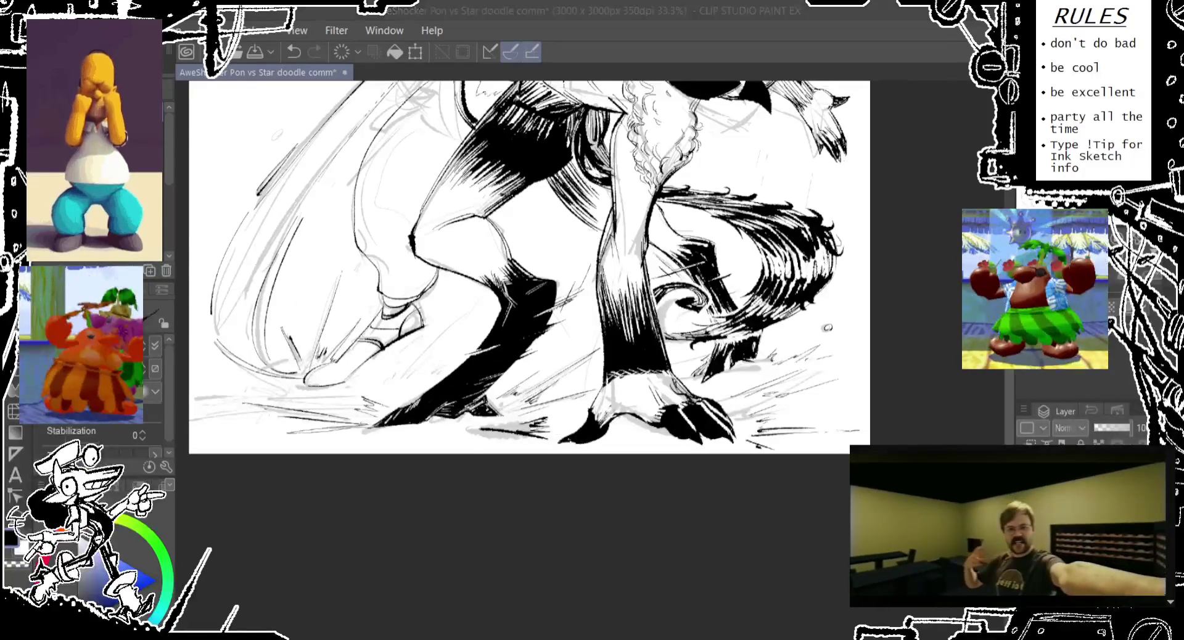
{"action": "left_click_drag", "start_coordinate": [362, 395], "coordinate": [390, 375]}
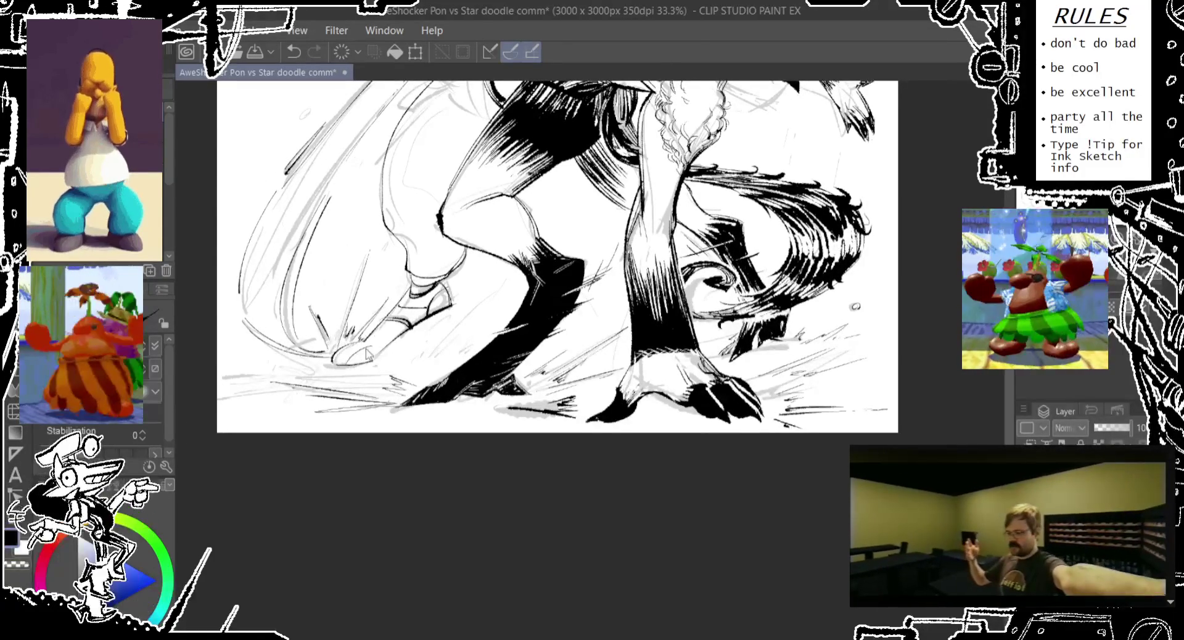
{"action": "key", "text": "ctrl+z"}
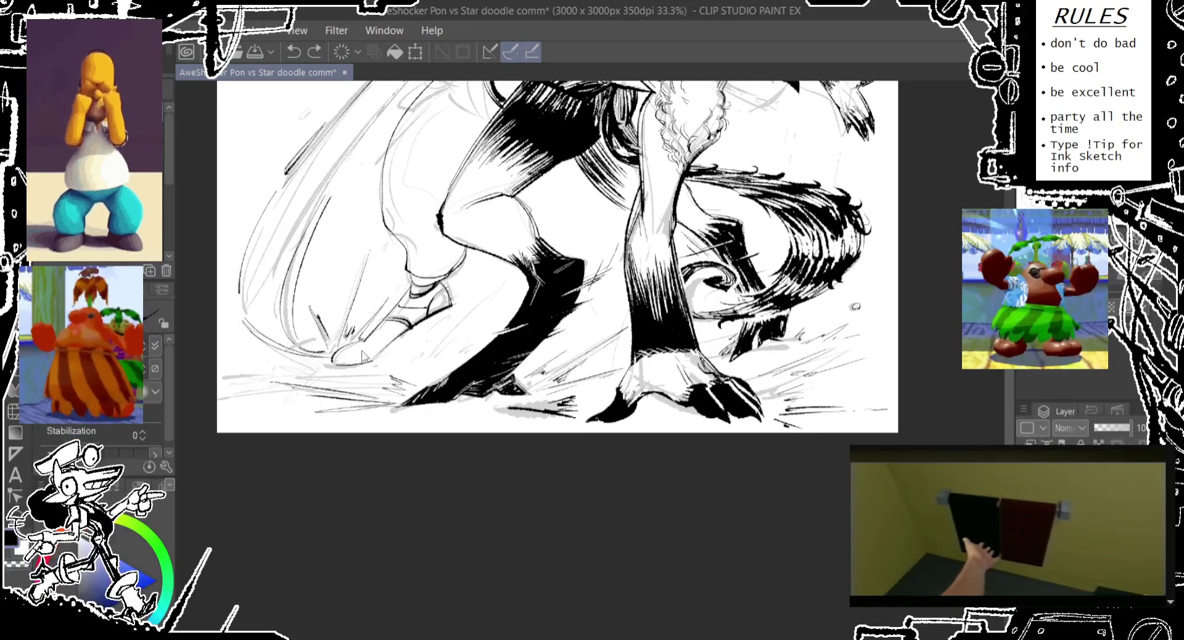
{"action": "mouse_move", "coordinate": [352, 358]}
{"action": "left_mouse_down"}
{"action": "mouse_move", "coordinate": [365, 337]}
{"action": "mouse_move", "coordinate": [349, 458]}
{"action": "left_mouse_up"}
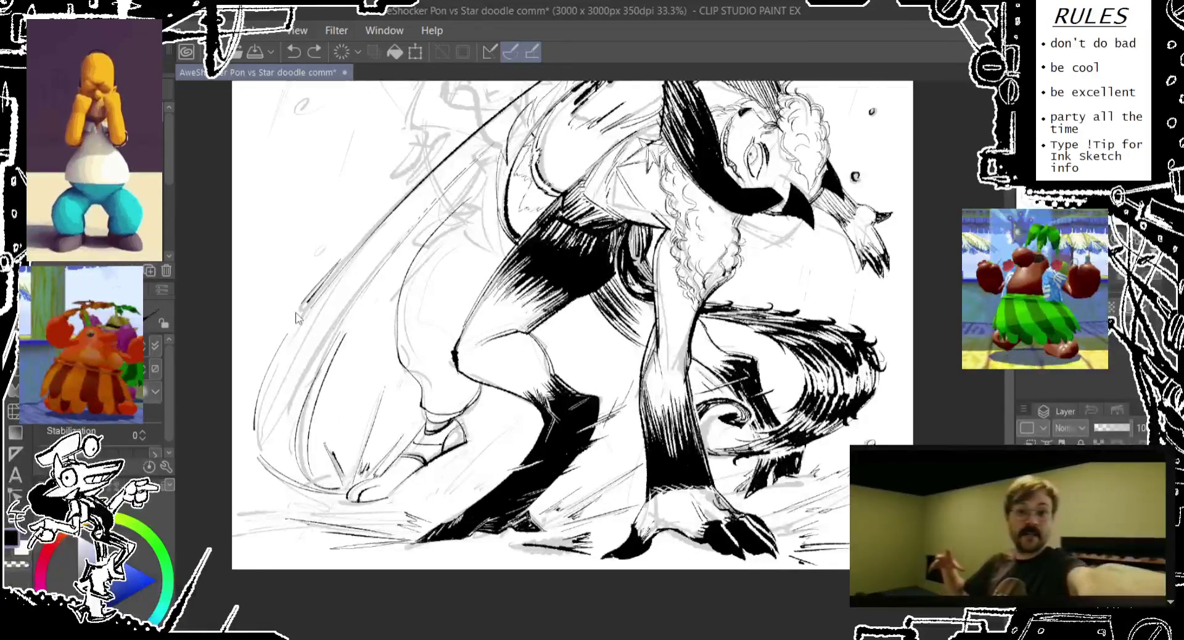
{"action": "key", "text": "ctrl+z"}
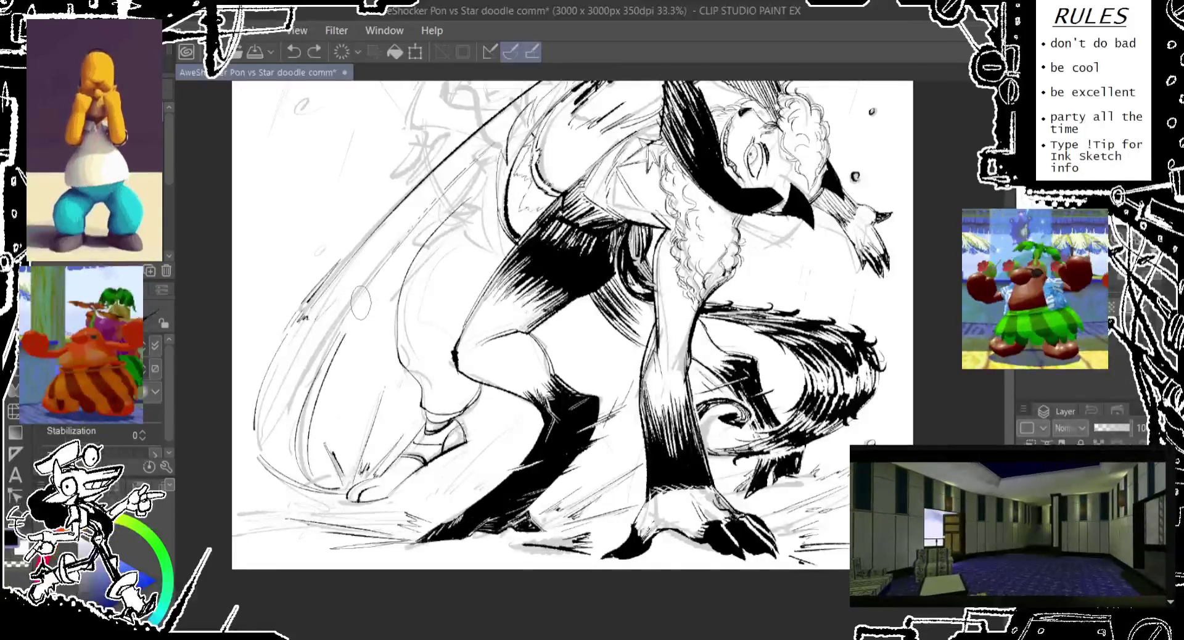
Step: Bring the bottom of the drawing into view and redraw a small line near the foot
{"action": "scroll", "coordinate": [353, 328], "scroll_direction": "down", "scroll_amount": 3}
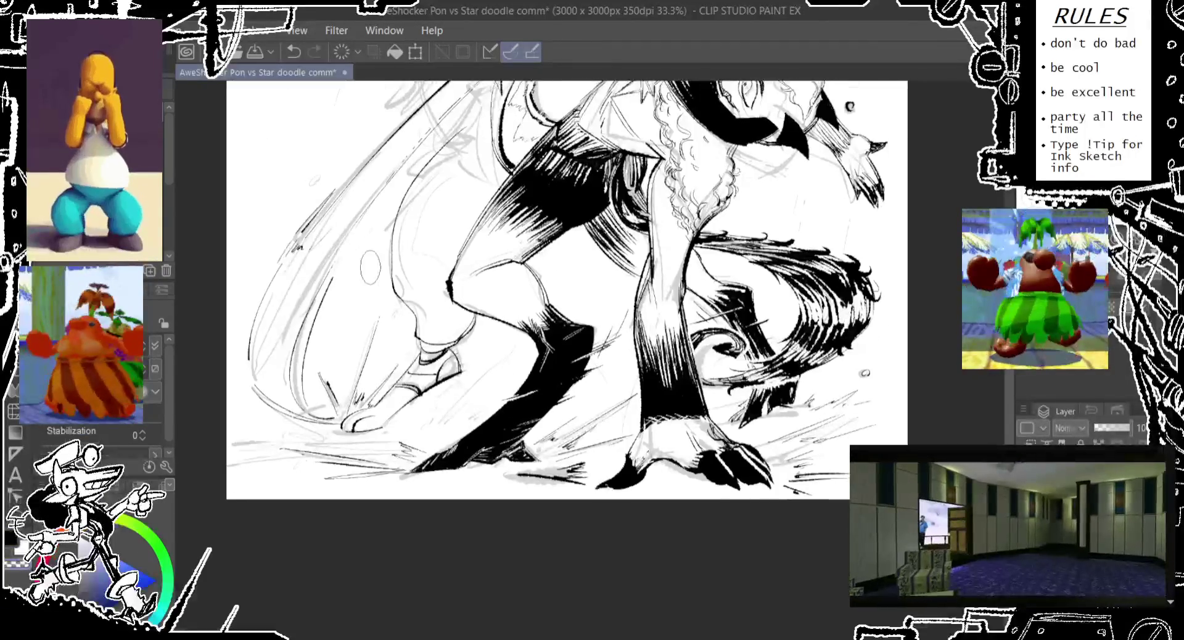
{"action": "scroll", "coordinate": [363, 356], "scroll_direction": "down", "scroll_amount": 2}
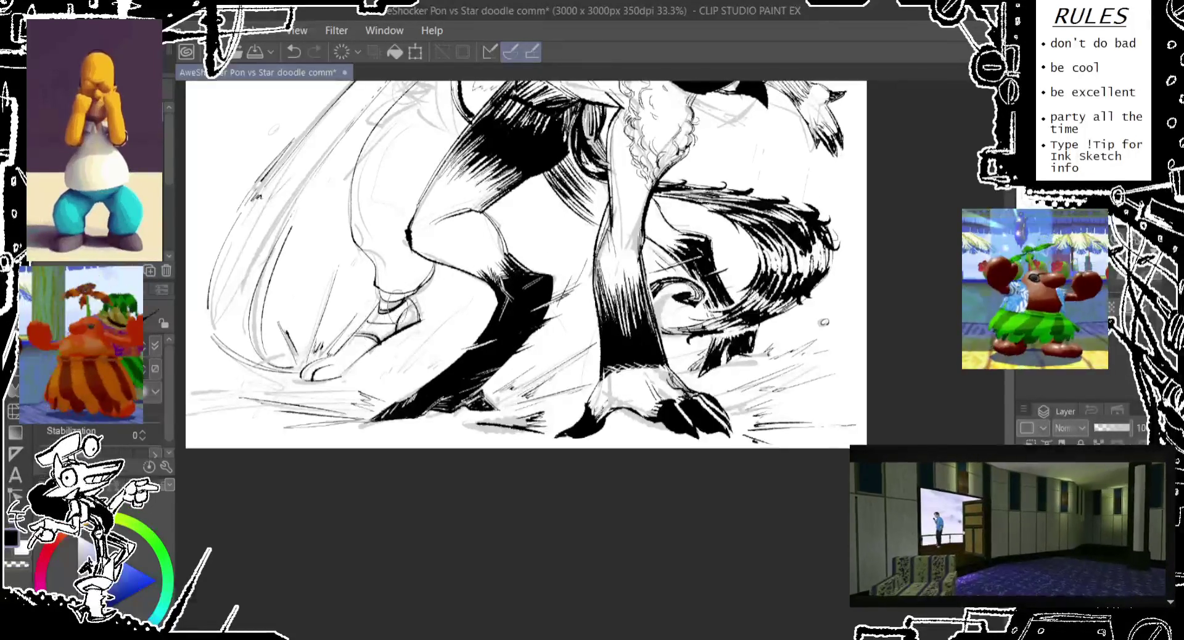
{"action": "key", "text": "ctrl+z"}
{"action": "key", "text": "ctrl+y"}
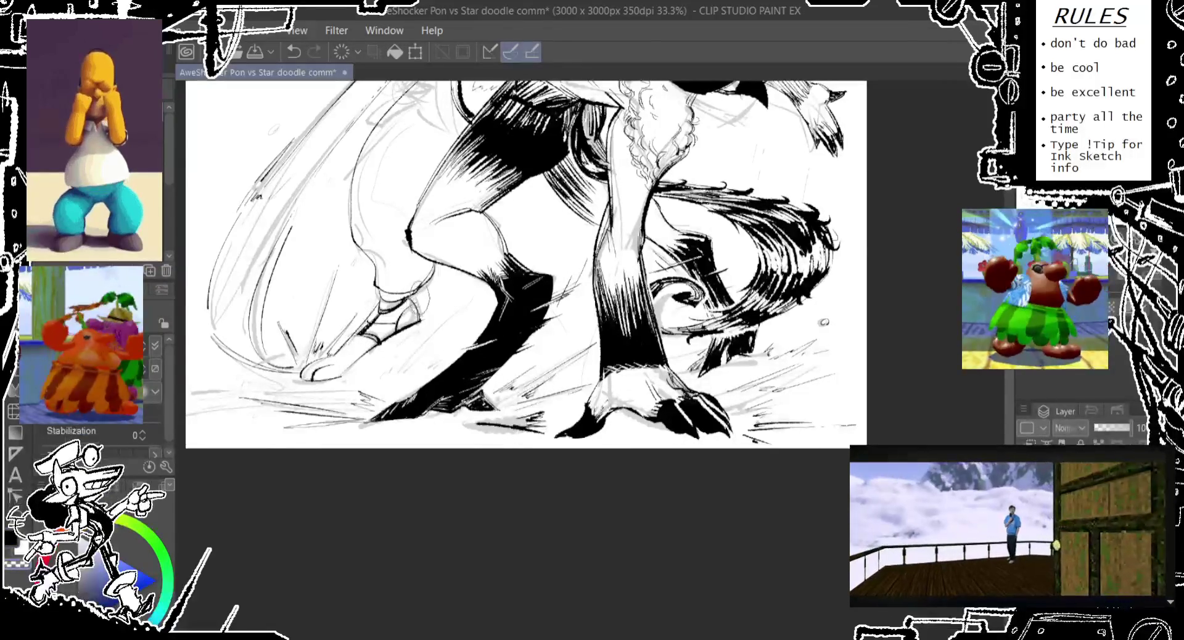
{"action": "left_click_drag", "start_coordinate": [418, 302], "coordinate": [411, 337]}
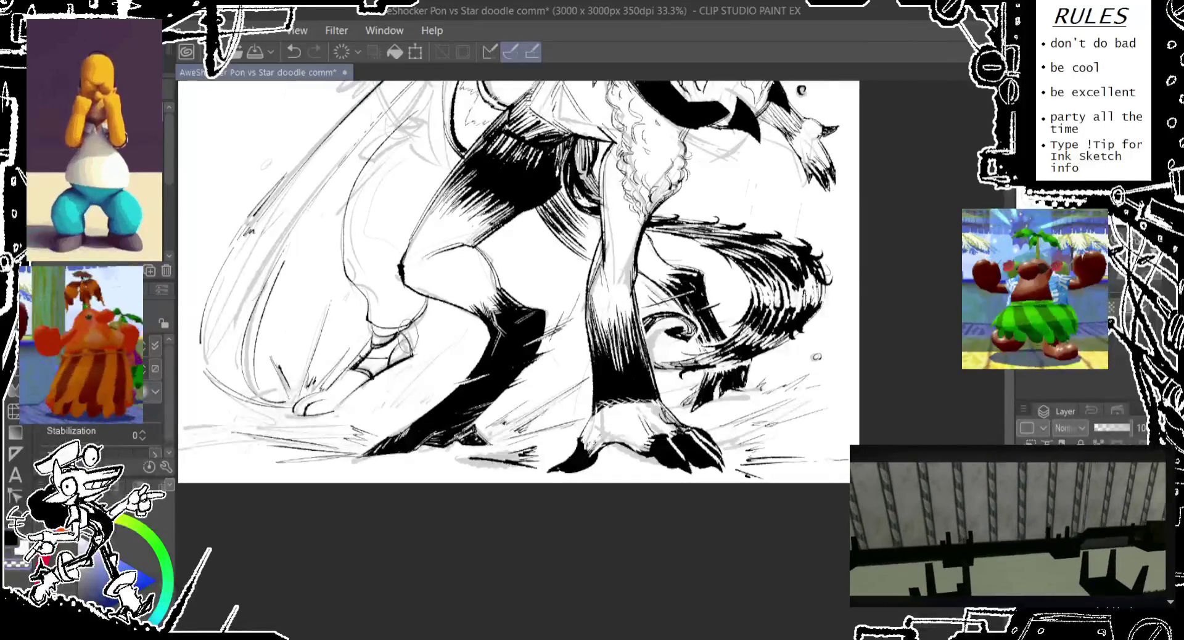
{"action": "key", "text": "ctrl+z"}
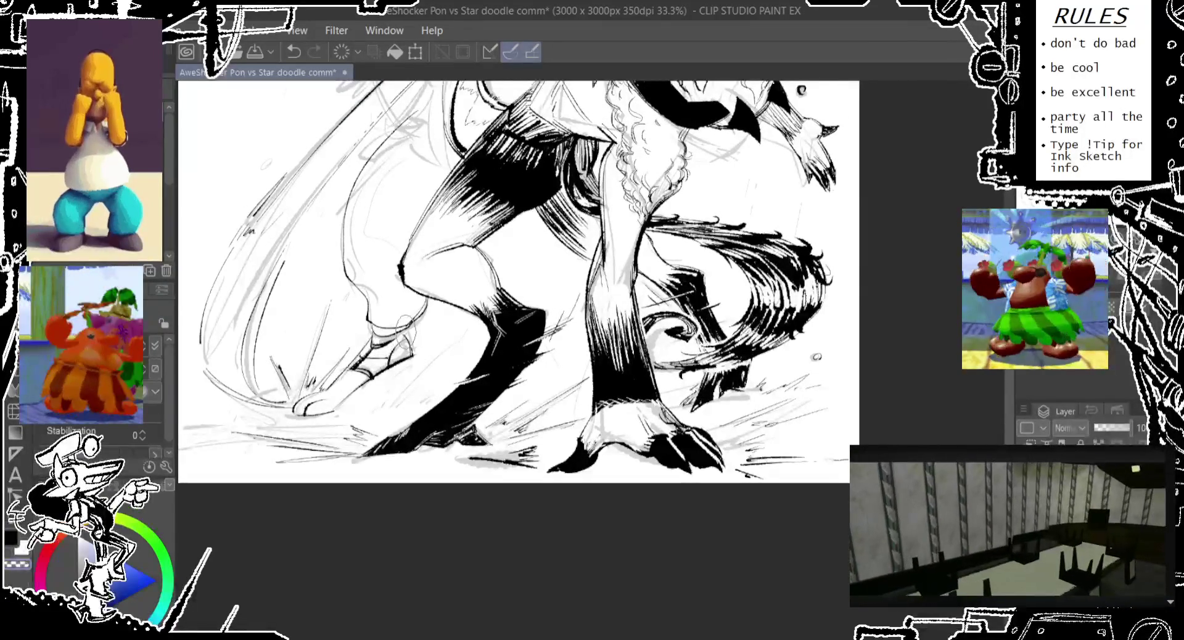
{"action": "mouse_move", "coordinate": [398, 333]}
{"action": "left_mouse_down"}
{"action": "mouse_move", "coordinate": [411, 358]}
{"action": "mouse_move", "coordinate": [326, 329]}
{"action": "mouse_move", "coordinate": [333, 432]}
{"action": "left_mouse_up"}
{"action": "key", "text": "ctrl+z"}
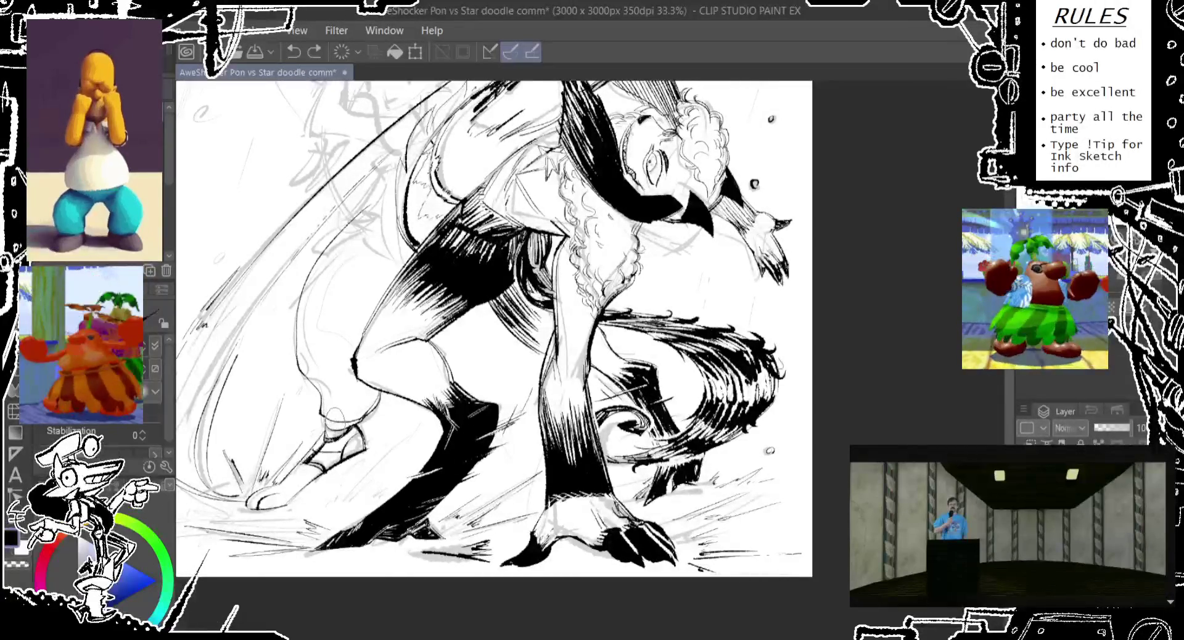
Step: Sketch new grey curves along the shin and small strokes near the leg
{"action": "left_click_drag", "start_coordinate": [346, 364], "coordinate": [336, 432]}
{"action": "key", "text": "ctrl+z"}
{"action": "left_click_drag", "start_coordinate": [314, 378], "coordinate": [307, 411]}
{"action": "left_click_drag", "start_coordinate": [327, 333], "coordinate": [305, 410]}
{"action": "key", "text": "ctrl+z"}
{"action": "left_click_drag", "start_coordinate": [327, 355], "coordinate": [305, 404]}
{"action": "left_click_drag", "start_coordinate": [394, 263], "coordinate": [309, 379]}
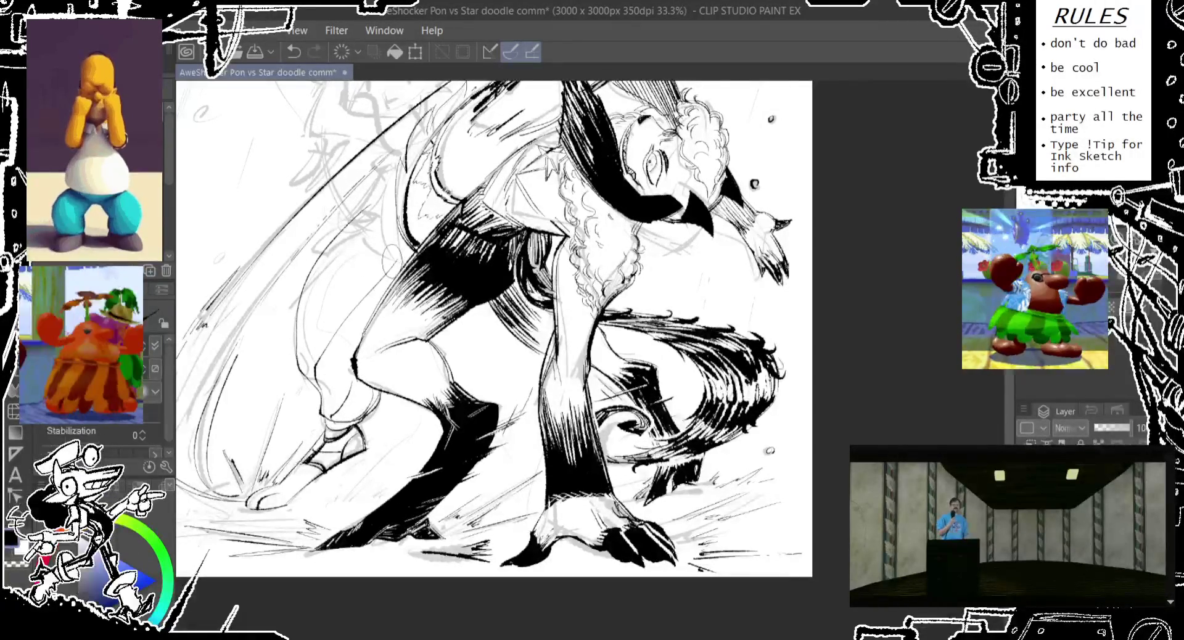
{"action": "left_click_drag", "start_coordinate": [410, 222], "coordinate": [376, 278]}
Step: Redraw the sketch lines near the leg and start an oval beside it
{"action": "left_click_drag", "start_coordinate": [494, 308], "coordinate": [426, 444]}
{"action": "mouse_move", "coordinate": [338, 370]}
{"action": "left_mouse_down"}
{"action": "mouse_move", "coordinate": [315, 419]}
{"action": "mouse_move", "coordinate": [333, 413]}
{"action": "left_mouse_up"}
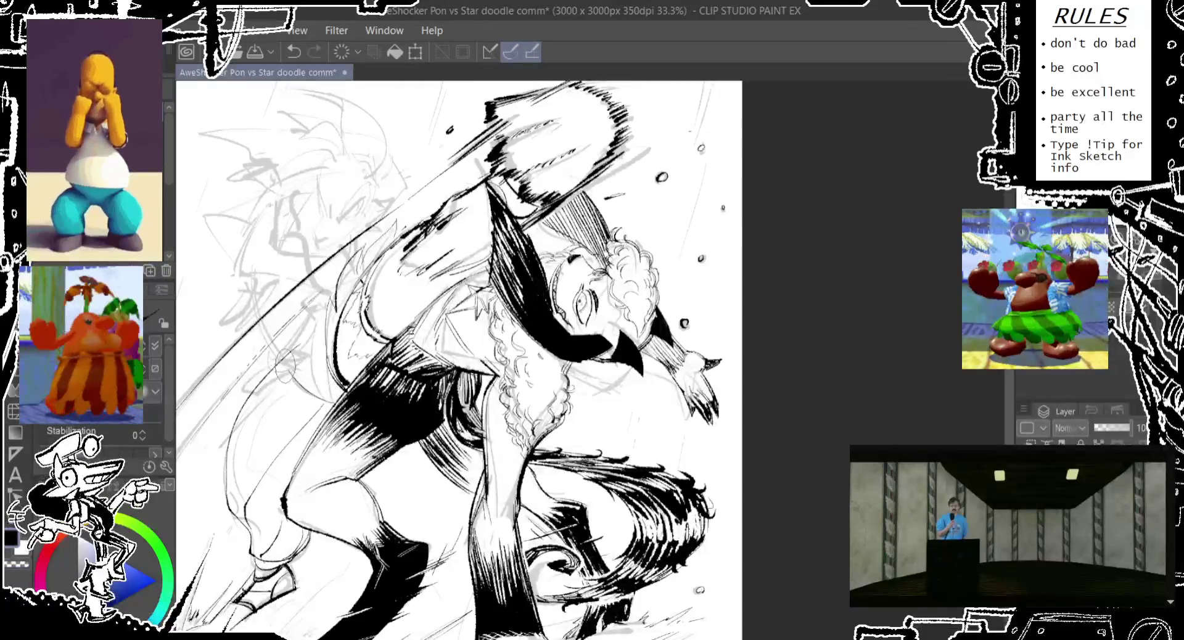
{"action": "key", "text": "ctrl+z"}
{"action": "mouse_move", "coordinate": [291, 352]}
{"action": "left_mouse_down"}
{"action": "mouse_move", "coordinate": [285, 381]}
{"action": "mouse_move", "coordinate": [250, 401]}
{"action": "left_mouse_up"}
Step: Redraw the small grey oval beside the left leg after two undone attempts
{"action": "key", "text": "ctrl+z"}
{"action": "key", "text": "ctrl+z"}
{"action": "mouse_move", "coordinate": [281, 348]}
{"action": "left_mouse_down"}
{"action": "mouse_move", "coordinate": [275, 379]}
{"action": "mouse_move", "coordinate": [289, 367]}
{"action": "left_mouse_up"}
{"action": "key", "text": "ctrl+z"}
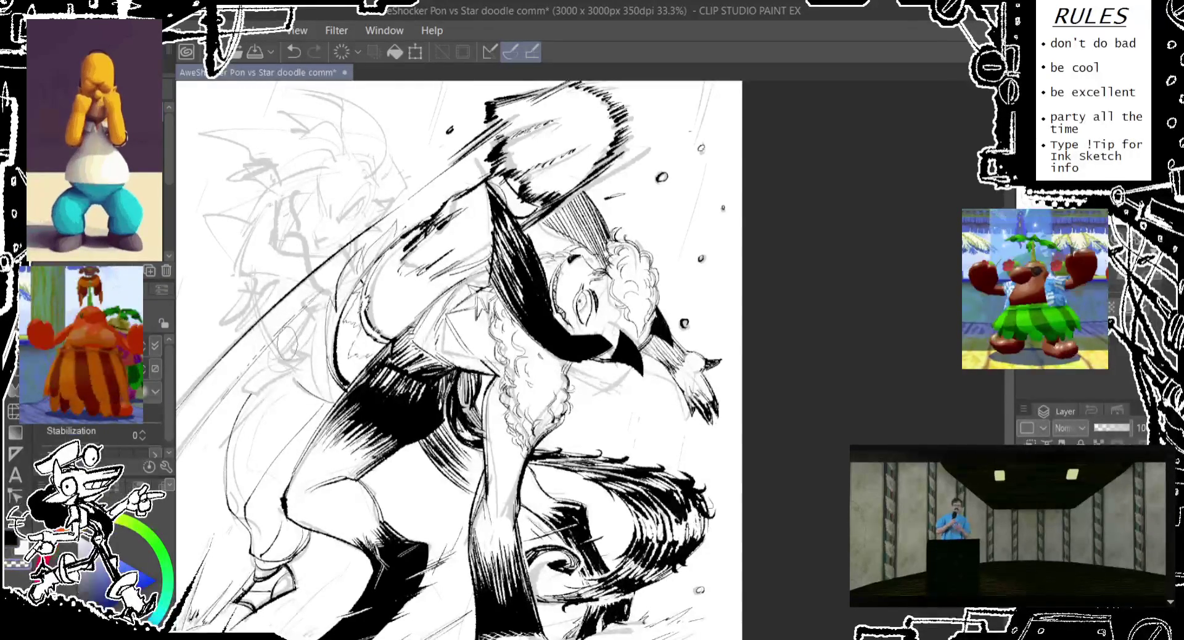
{"action": "left_click_drag", "start_coordinate": [431, 308], "coordinate": [493, 299]}
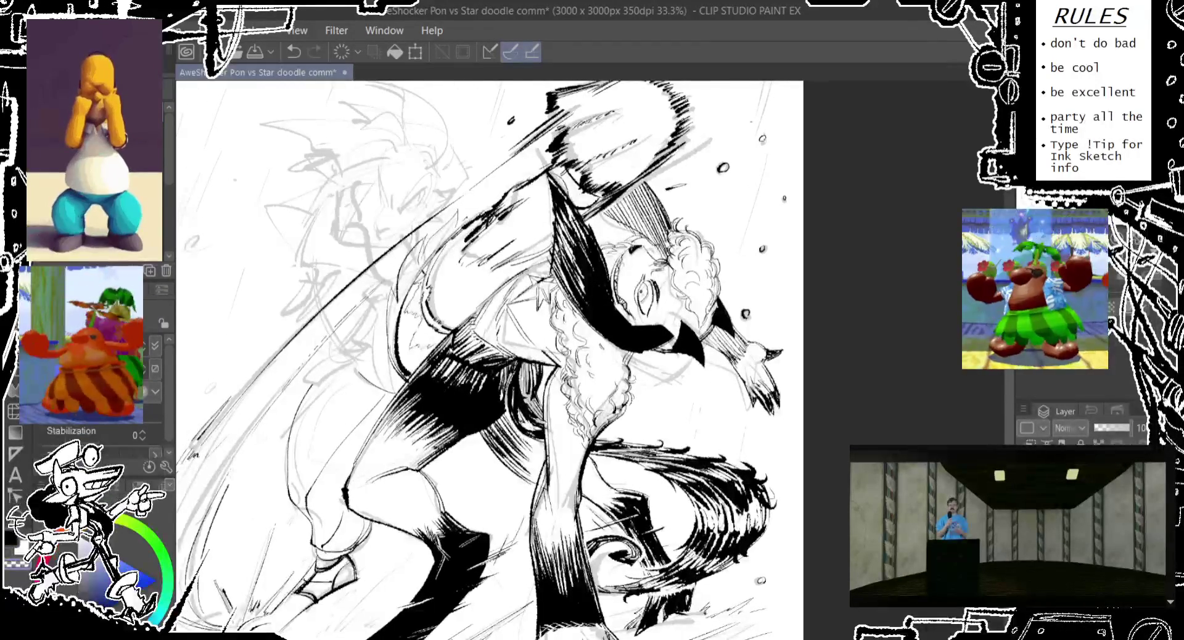
{"action": "left_click_drag", "start_coordinate": [309, 327], "coordinate": [299, 363]}
{"action": "scroll", "coordinate": [494, 346], "scroll_direction": "up", "scroll_amount": 2}
{"action": "left_click_drag", "start_coordinate": [493, 346], "coordinate": [475, 355]}
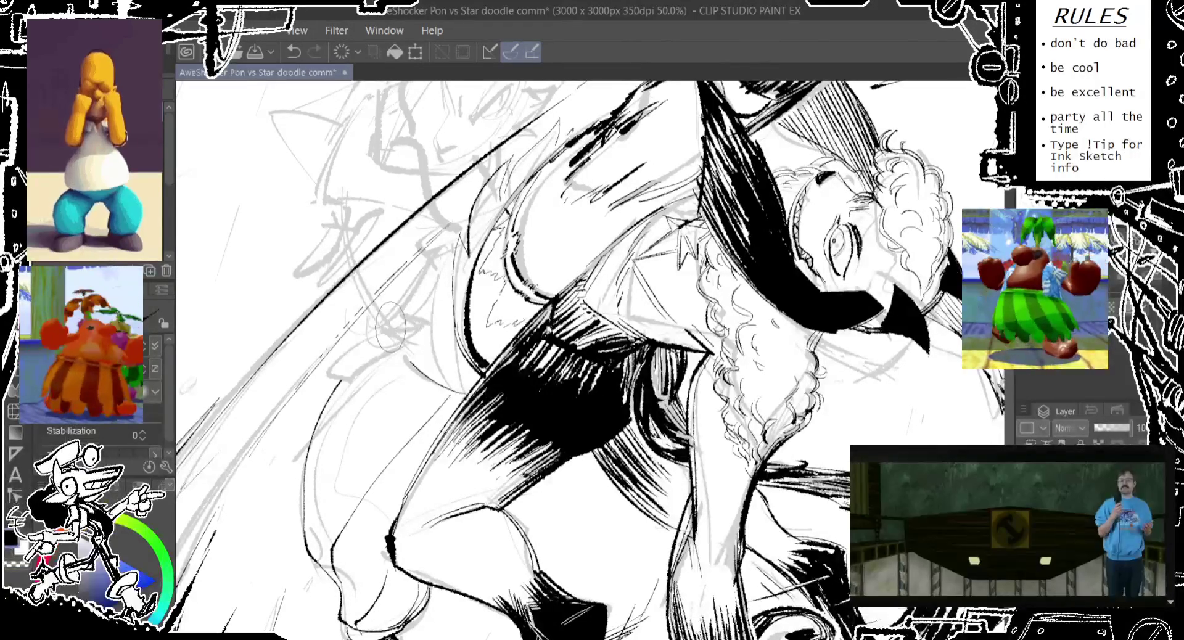
{"action": "key", "text": "ctrl+z"}
{"action": "key", "text": "ctrl+y"}
{"action": "key", "text": "ctrl+z"}
{"action": "key", "text": "ctrl+y"}
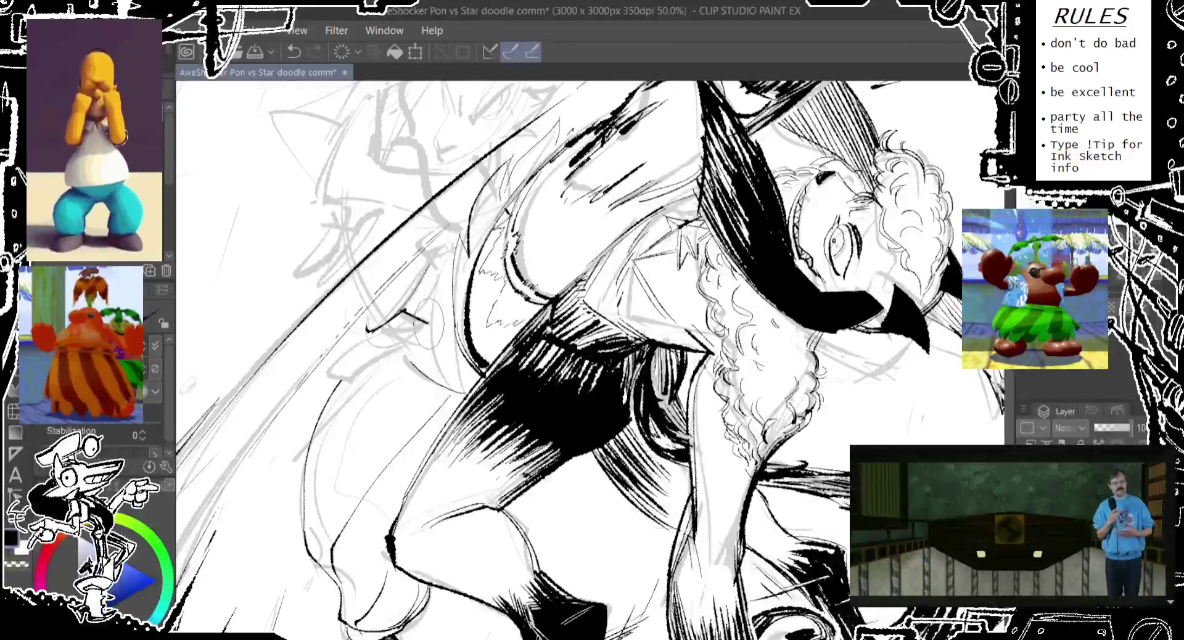
{"action": "key", "text": "ctrl+y"}
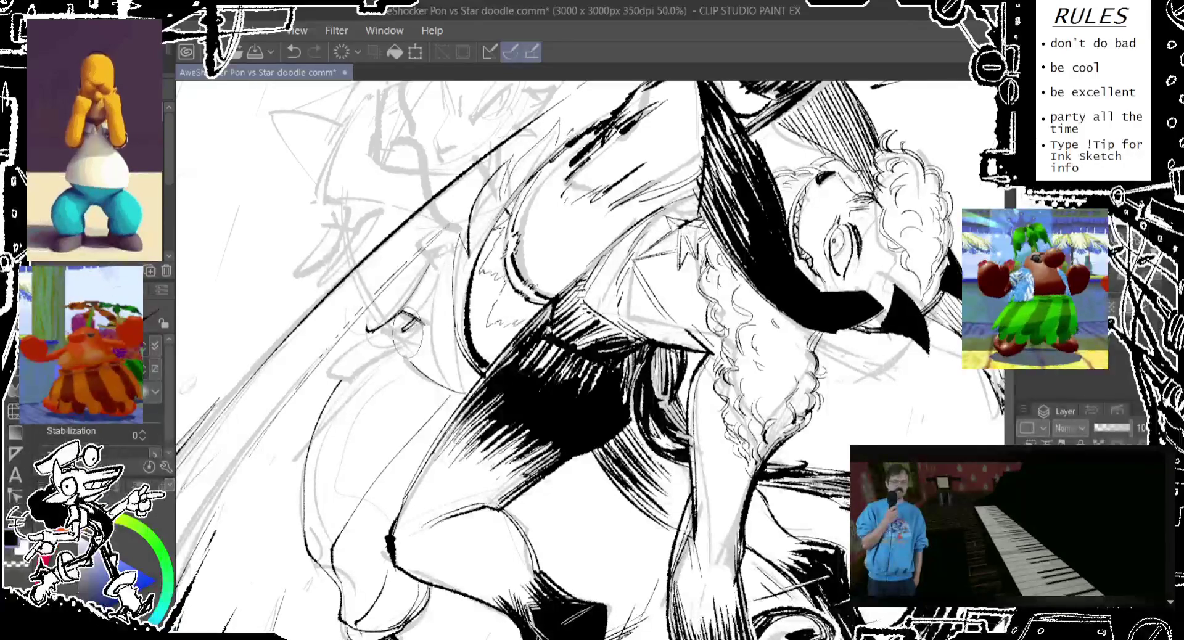
{"action": "left_click_drag", "start_coordinate": [407, 330], "coordinate": [395, 302]}
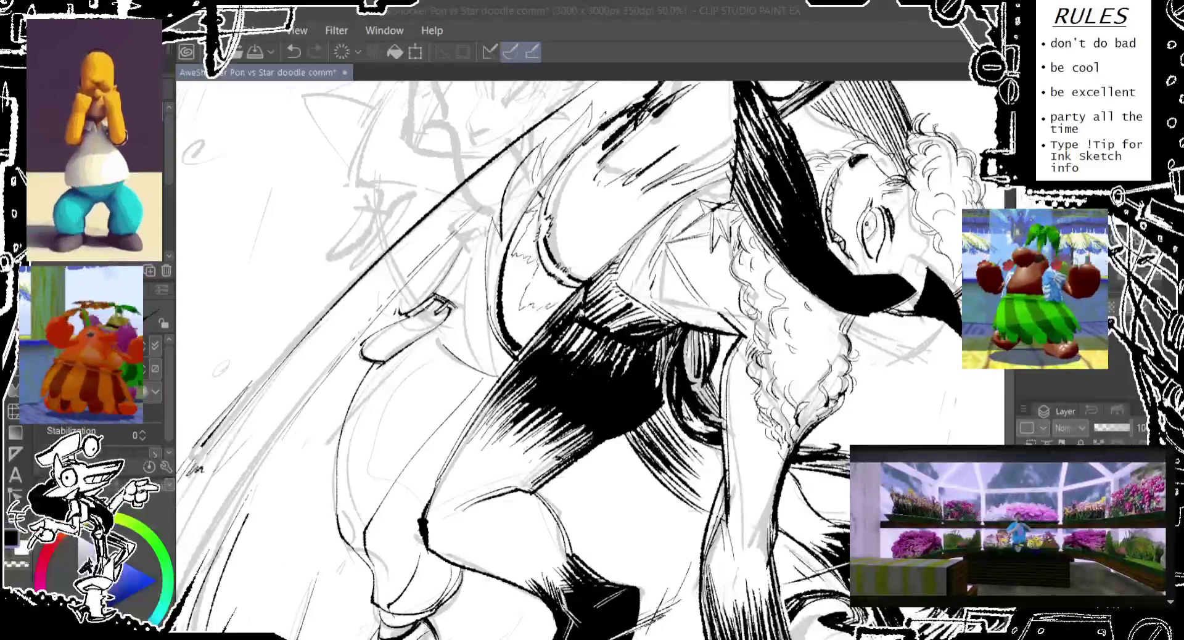
{"action": "left_click", "coordinate": [472, 393]}
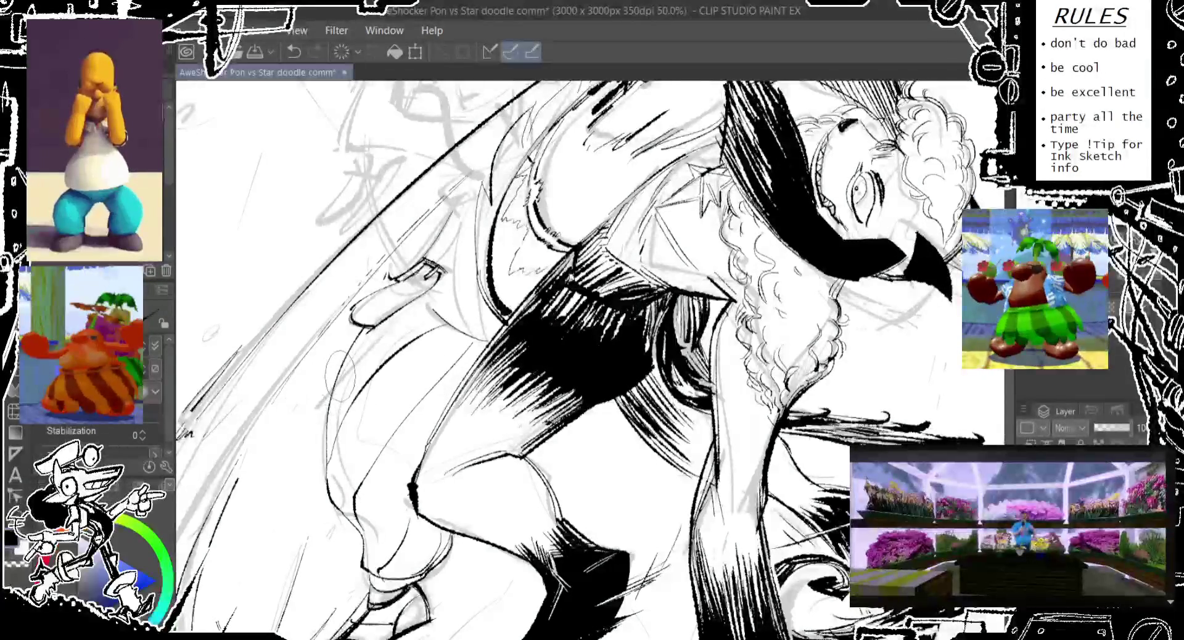
{"action": "key", "text": "ctrl+z"}
{"action": "key", "text": "ctrl+z"}
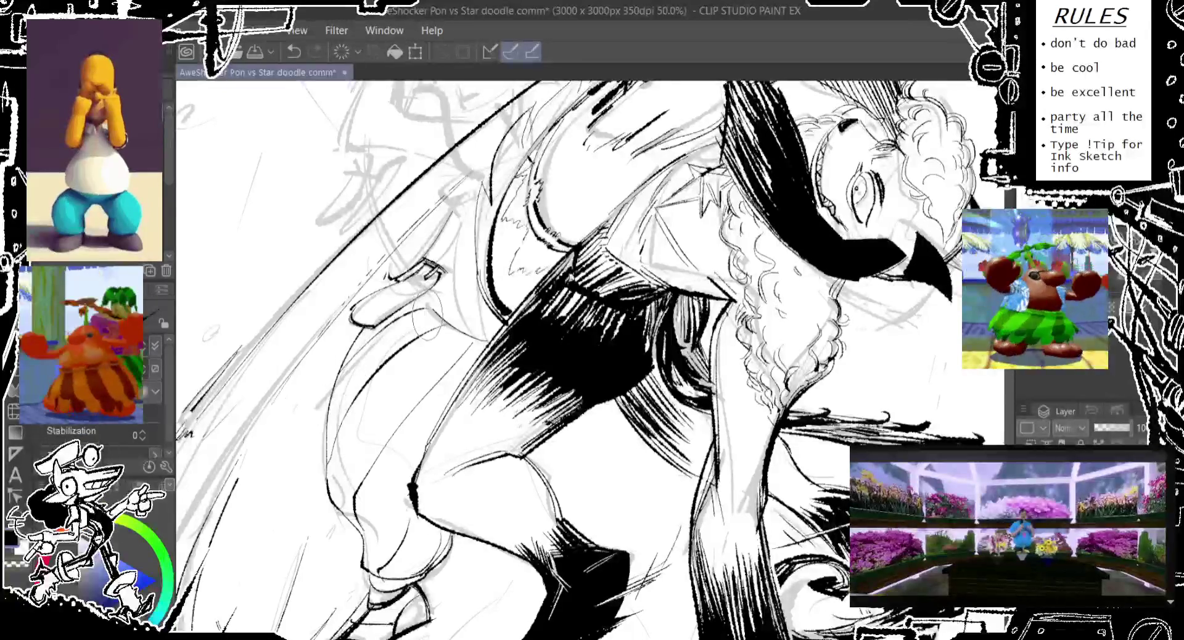
Step: Try grey sketch lines along the arm, undoing each attempt
{"action": "key", "text": "ctrl+z"}
{"action": "left_click_drag", "start_coordinate": [432, 293], "coordinate": [404, 339]}
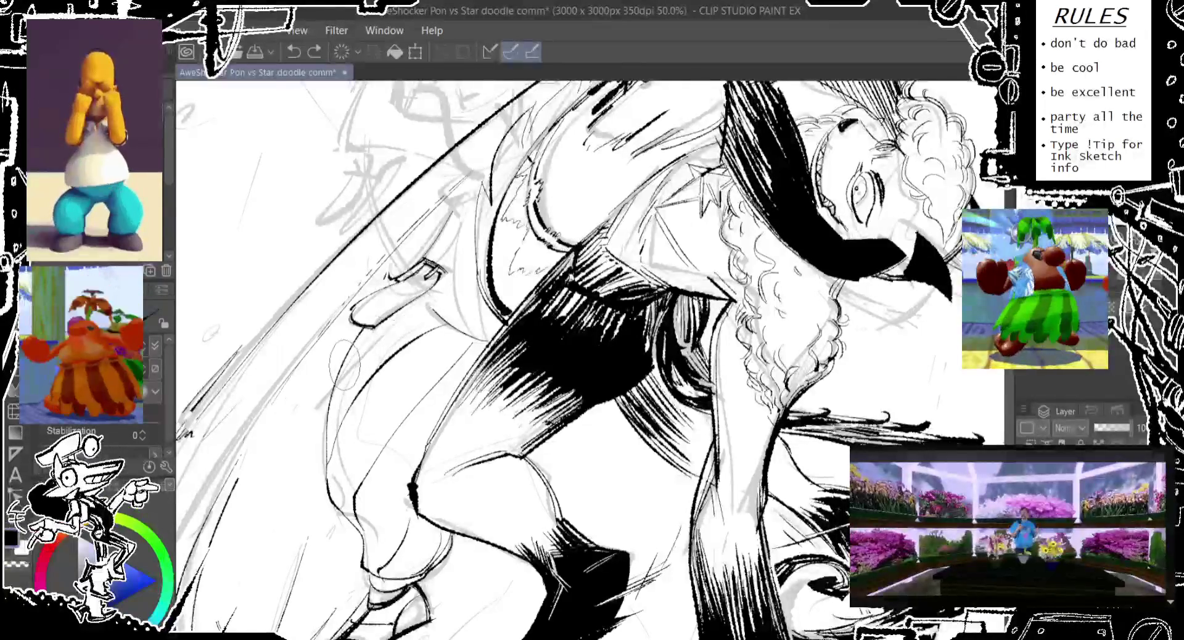
{"action": "left_click_drag", "start_coordinate": [432, 284], "coordinate": [410, 333]}
{"action": "key", "text": "-"}
{"action": "key", "text": "-"}
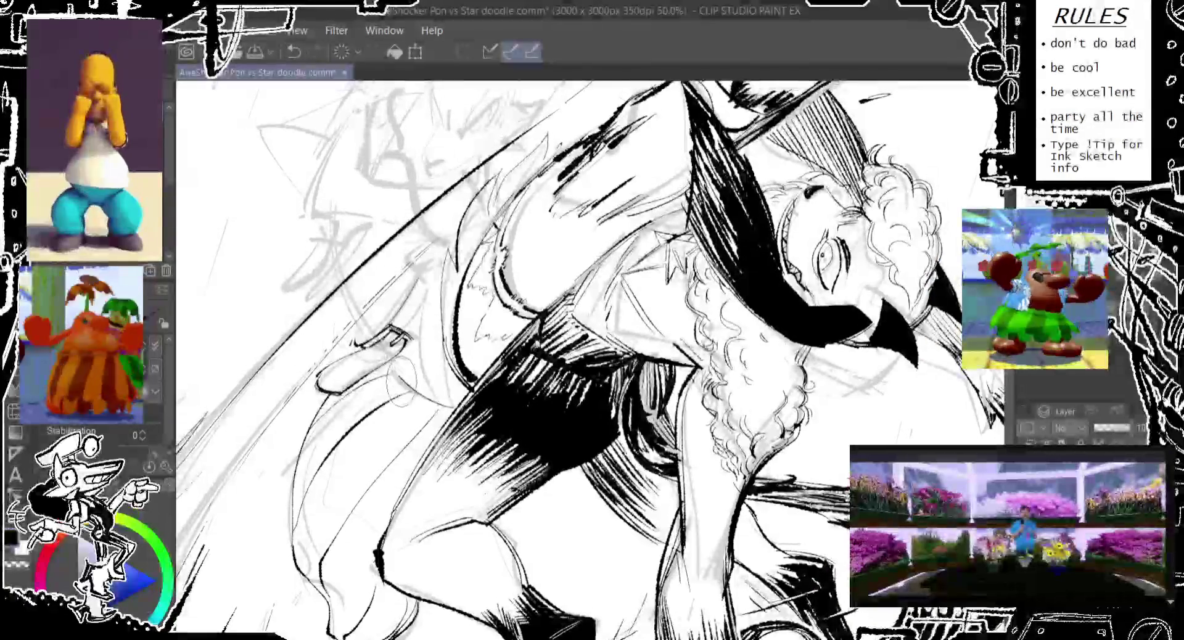
{"action": "key", "text": "ctrl+z"}
{"action": "left_click_drag", "start_coordinate": [407, 364], "coordinate": [450, 419]}
{"action": "key", "text": "ctrl+z"}
{"action": "mouse_move", "coordinate": [401, 358]}
{"action": "left_mouse_down"}
{"action": "mouse_move", "coordinate": [466, 429]}
{"action": "mouse_move", "coordinate": [395, 342]}
{"action": "mouse_move", "coordinate": [472, 431]}
{"action": "left_mouse_up"}
{"action": "key", "text": "ctrl+z"}
{"action": "left_click_drag", "start_coordinate": [389, 358], "coordinate": [457, 423]}
{"action": "key", "text": "ctrl+z"}
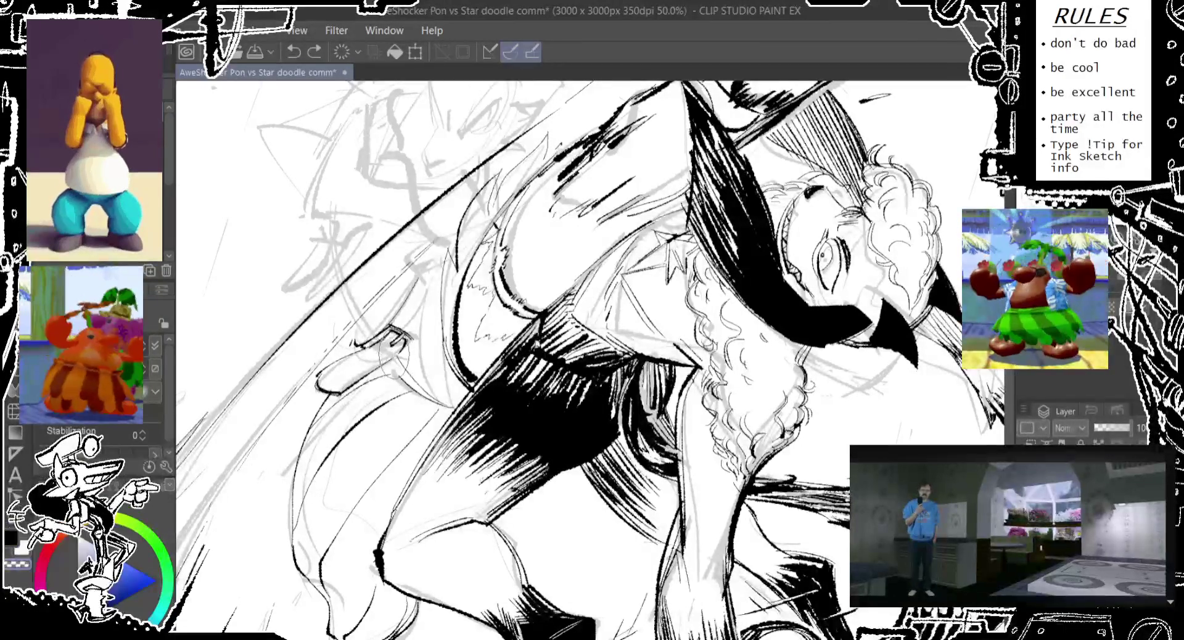
{"action": "key", "text": "ctrl+z"}
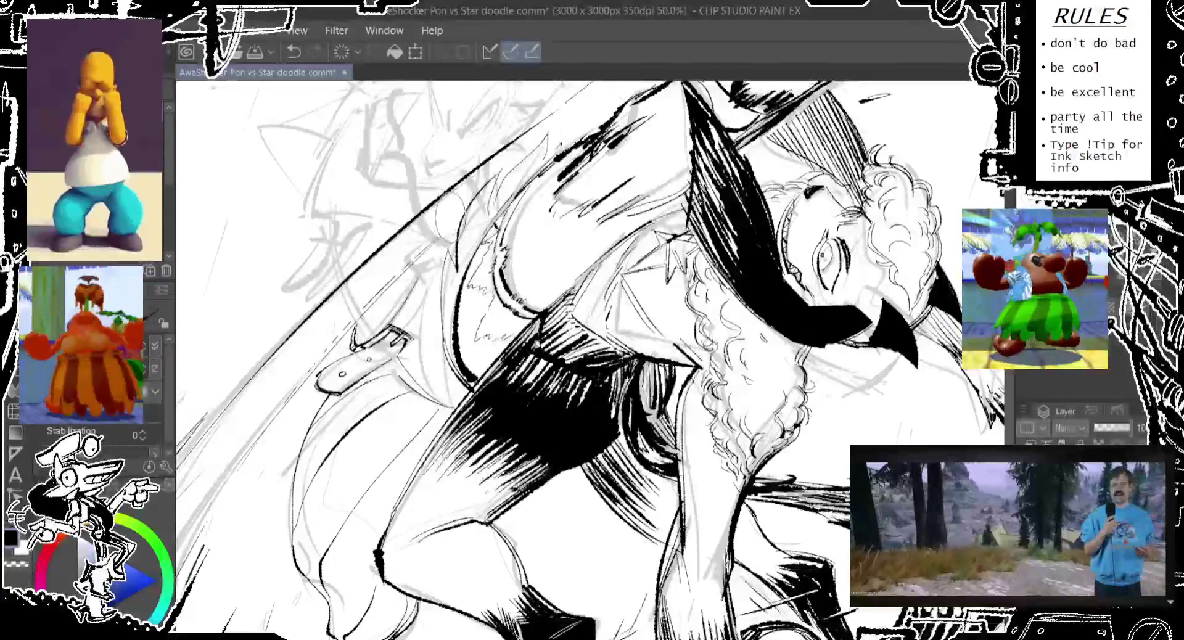
Step: Remove the trial strokes by the shoulder strap, comparing with redo, then pan down
{"action": "left_click_drag", "start_coordinate": [422, 315], "coordinate": [407, 312]}
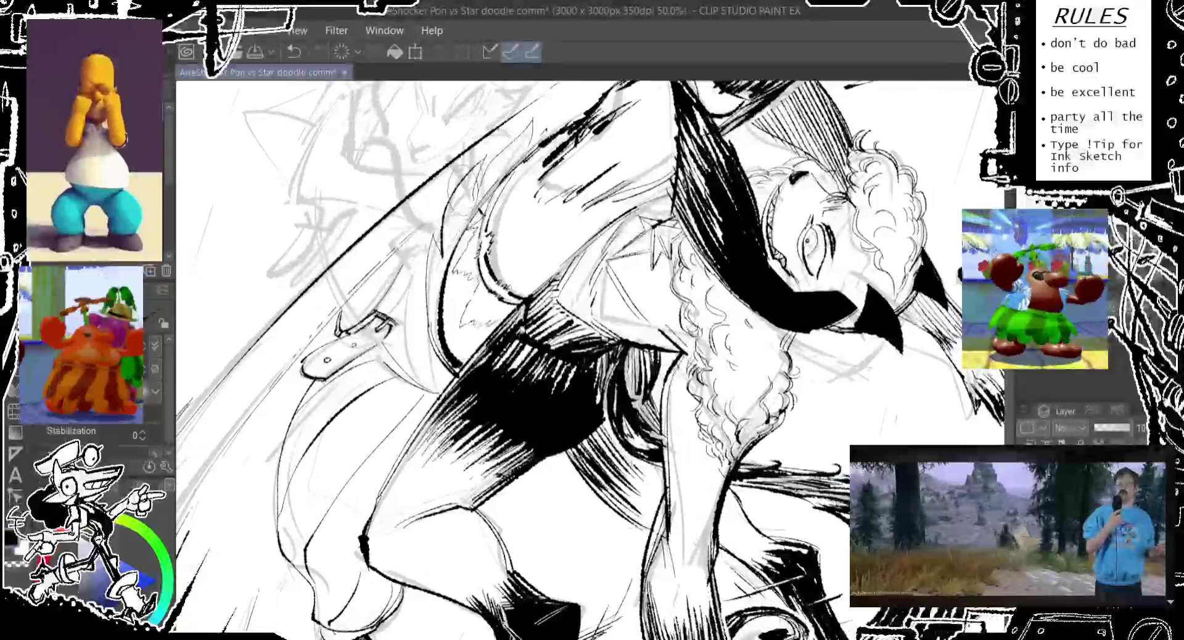
{"action": "key", "text": "ctrl+z"}
{"action": "key", "text": "ctrl+z"}
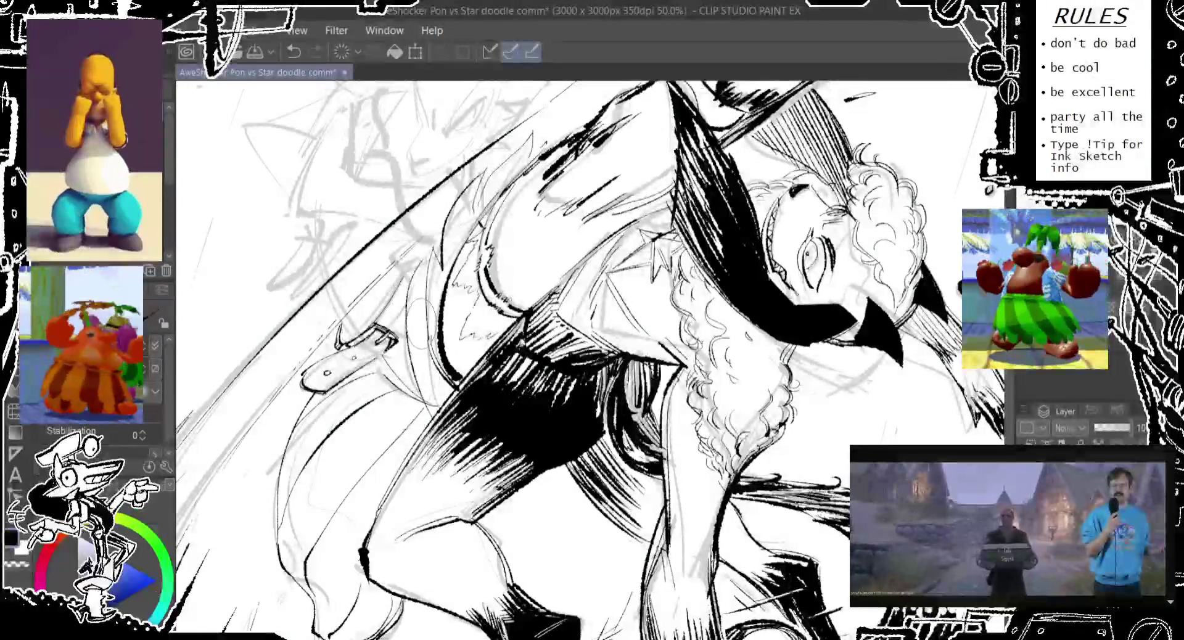
{"action": "key", "text": "ctrl+z"}
{"action": "key", "text": "ctrl+z"}
{"action": "mouse_move", "coordinate": [394, 301]}
{"action": "left_mouse_down"}
{"action": "mouse_move", "coordinate": [407, 311]}
{"action": "mouse_move", "coordinate": [395, 278]}
{"action": "left_mouse_up"}
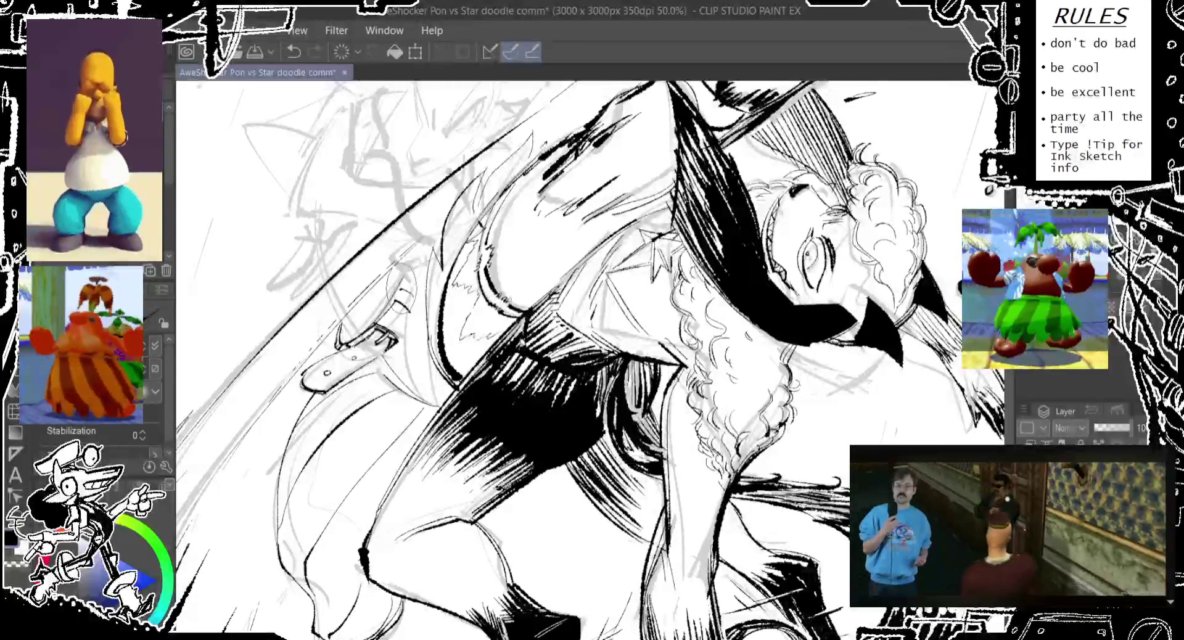
{"action": "key", "text": "ctrl+z"}
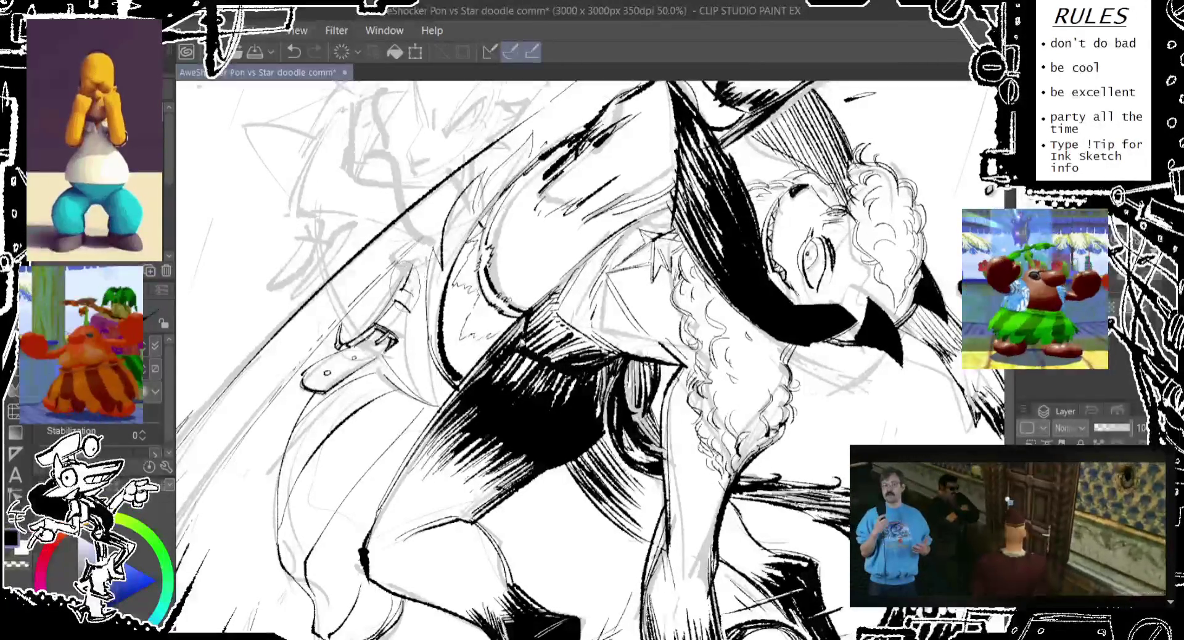
{"action": "key", "text": "ctrl+z"}
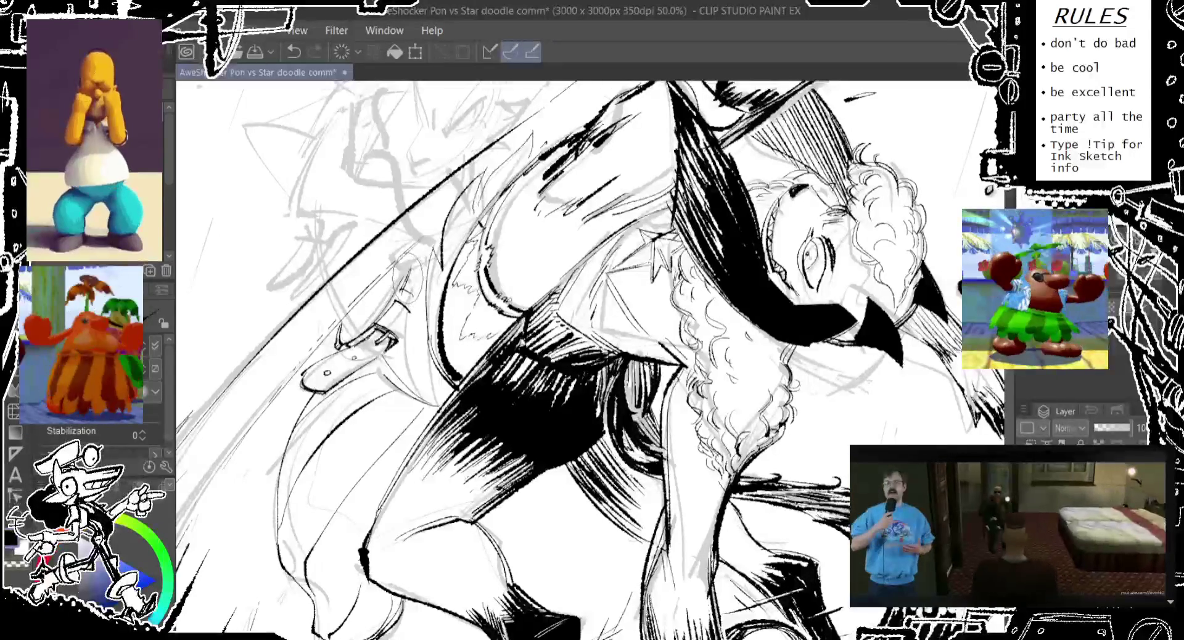
{"action": "key", "text": "ctrl+z"}
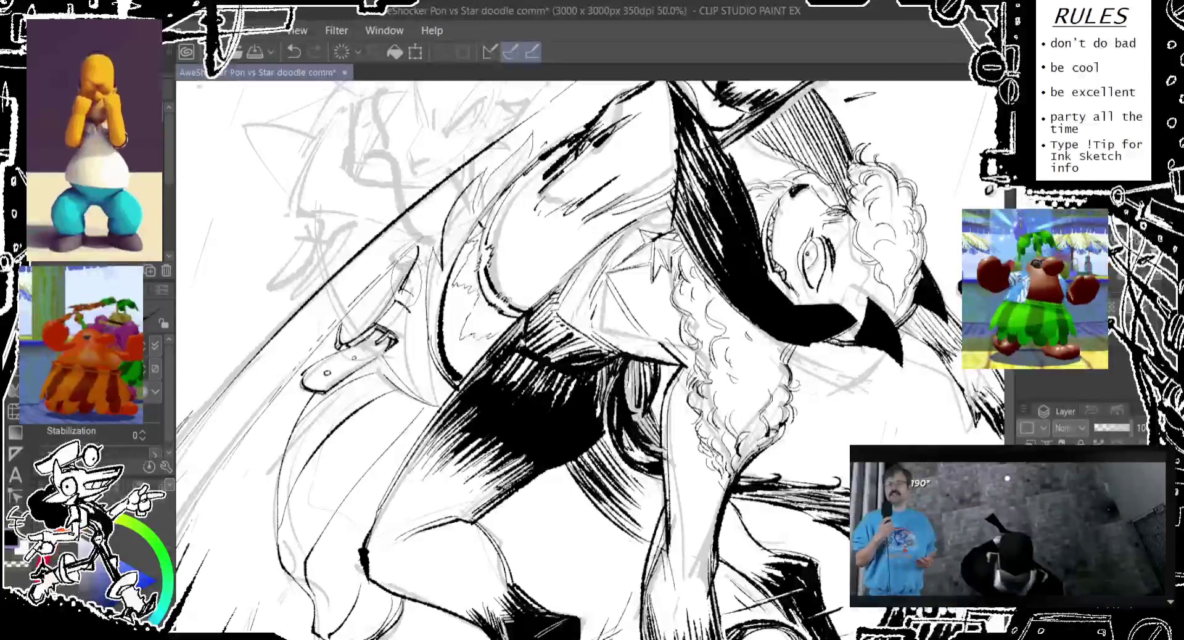
{"action": "key", "text": "ctrl+y"}
{"action": "key", "text": "ctrl+z"}
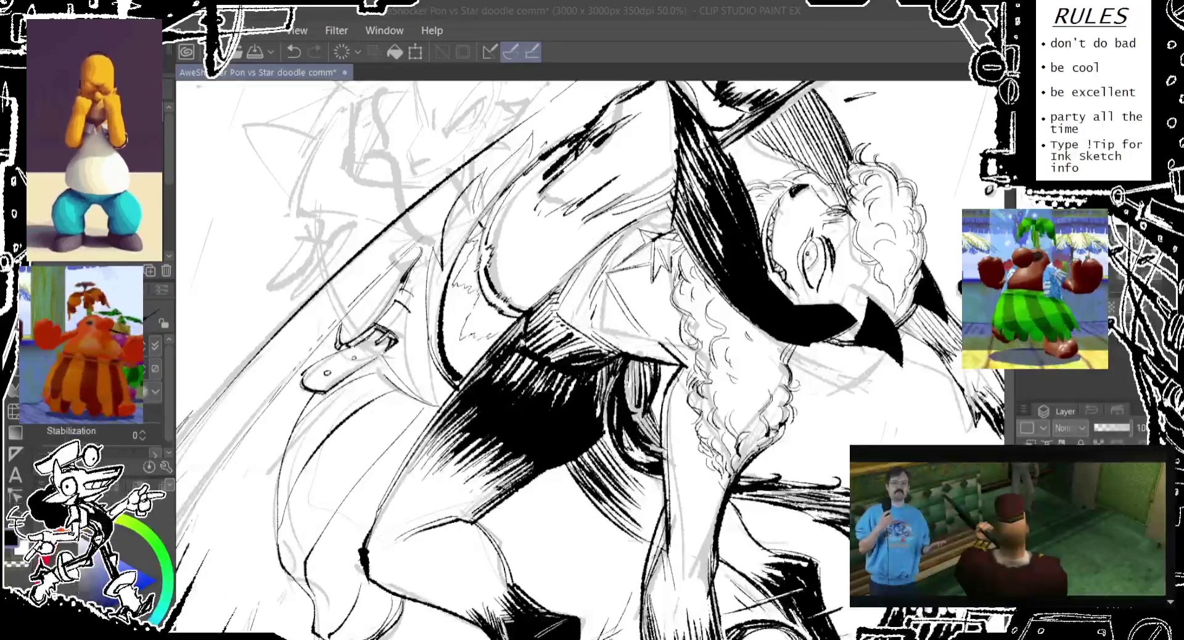
{"action": "left_click_drag", "start_coordinate": [592, 358], "coordinate": [585, 398]}
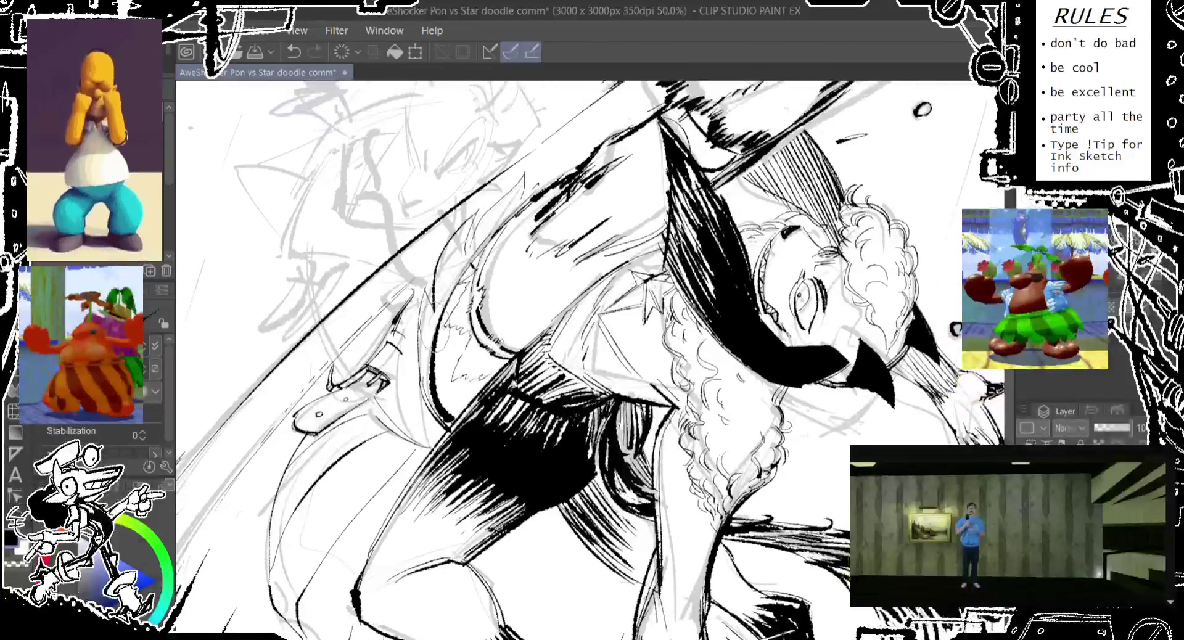
Step: Hatch the dark shadow below the strap with G-pen strokes, redrawing one stroke
{"action": "left_click_drag", "start_coordinate": [401, 285], "coordinate": [420, 336]}
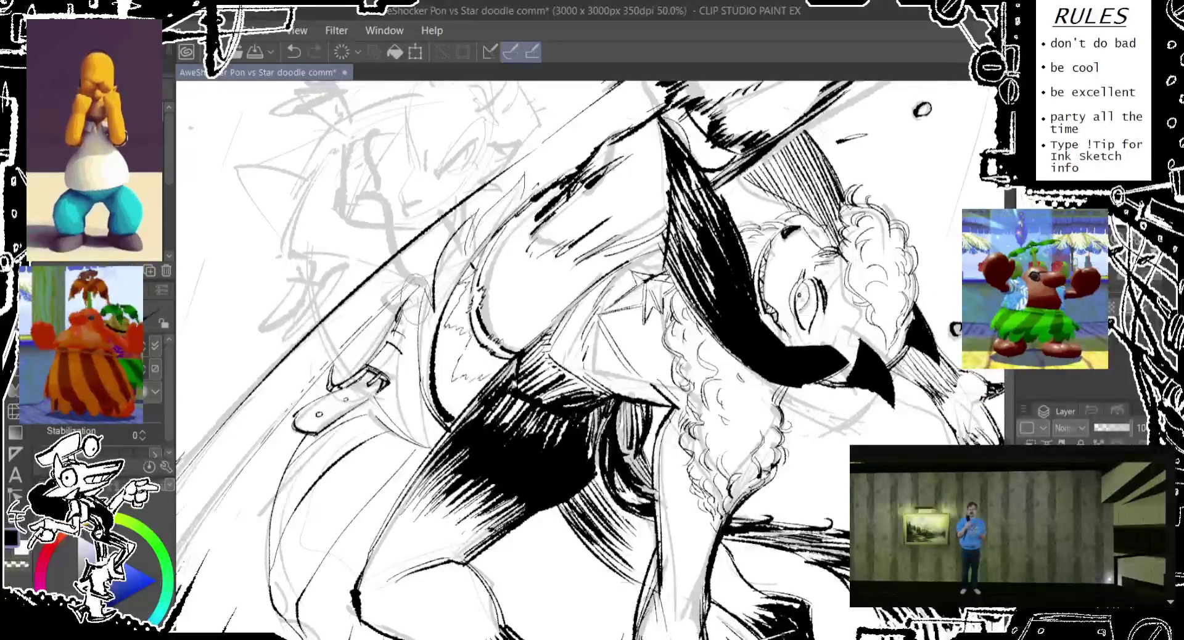
{"action": "left_click_drag", "start_coordinate": [626, 501], "coordinate": [586, 543]}
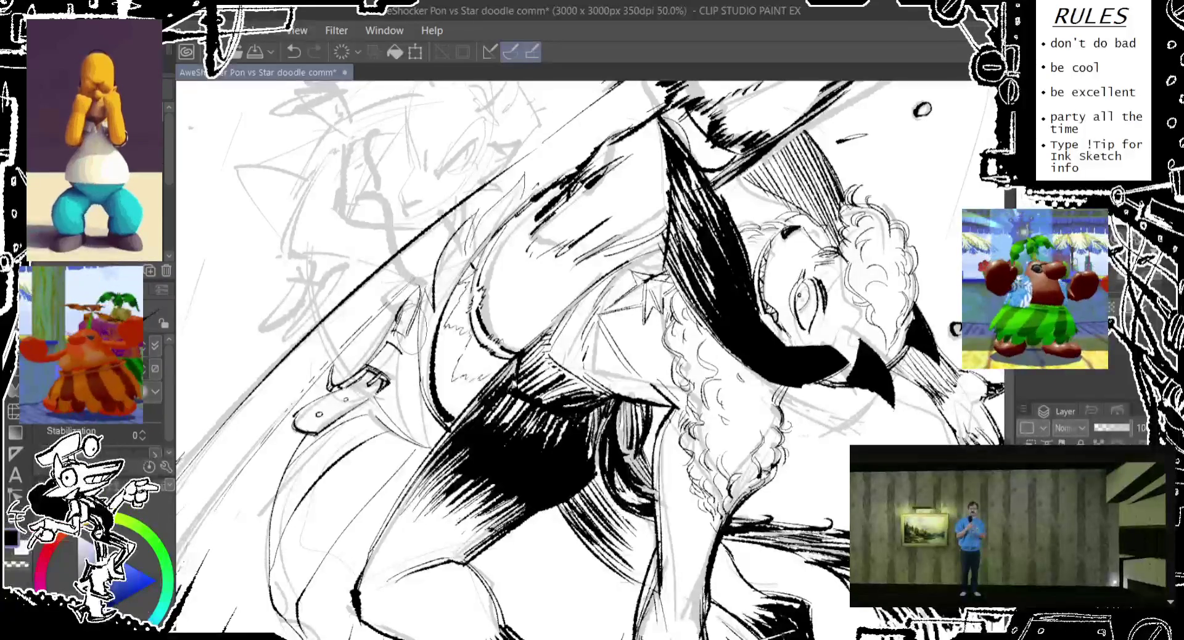
{"action": "left_click_drag", "start_coordinate": [626, 493], "coordinate": [595, 563]}
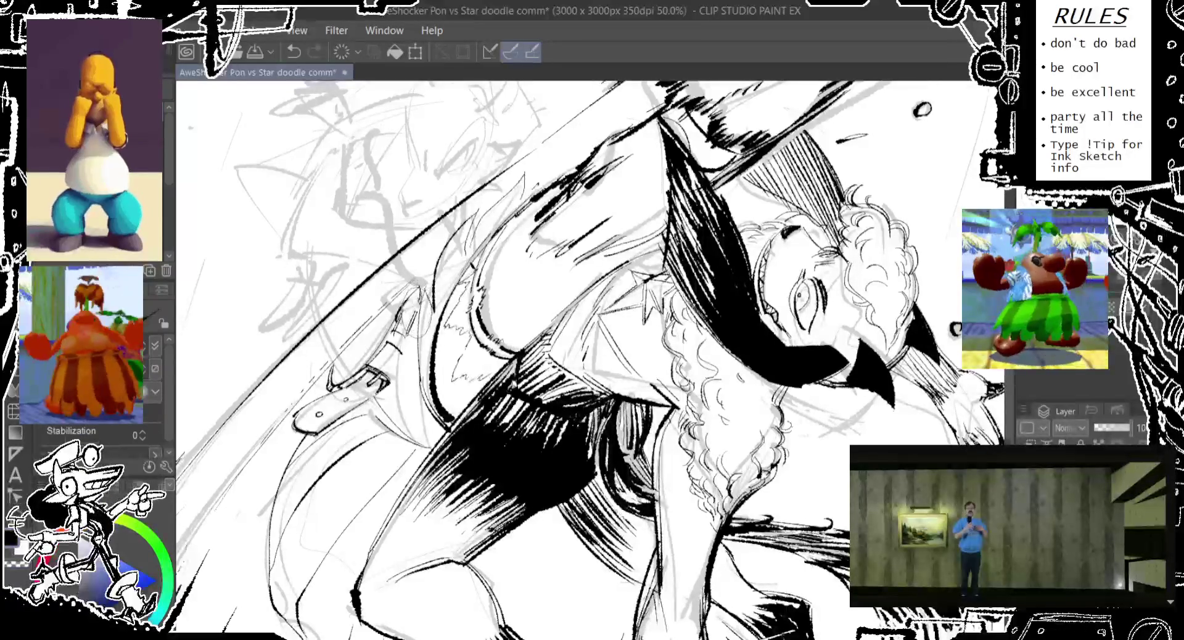
{"action": "left_click_drag", "start_coordinate": [617, 486], "coordinate": [595, 539]}
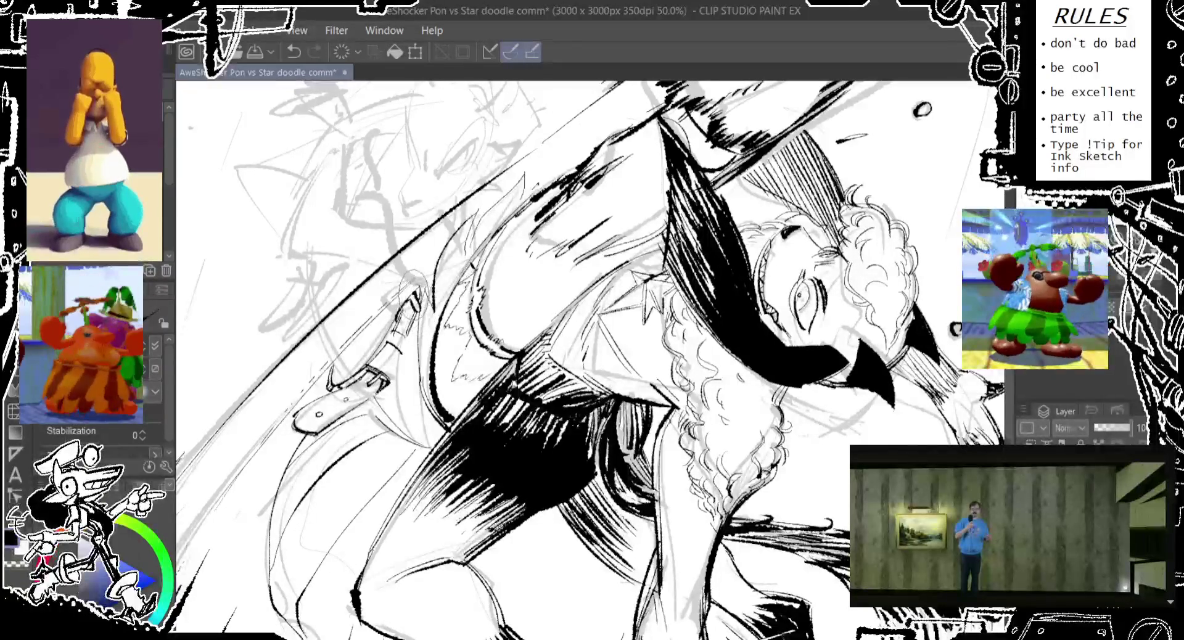
{"action": "key", "text": "ctrl+z"}
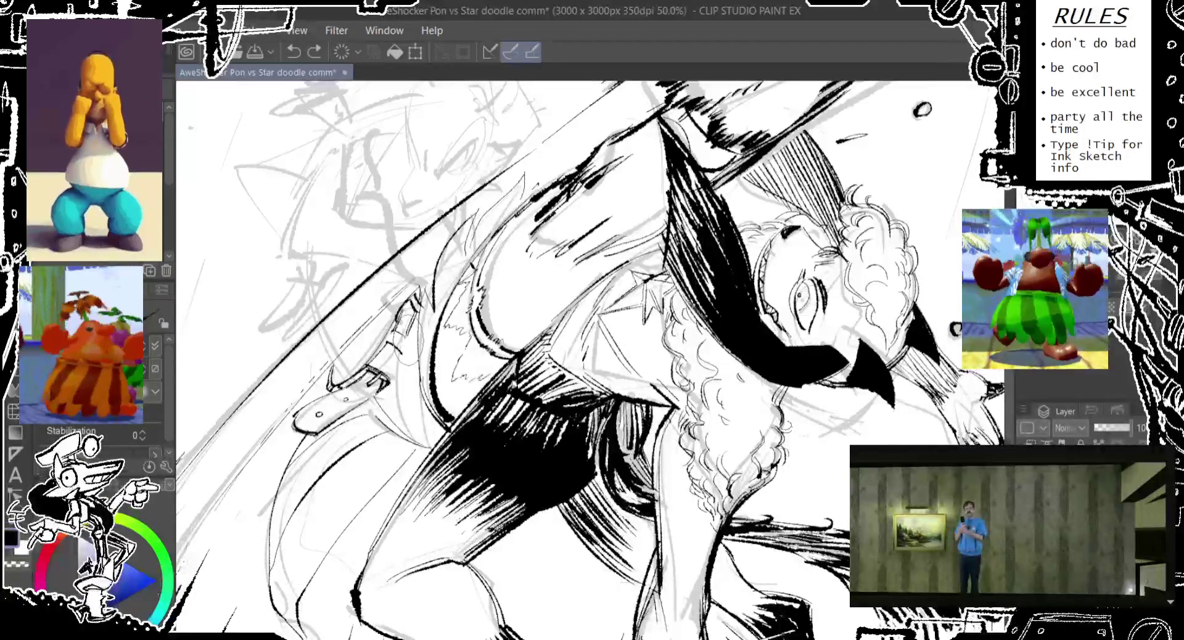
{"action": "left_click_drag", "start_coordinate": [617, 531], "coordinate": [596, 561]}
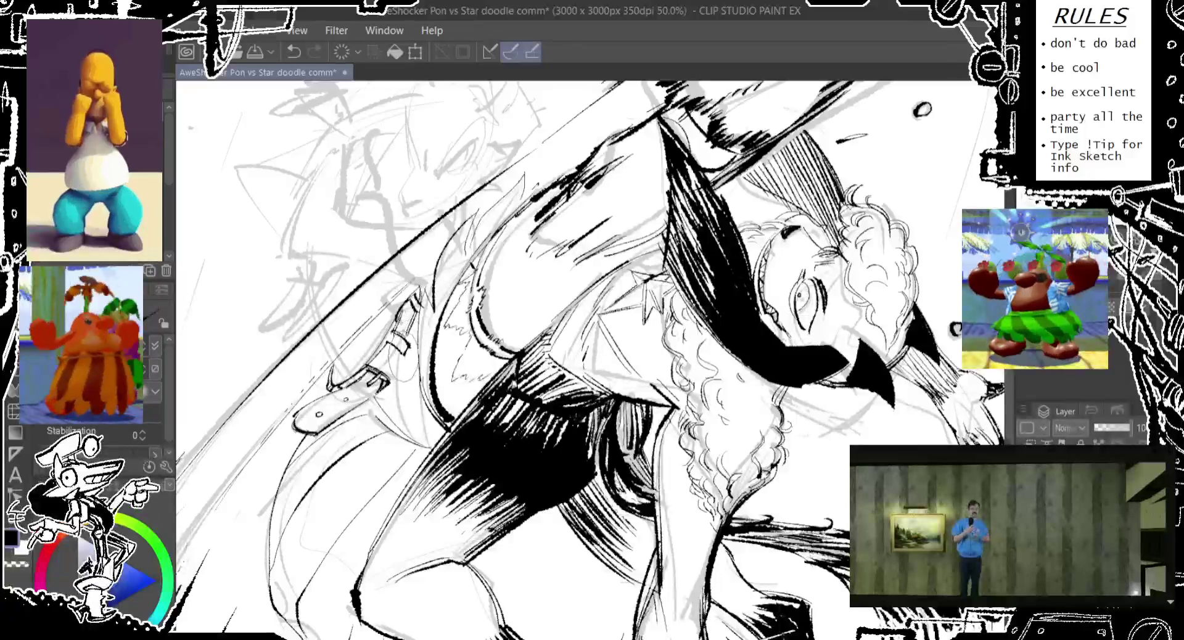
Step: Add dark hatching strokes along the torso shading, retrying the failed attempts
{"action": "left_click_drag", "start_coordinate": [445, 395], "coordinate": [407, 459]}
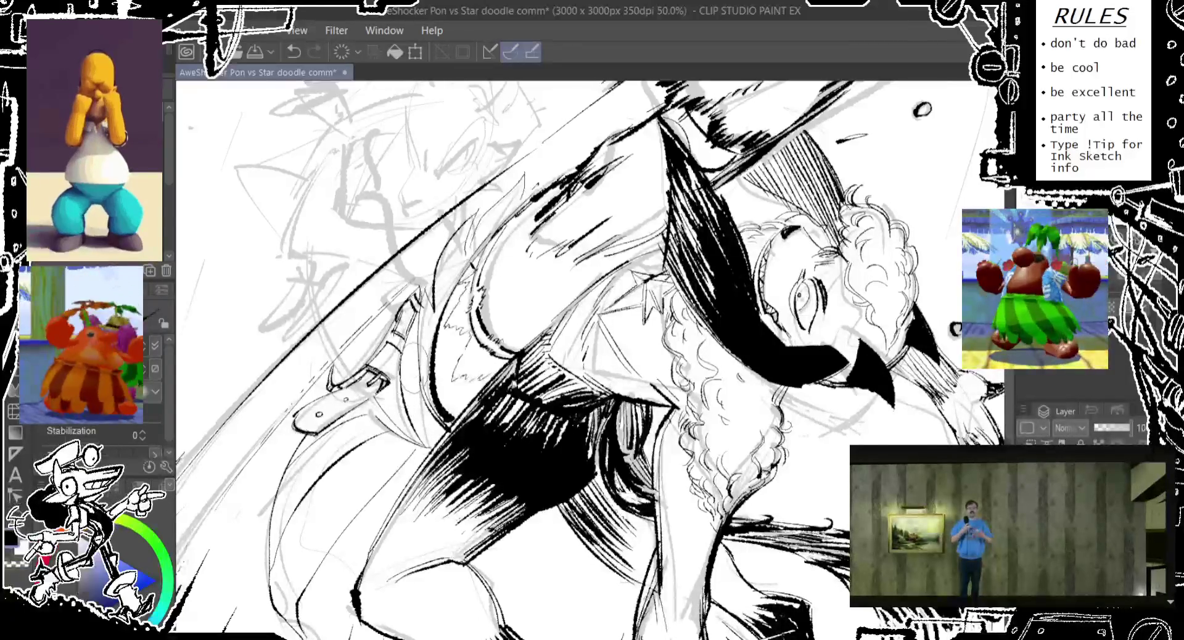
{"action": "left_click_drag", "start_coordinate": [444, 388], "coordinate": [395, 466]}
{"action": "key", "text": "ctrl+z"}
{"action": "left_click_drag", "start_coordinate": [432, 389], "coordinate": [401, 468]}
{"action": "key", "text": "ctrl+z"}
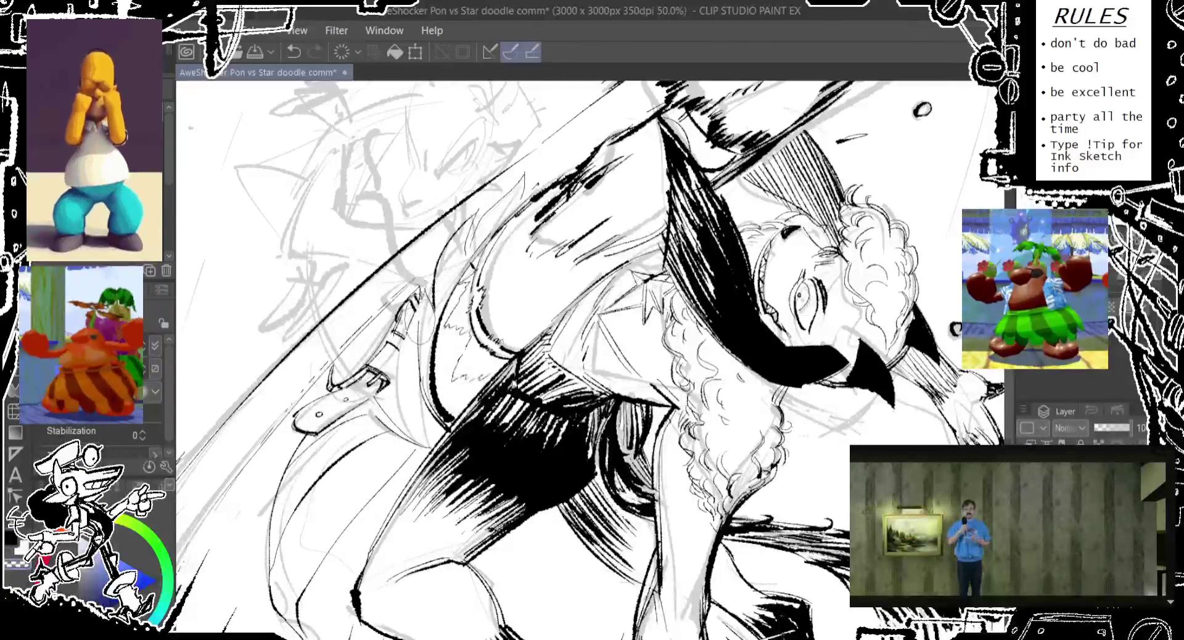
{"action": "left_click_drag", "start_coordinate": [446, 376], "coordinate": [419, 472]}
{"action": "left_click_drag", "start_coordinate": [468, 418], "coordinate": [432, 476]}
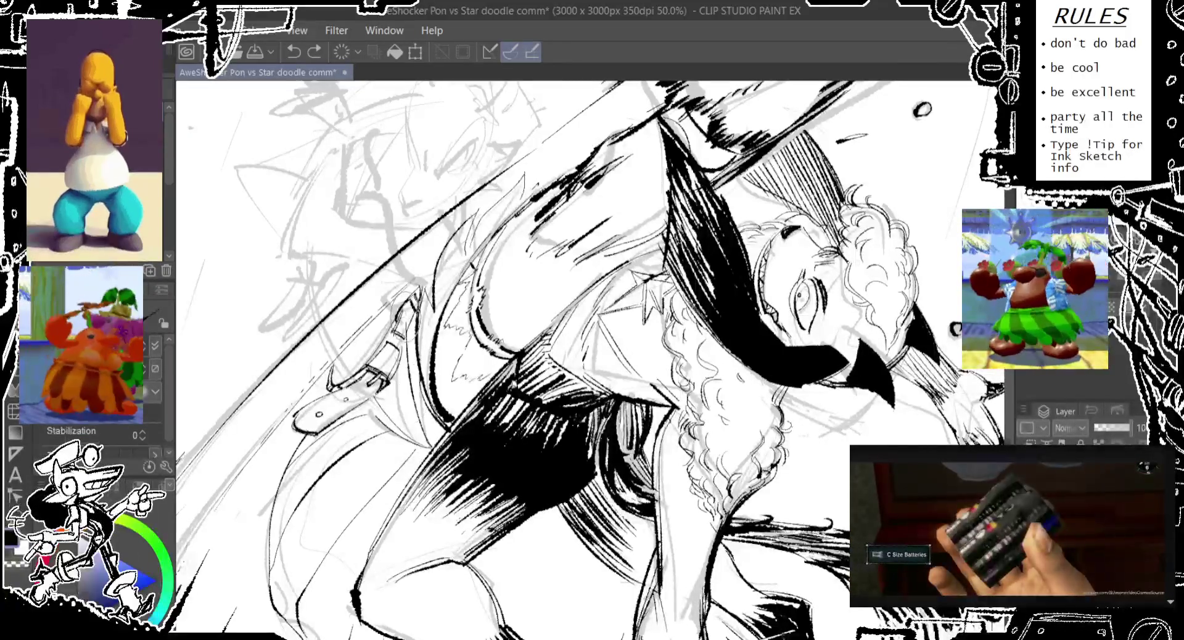
Step: Step through undo and redo to keep the final set of hatching strokes
{"action": "key", "text": "ctrl+y"}
{"action": "key", "text": "ctrl+z"}
{"action": "key", "text": "ctrl+y"}
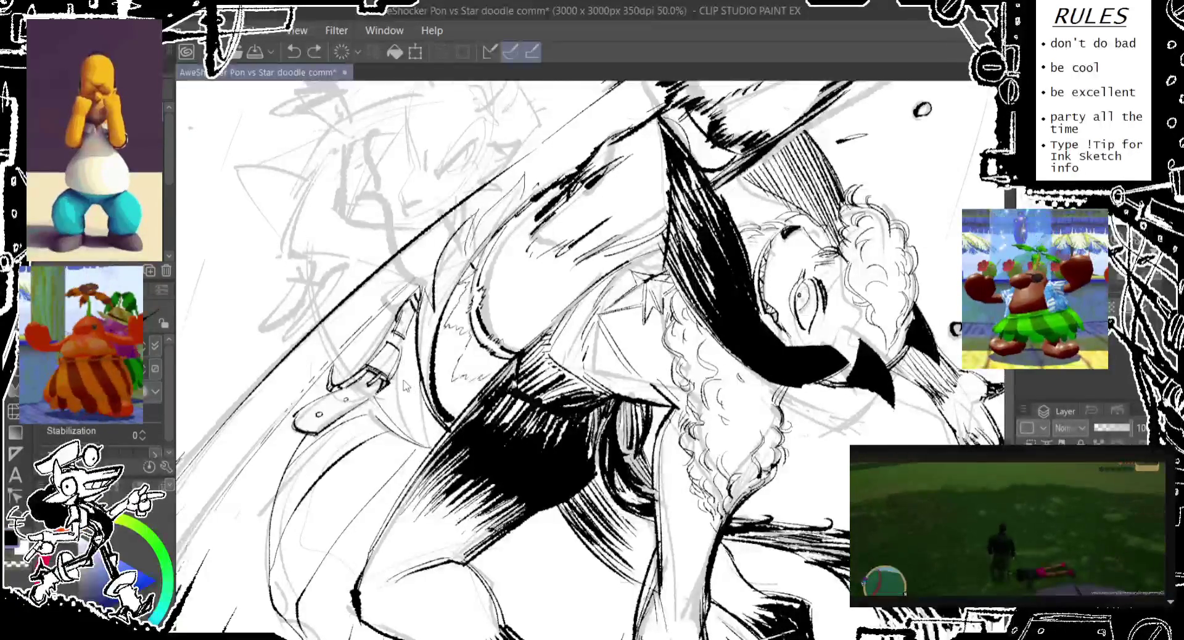
{"action": "key", "text": "ctrl+z"}
{"action": "key", "text": "ctrl+y"}
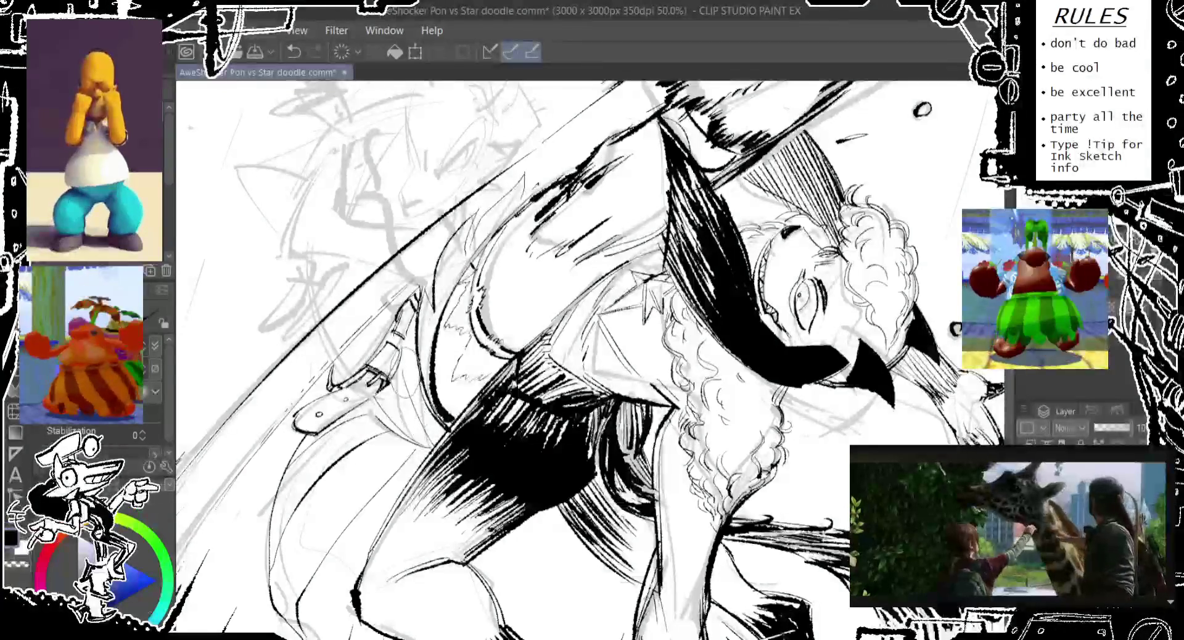
{"action": "key", "text": "ctrl+y"}
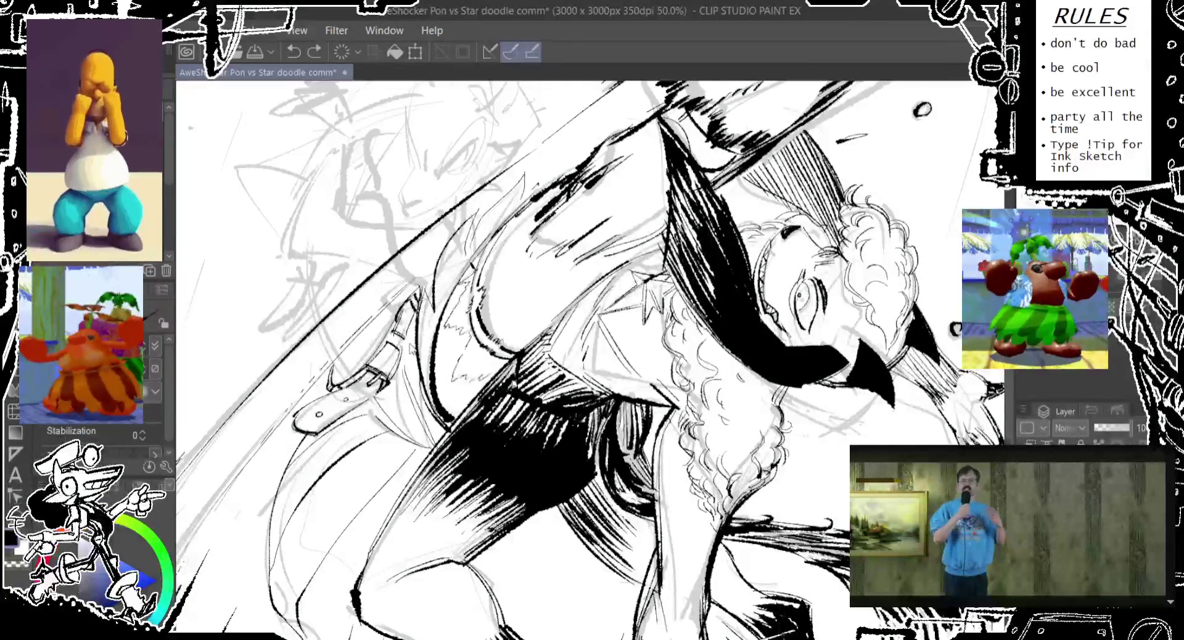
{"action": "left_click_drag", "start_coordinate": [494, 309], "coordinate": [549, 386]}
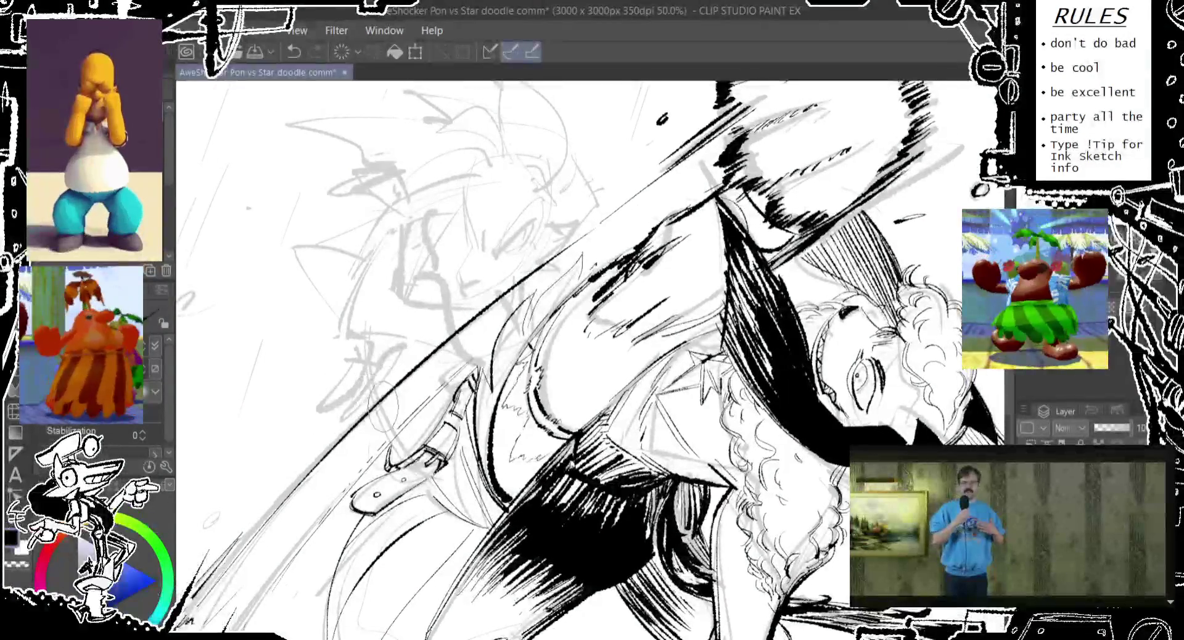
Step: Try ink strokes on the staff and the sketched face's brow, discarding both
{"action": "left_click_drag", "start_coordinate": [368, 362], "coordinate": [408, 441]}
{"action": "key", "text": "ctrl+z"}
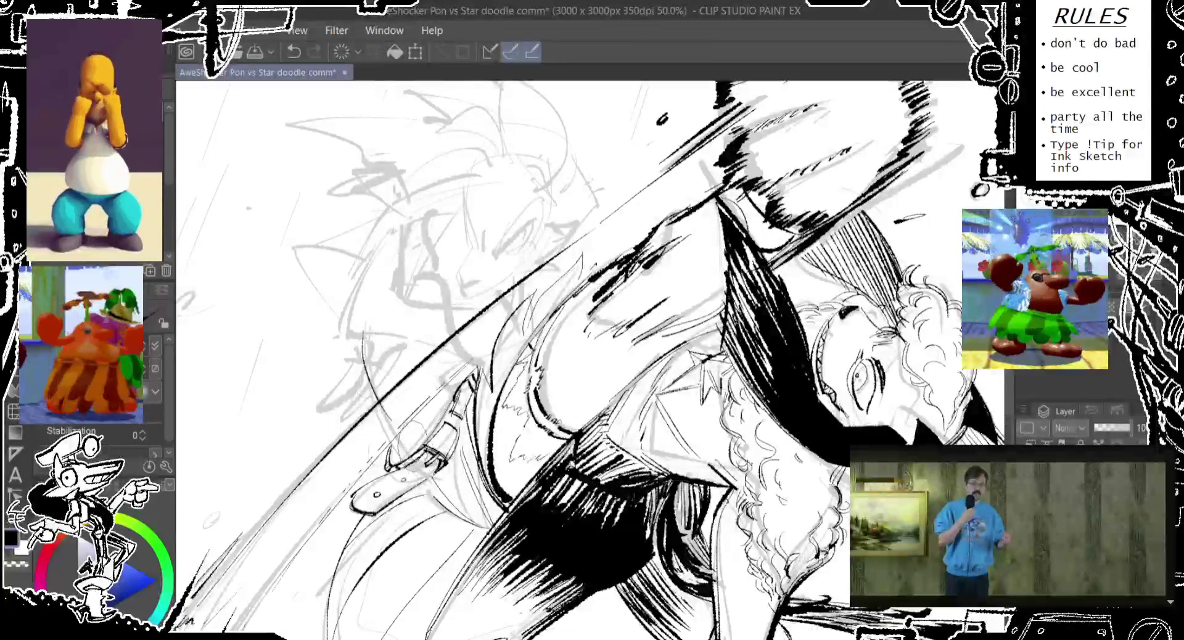
{"action": "left_click_drag", "start_coordinate": [380, 277], "coordinate": [435, 300]}
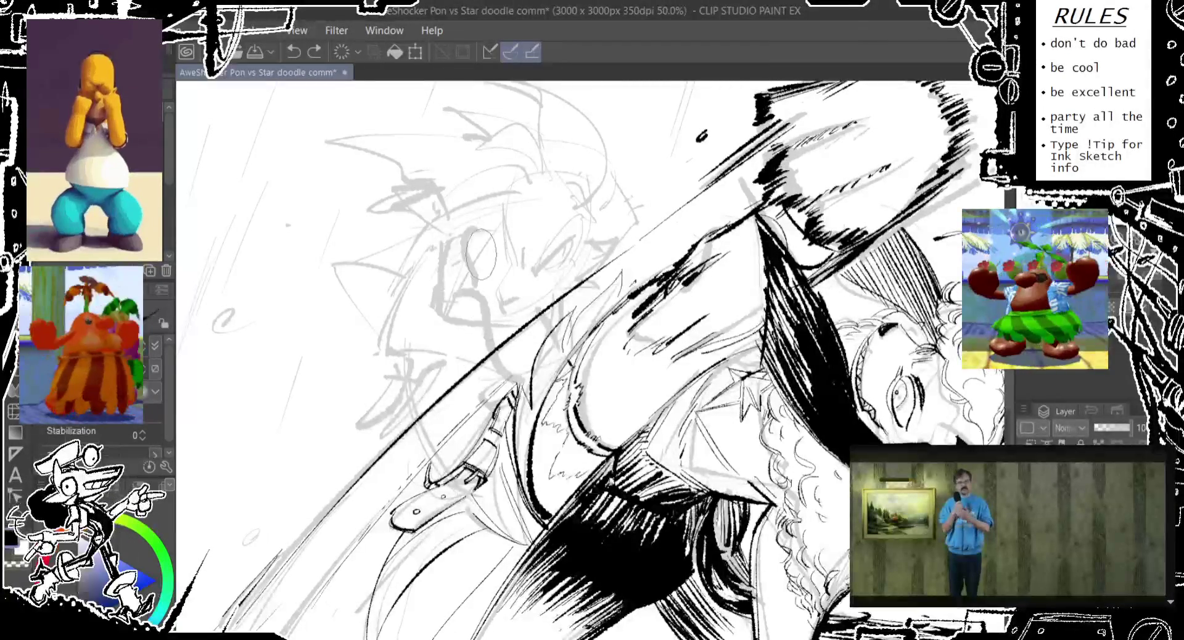
{"action": "left_click_drag", "start_coordinate": [448, 261], "coordinate": [453, 281]}
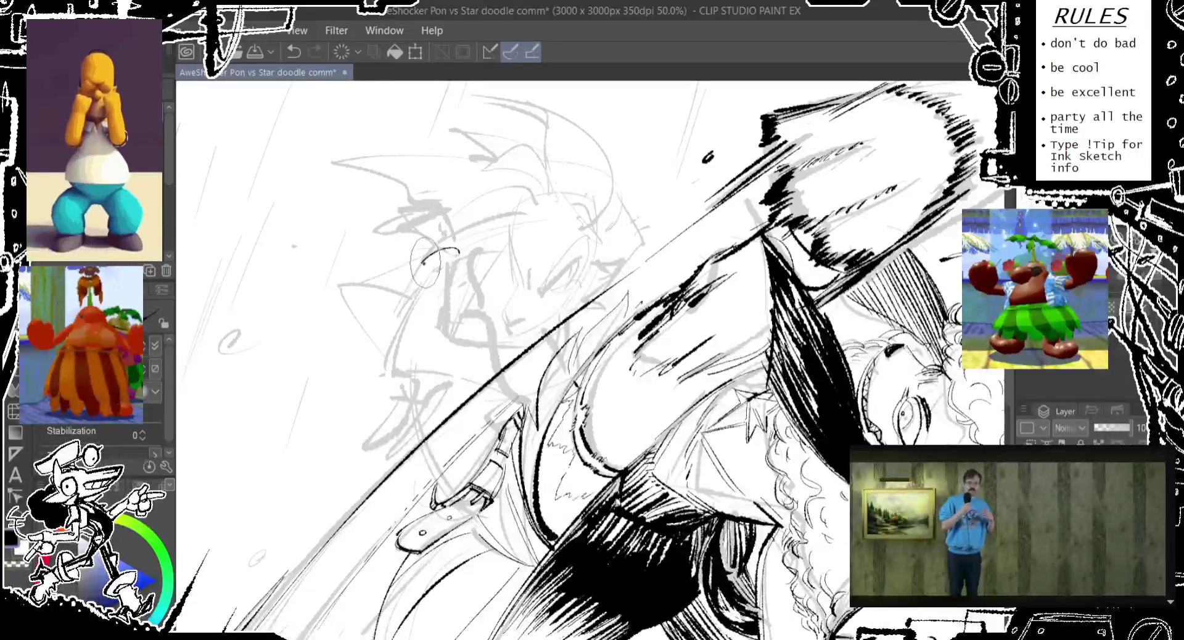
{"action": "left_click_drag", "start_coordinate": [423, 264], "coordinate": [460, 254]}
{"action": "key", "text": "ctrl+z"}
{"action": "key", "text": "ctrl+z"}
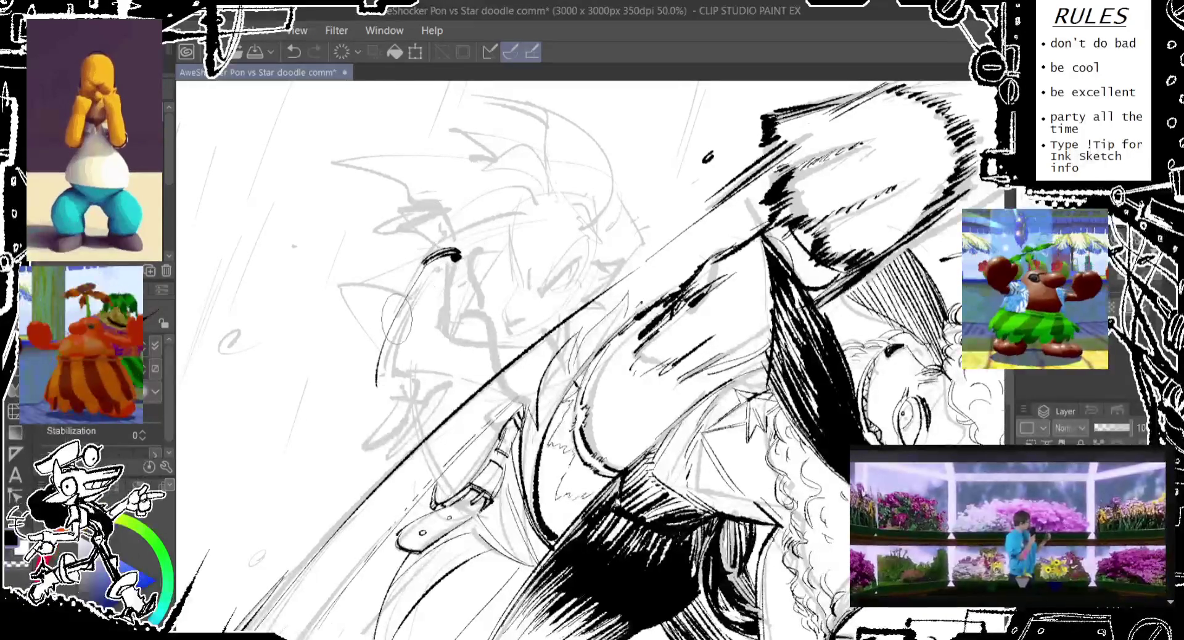
Step: Try several lines running down and right from the brow, undoing each attempt
{"action": "mouse_move", "coordinate": [435, 256]}
{"action": "left_mouse_down"}
{"action": "mouse_move", "coordinate": [388, 373]}
{"action": "mouse_move", "coordinate": [459, 255]}
{"action": "left_mouse_up"}
{"action": "key", "text": "ctrl+z"}
{"action": "mouse_move", "coordinate": [431, 346]}
{"action": "left_mouse_down"}
{"action": "mouse_move", "coordinate": [460, 255]}
{"action": "mouse_move", "coordinate": [462, 338]}
{"action": "left_mouse_up"}
{"action": "key", "text": "ctrl+z"}
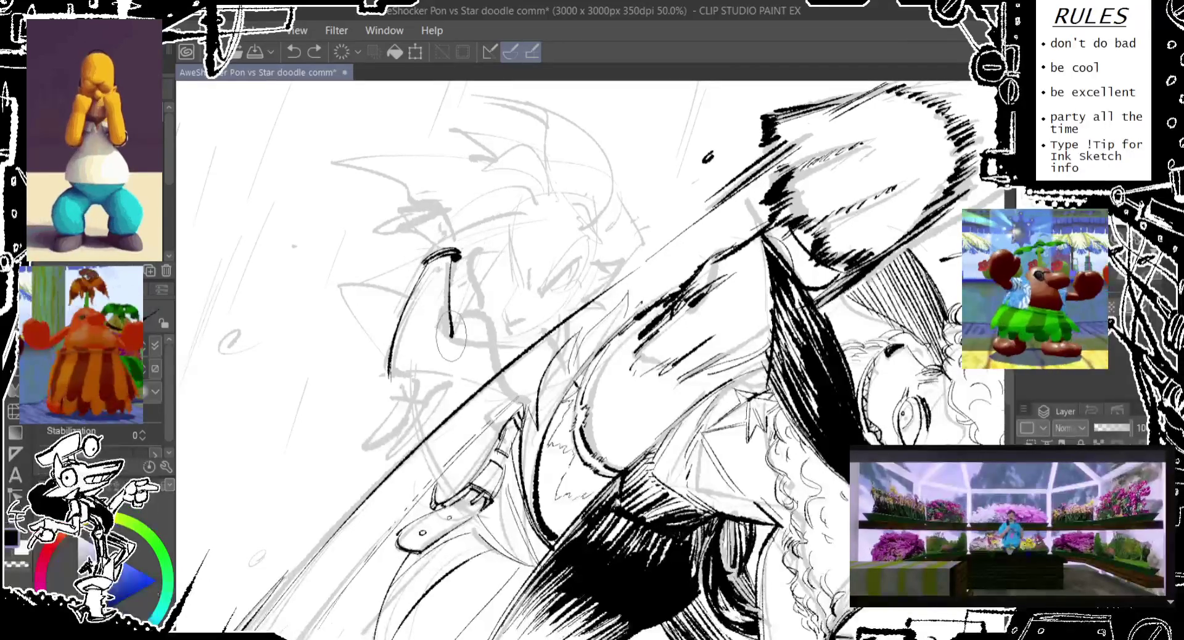
{"action": "key", "text": "ctrl+z"}
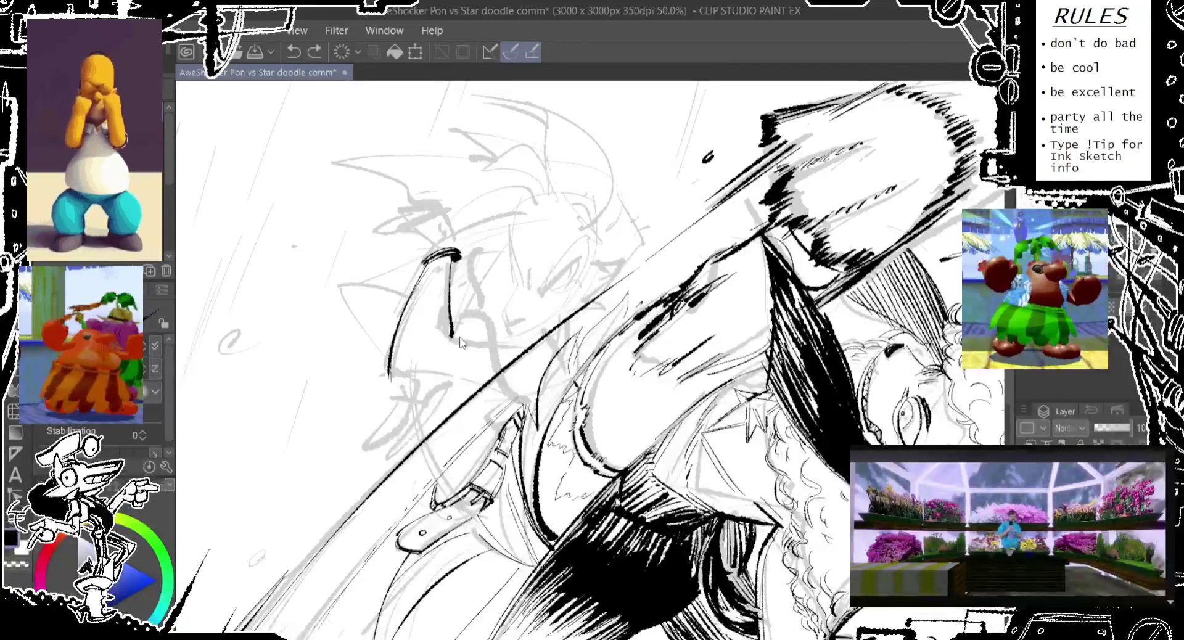
{"action": "mouse_move", "coordinate": [455, 259]}
{"action": "left_mouse_down"}
{"action": "mouse_move", "coordinate": [451, 338]}
{"action": "mouse_move", "coordinate": [524, 338]}
{"action": "left_mouse_up"}
{"action": "key", "text": "ctrl+z"}
{"action": "key", "text": "ctrl+z"}
{"action": "left_click_drag", "start_coordinate": [447, 338], "coordinate": [531, 336]}
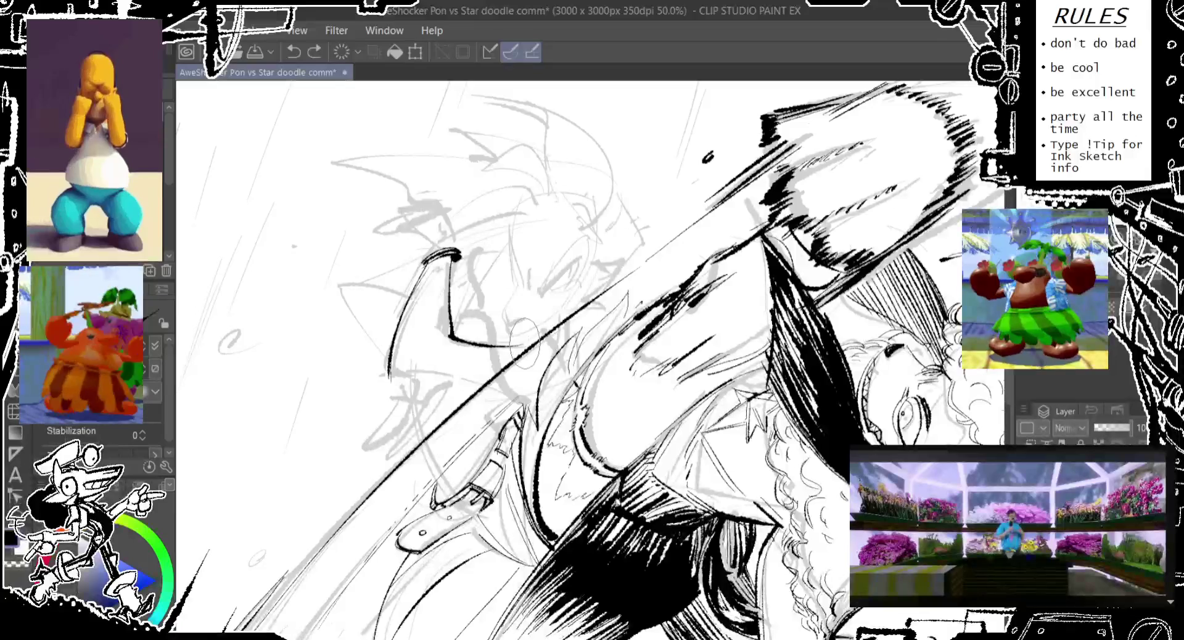
{"action": "key", "text": "ctrl+z"}
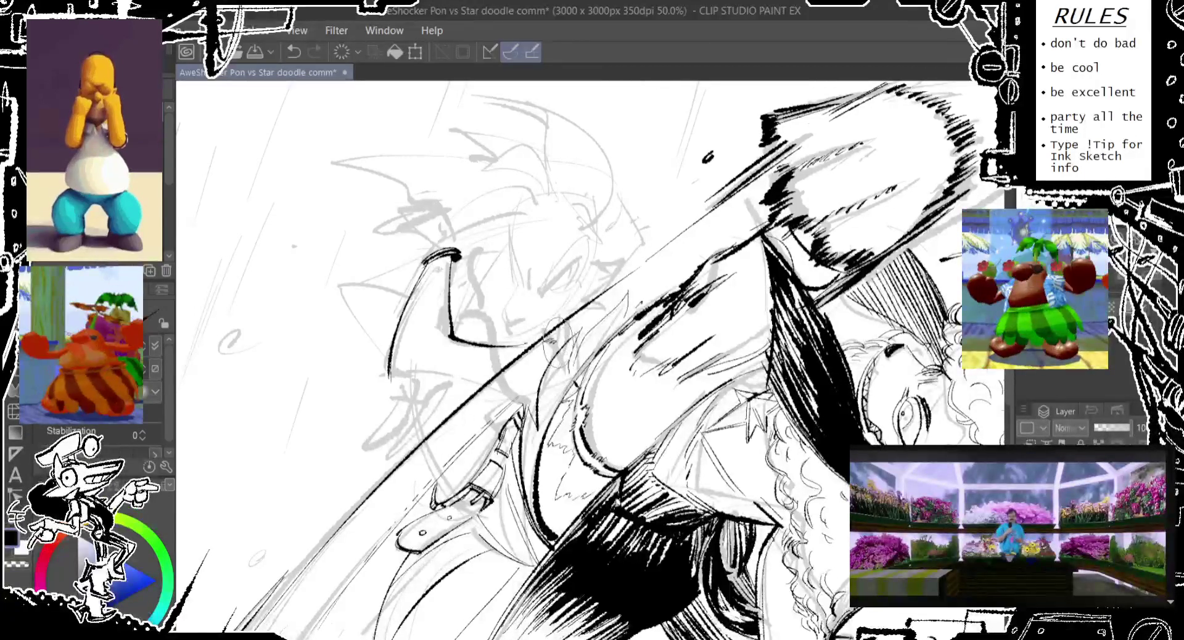
Step: Reframe on the sketched face and try a bold face curve, undoing the last stroke
{"action": "scroll", "coordinate": [570, 358], "scroll_direction": "down", "scroll_amount": 1}
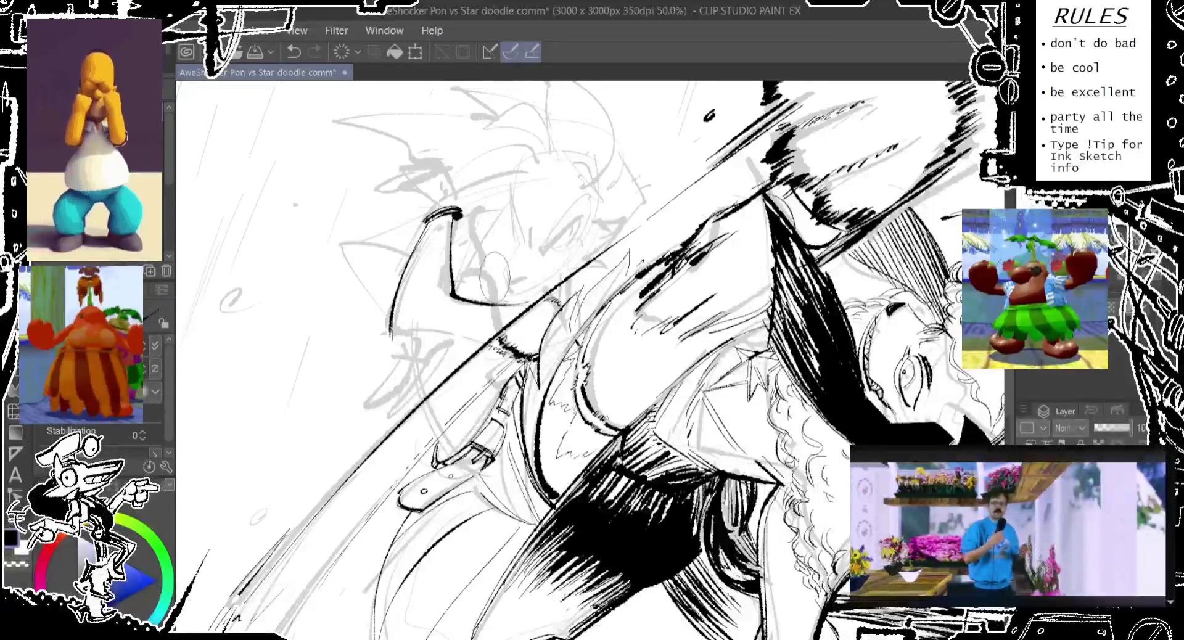
{"action": "left_click_drag", "start_coordinate": [504, 287], "coordinate": [501, 316]}
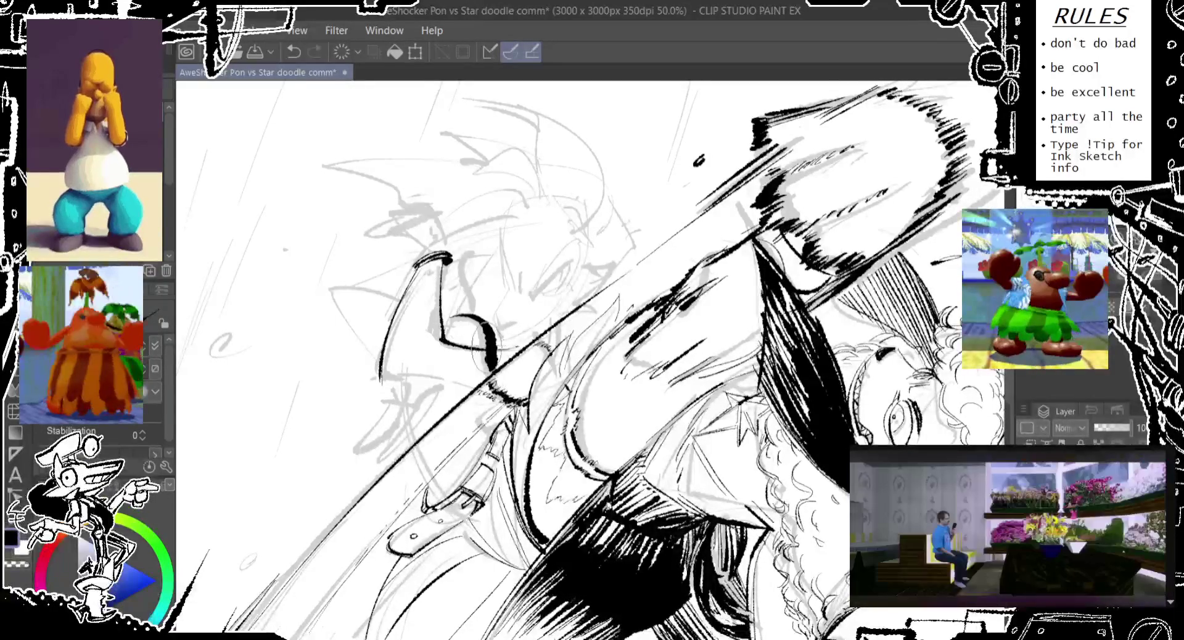
{"action": "left_click_drag", "start_coordinate": [456, 318], "coordinate": [493, 375]}
{"action": "key", "text": "ctrl+z"}
{"action": "left_click_drag", "start_coordinate": [440, 296], "coordinate": [493, 373]}
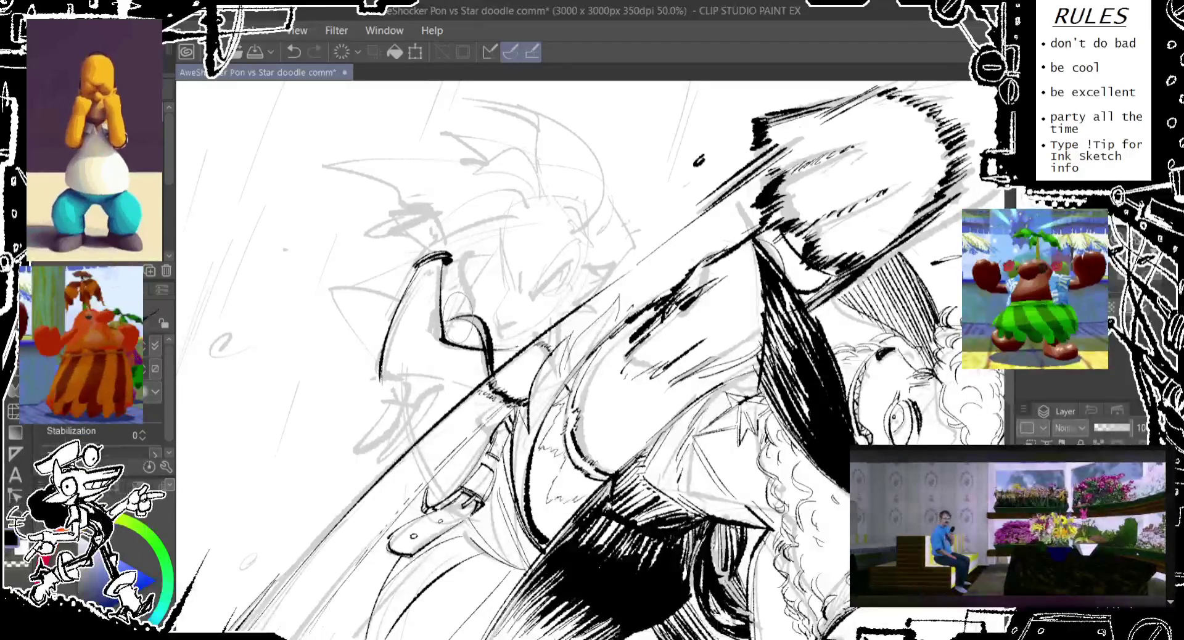
{"action": "key", "text": "ctrl+z"}
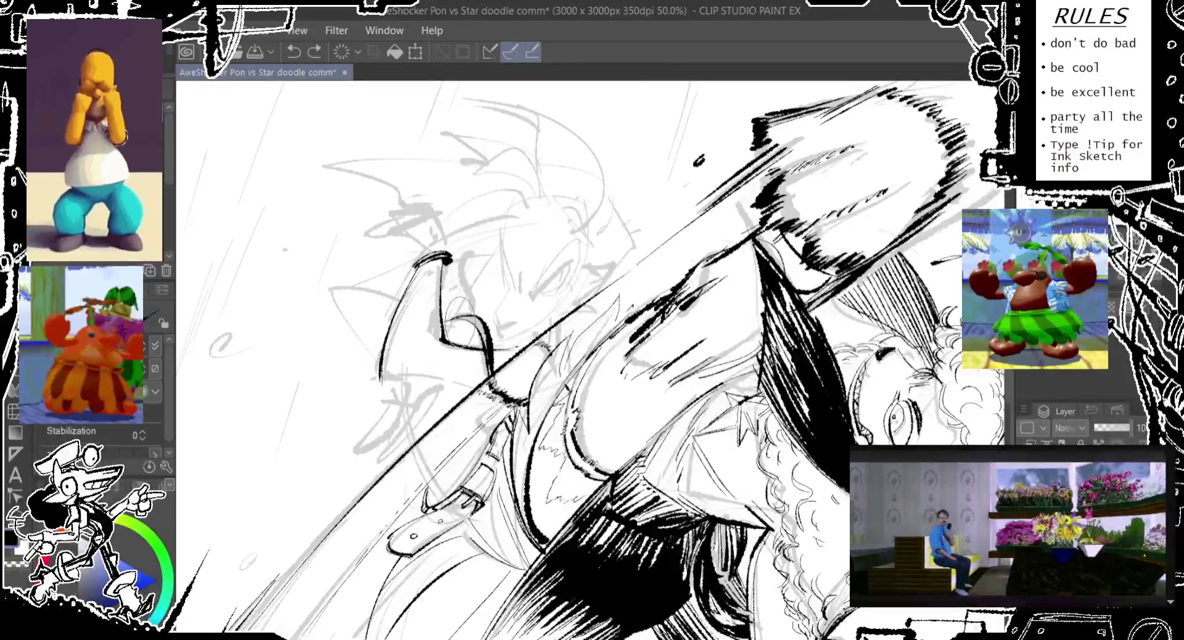
{"action": "scroll", "coordinate": [592, 358], "scroll_direction": "up", "scroll_amount": 3}
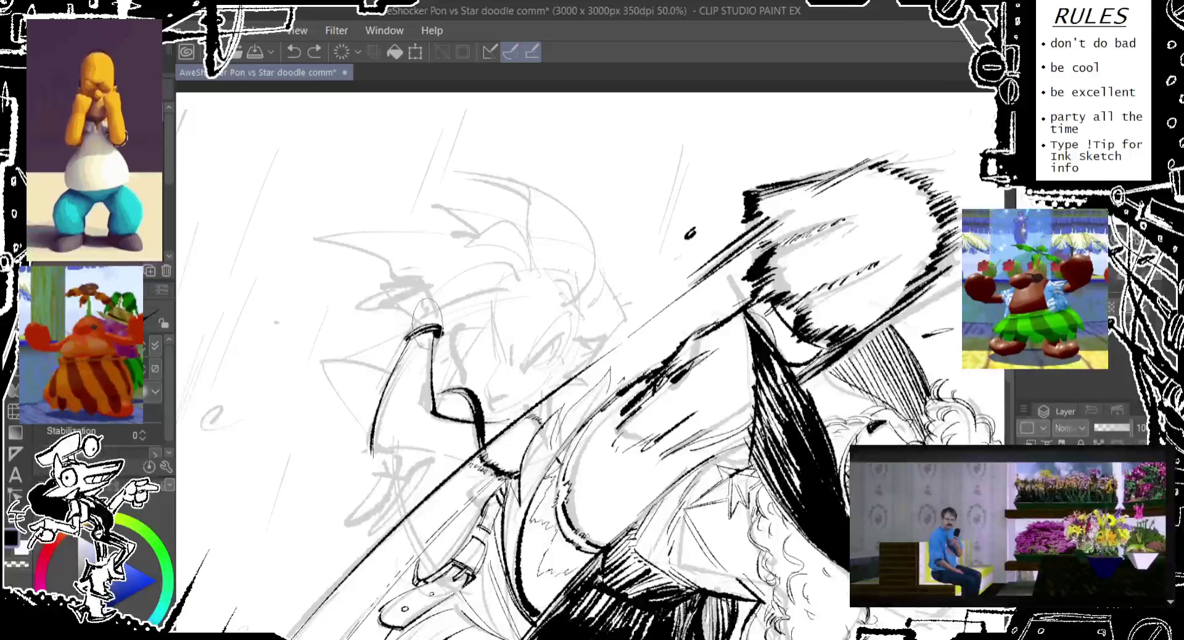
{"action": "left_click_drag", "start_coordinate": [446, 332], "coordinate": [458, 378]}
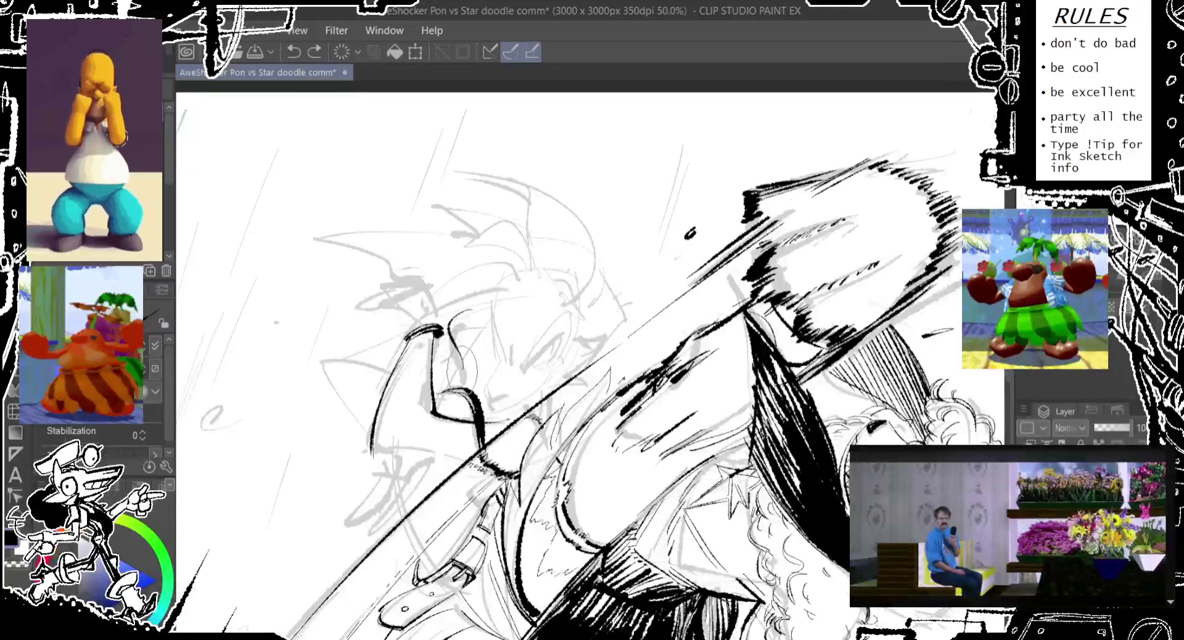
{"action": "key", "text": "ctrl+z"}
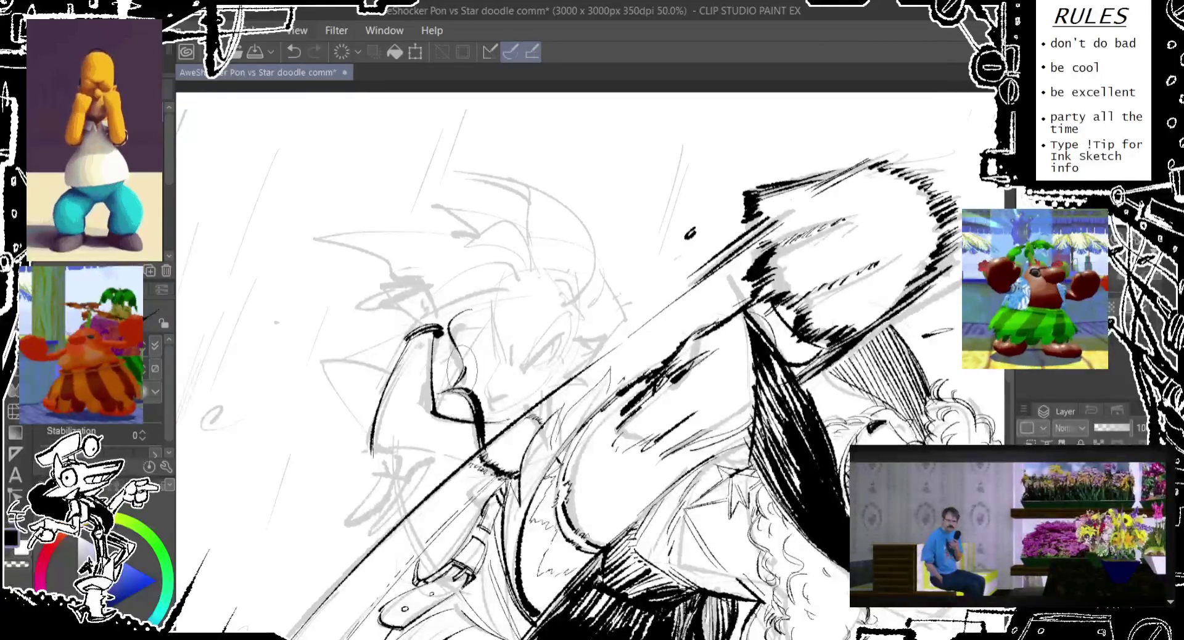
{"action": "left_click_drag", "start_coordinate": [441, 362], "coordinate": [444, 385]}
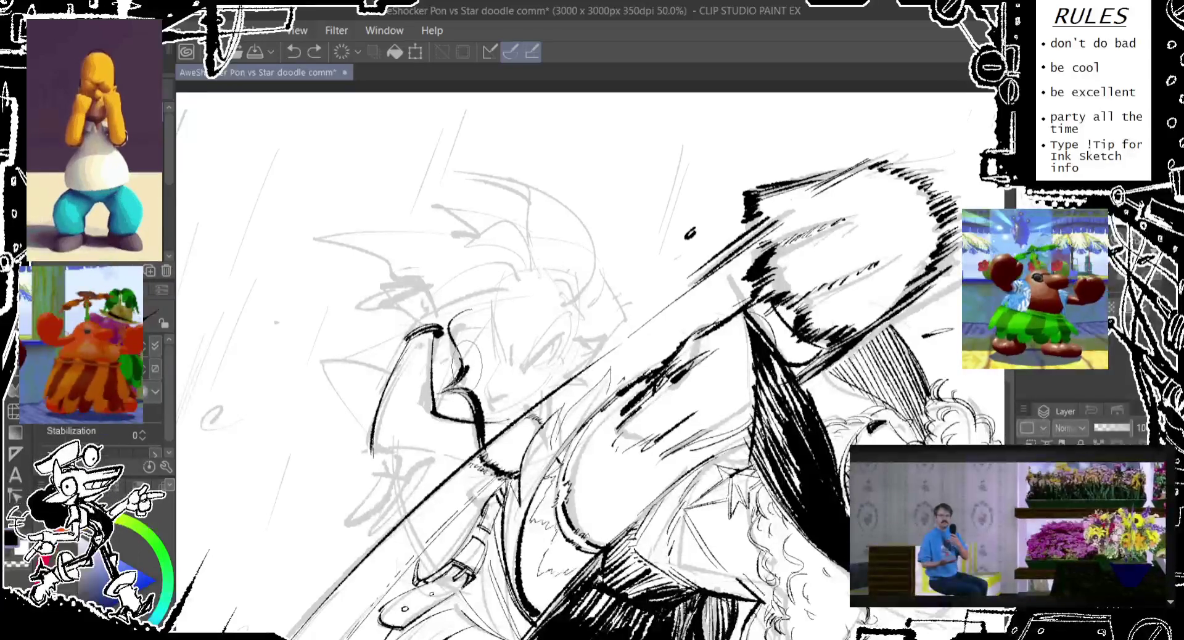
{"action": "left_click_drag", "start_coordinate": [453, 312], "coordinate": [480, 324]}
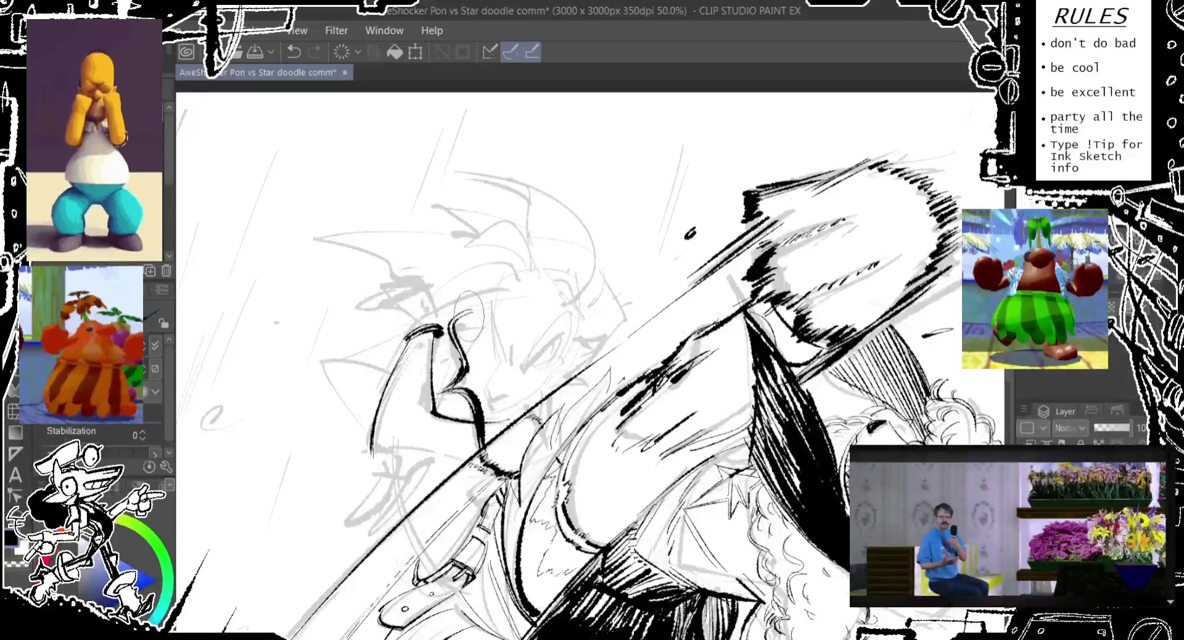
{"action": "key", "text": "ctrl+z"}
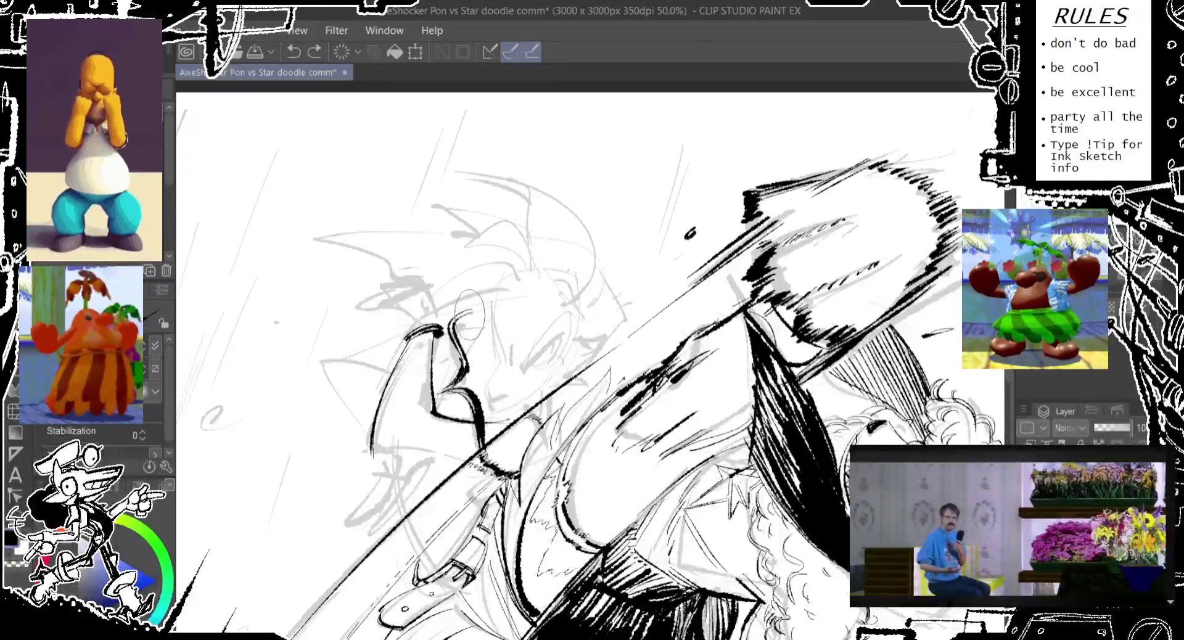
{"action": "key", "text": "ctrl+z"}
{"action": "key", "text": "ctrl+z"}
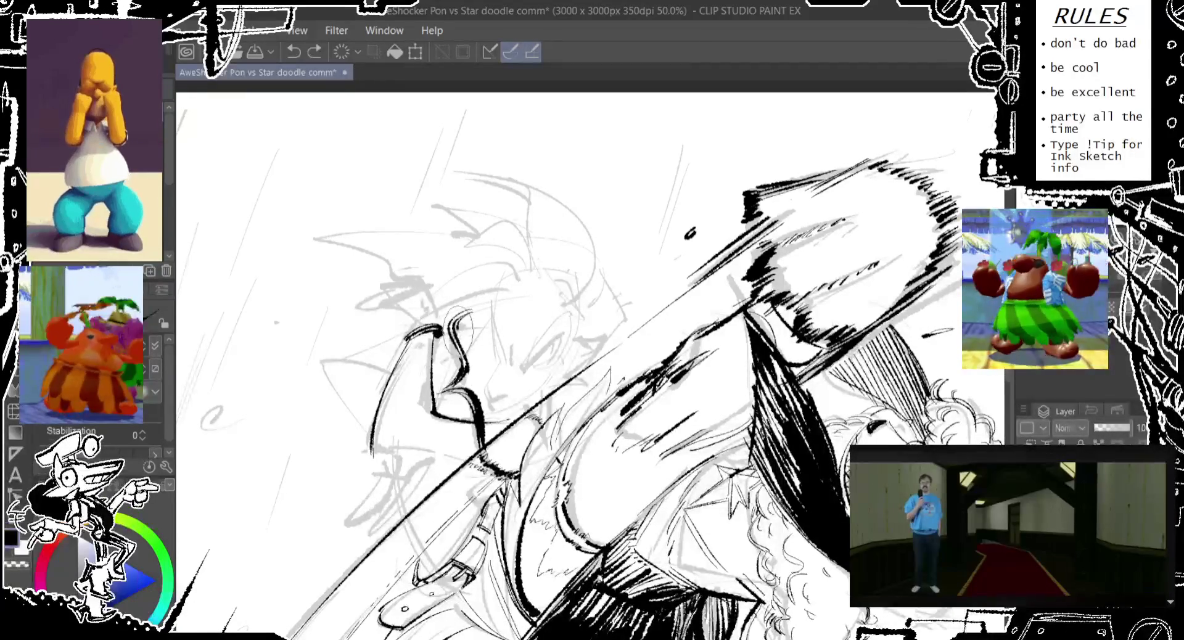
{"action": "key", "text": "ctrl+z"}
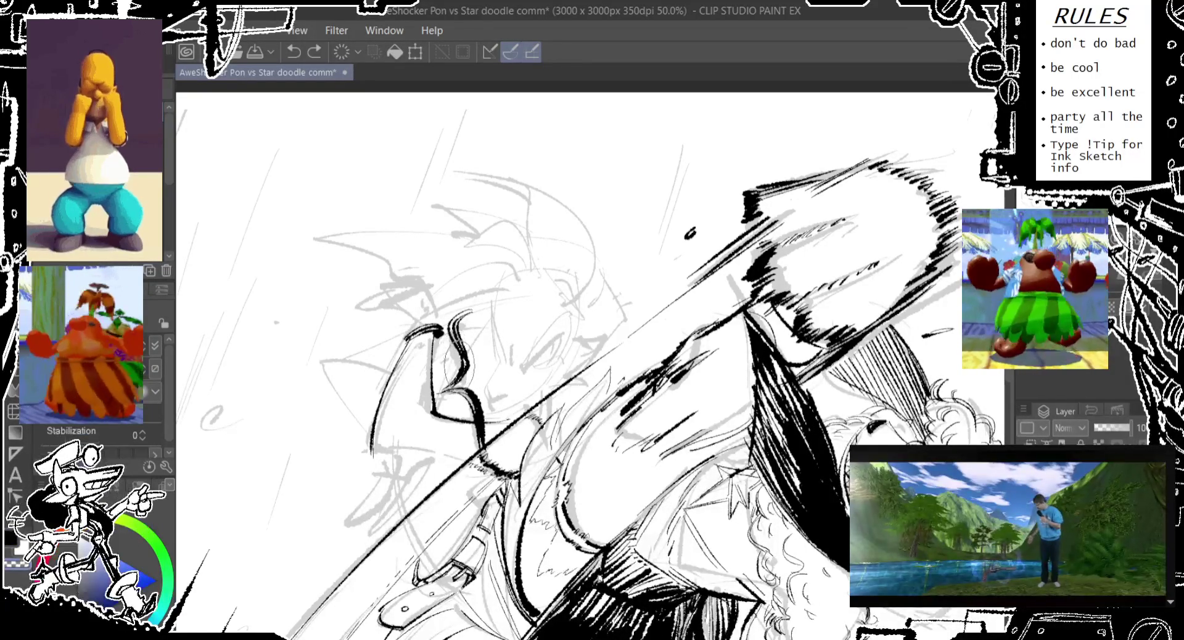
{"action": "key", "text": "ctrl+z"}
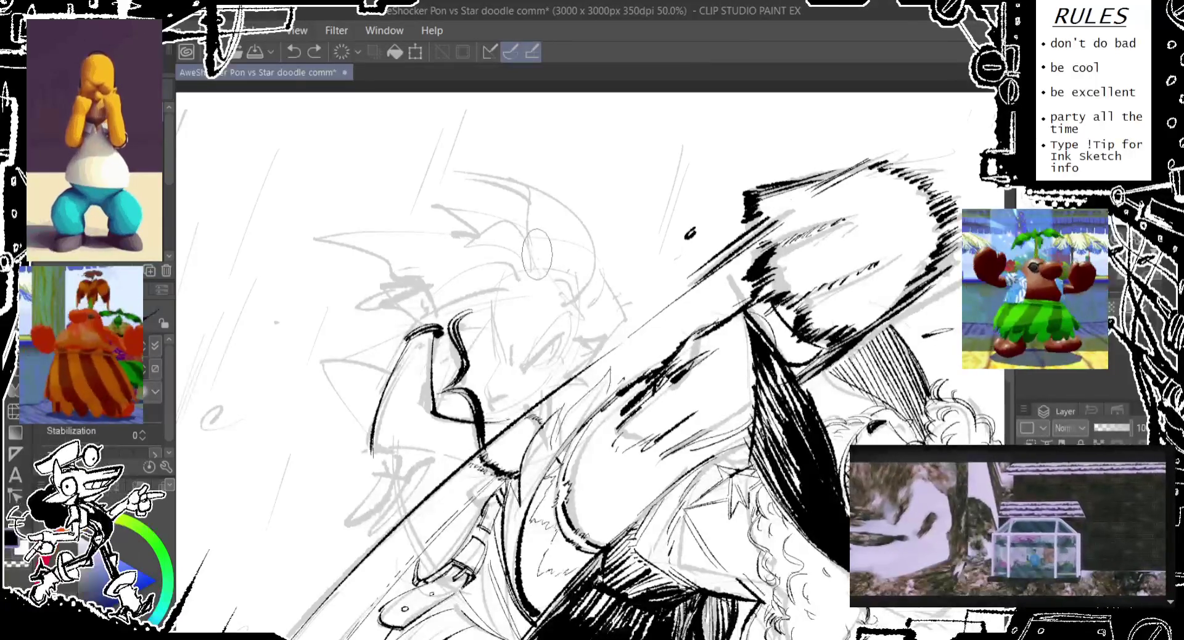
Step: Redraw the raised arm outline with its lower-left corner pushed down-left and thickened
{"action": "left_click_drag", "start_coordinate": [526, 272], "coordinate": [518, 277]}
{"action": "scroll", "coordinate": [518, 277], "scroll_direction": "down", "scroll_amount": 3}
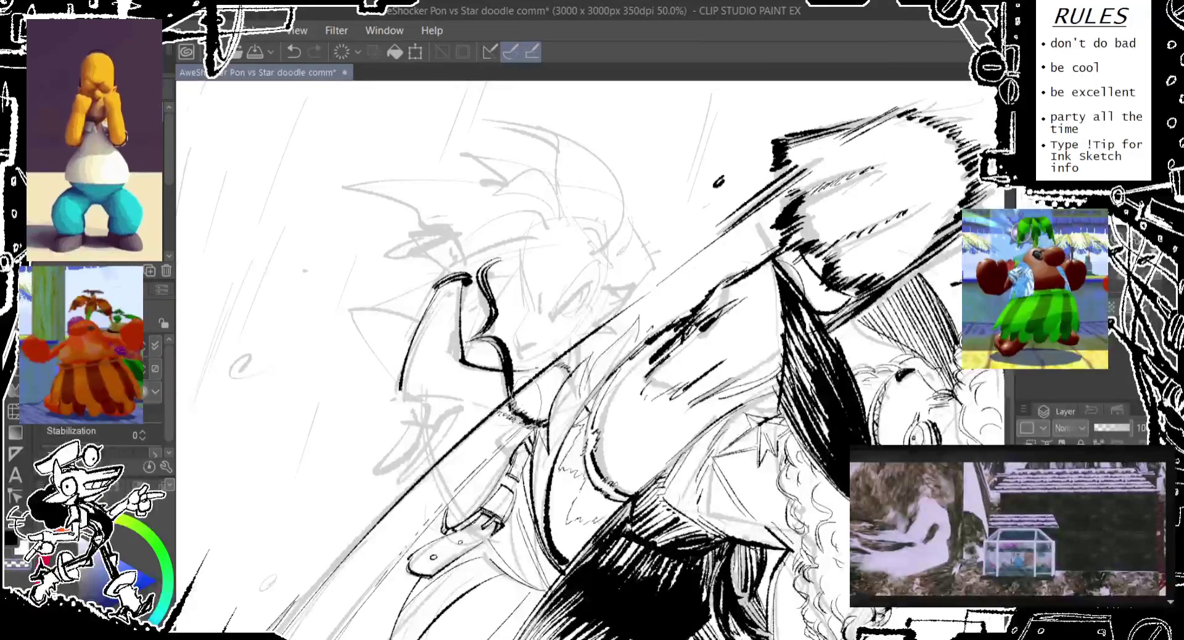
{"action": "left_click_drag", "start_coordinate": [401, 390], "coordinate": [528, 412]}
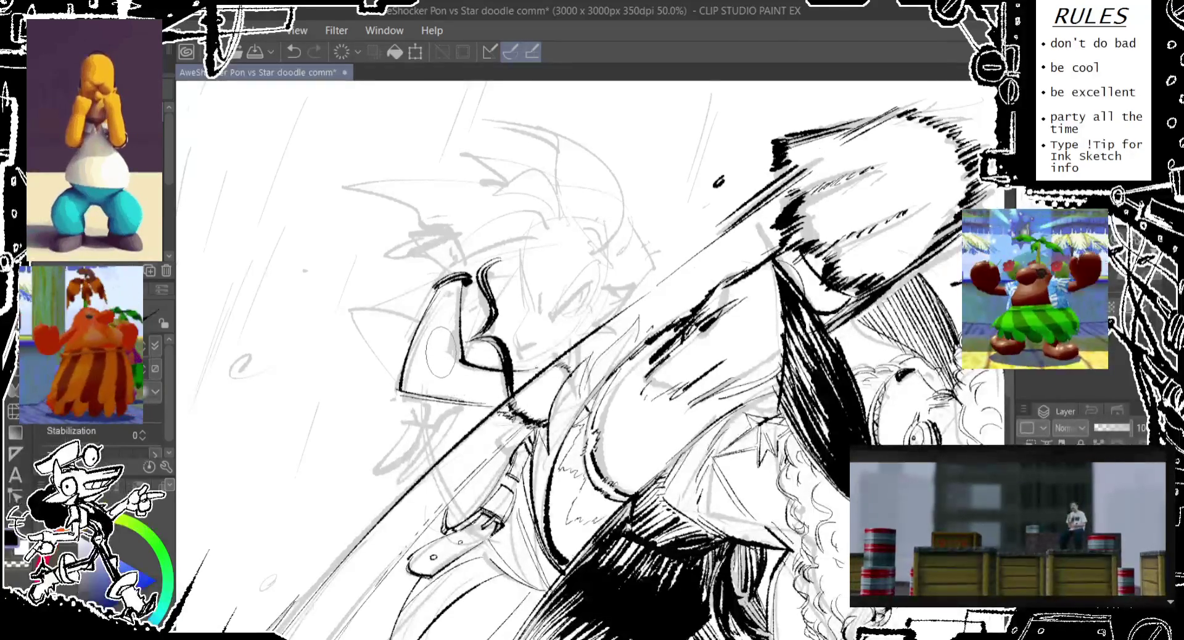
{"action": "left_click_drag", "start_coordinate": [417, 331], "coordinate": [410, 386]}
{"action": "left_click_drag", "start_coordinate": [427, 341], "coordinate": [393, 356]}
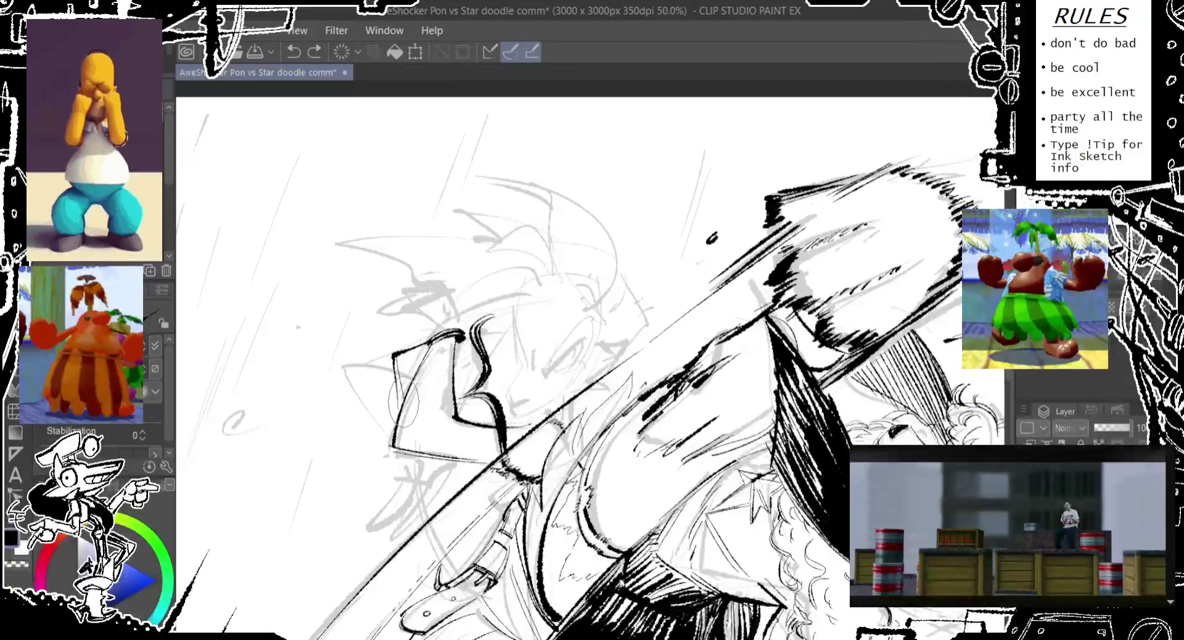
{"action": "key", "text": "ctrl+z"}
{"action": "mouse_move", "coordinate": [395, 356]}
{"action": "left_mouse_down"}
{"action": "mouse_move", "coordinate": [479, 468]}
{"action": "mouse_move", "coordinate": [492, 460]}
{"action": "left_mouse_up"}
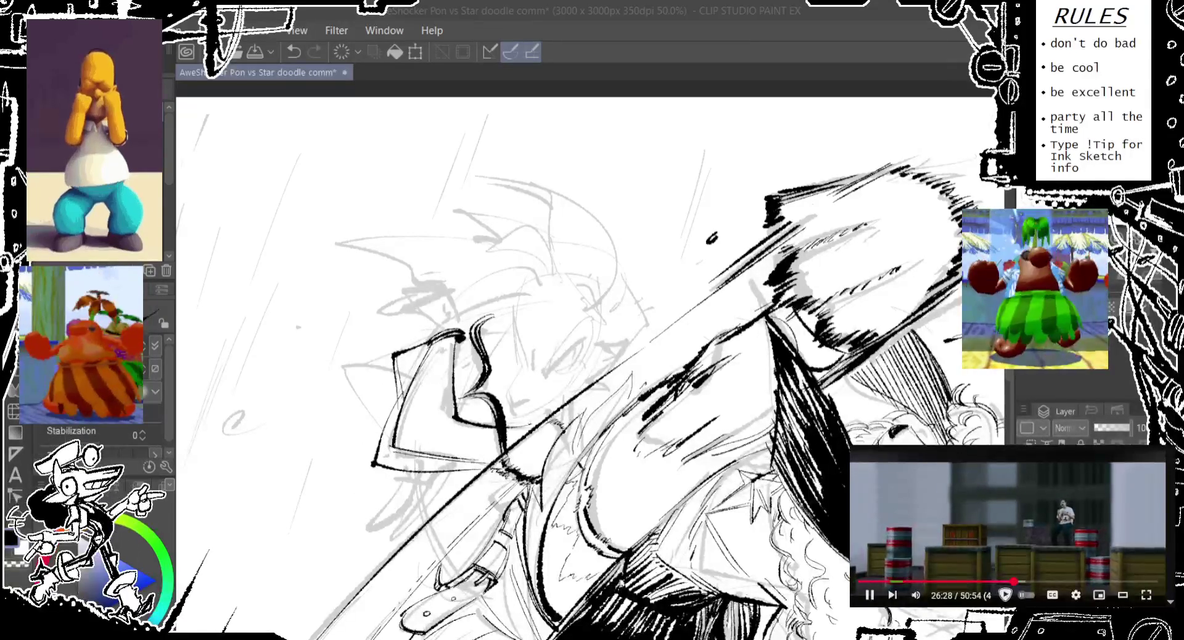
{"action": "key", "text": "ctrl+z"}
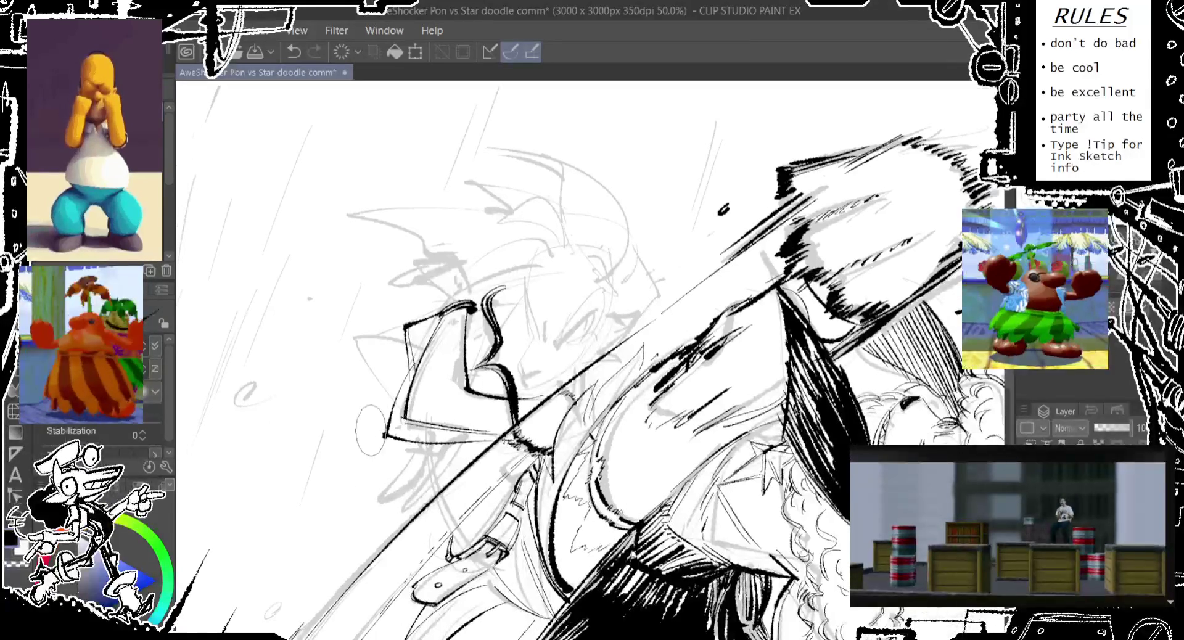
{"action": "left_click_drag", "start_coordinate": [405, 416], "coordinate": [384, 435]}
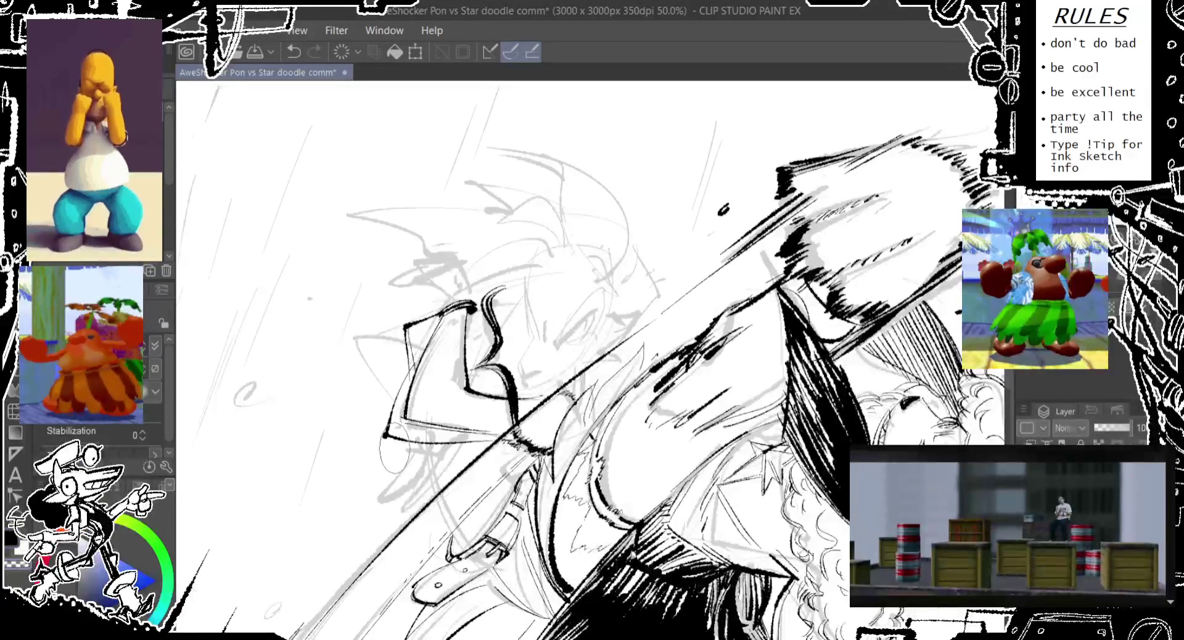
{"action": "left_click_drag", "start_coordinate": [386, 435], "coordinate": [411, 439]}
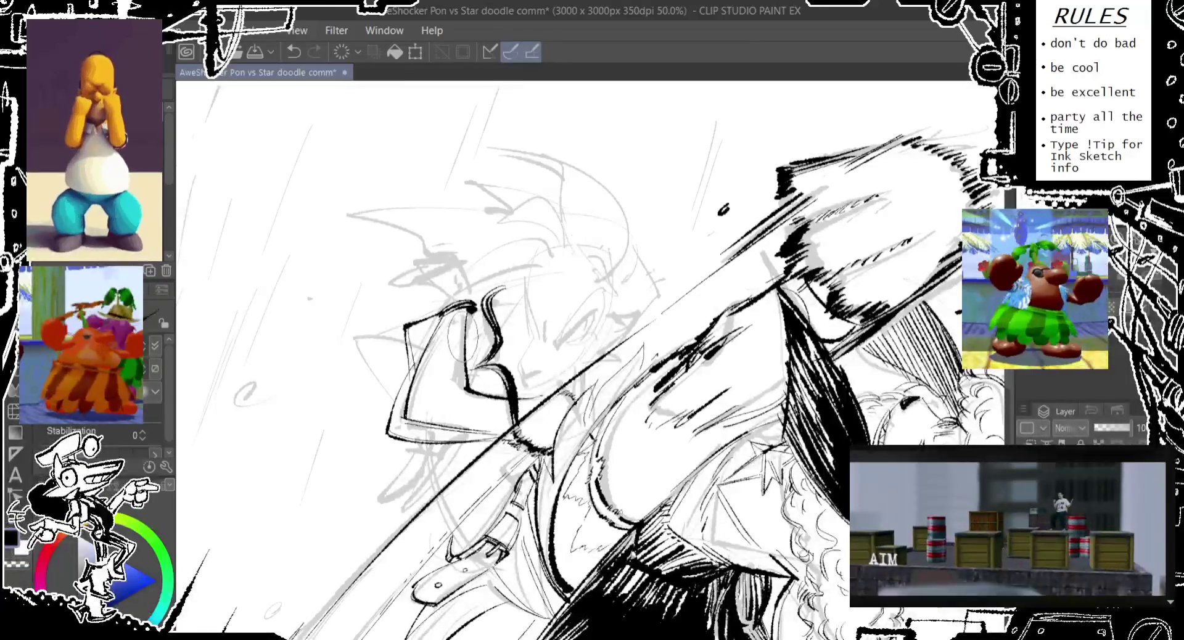
Step: Rework the ear with rough sketch strokes over and around its lower part
{"action": "left_click_drag", "start_coordinate": [462, 319], "coordinate": [488, 352]}
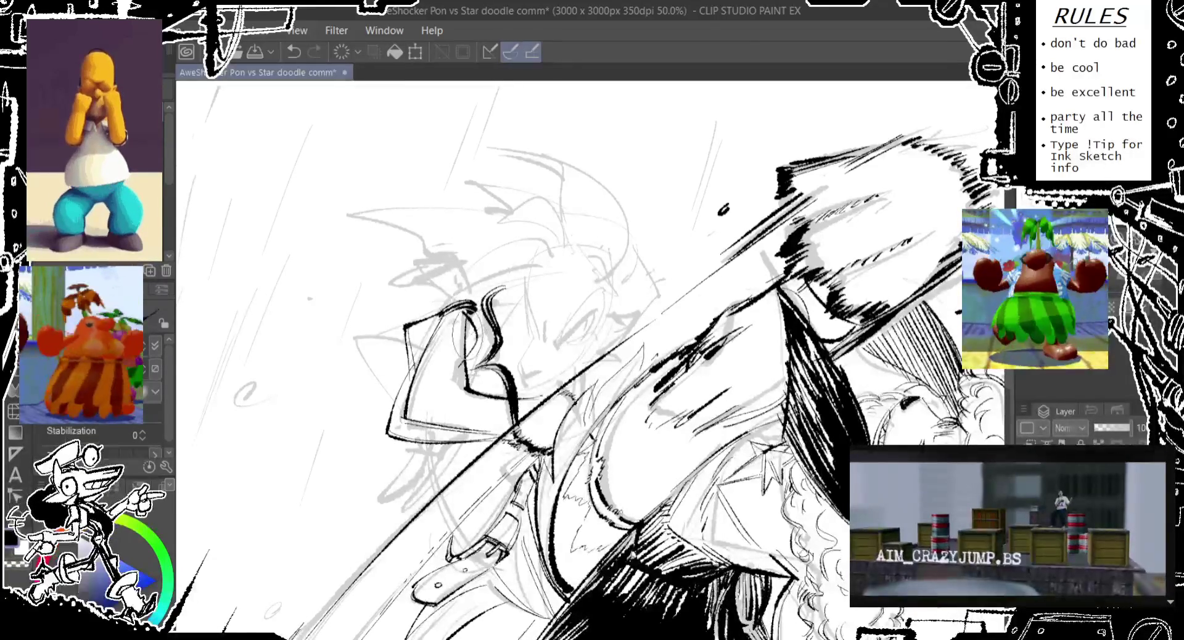
{"action": "left_click_drag", "start_coordinate": [469, 296], "coordinate": [490, 346]}
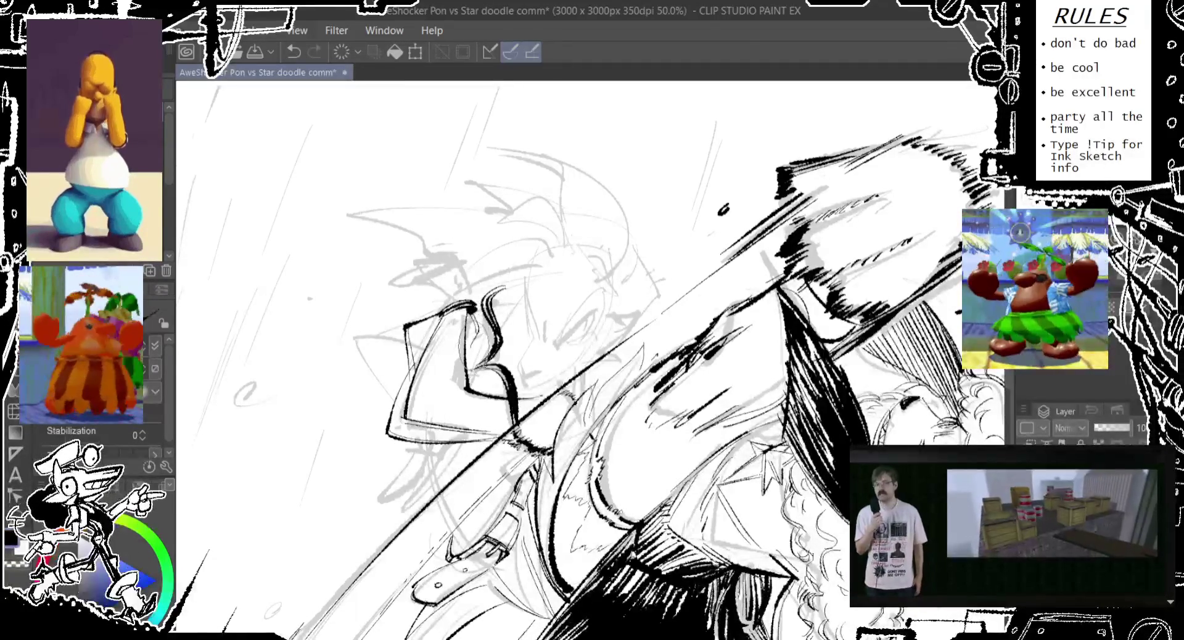
{"action": "key", "text": "ctrl+z"}
{"action": "left_click_drag", "start_coordinate": [462, 358], "coordinate": [475, 385]}
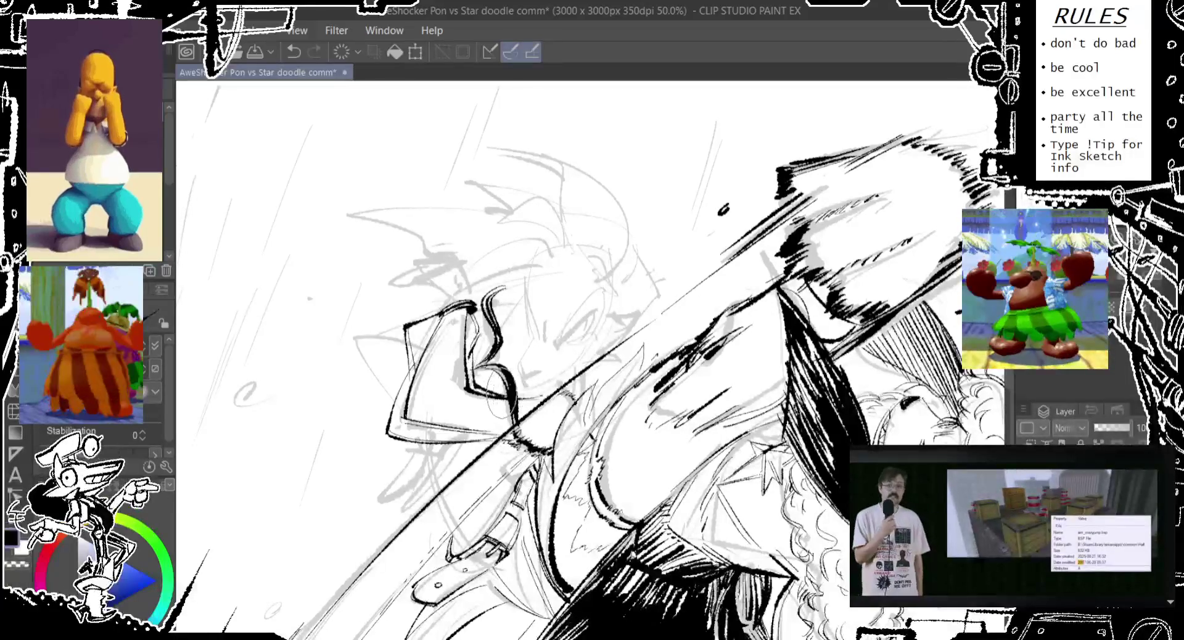
{"action": "left_click_drag", "start_coordinate": [494, 369], "coordinate": [512, 407]}
{"action": "left_click_drag", "start_coordinate": [469, 358], "coordinate": [488, 407]}
{"action": "left_click_drag", "start_coordinate": [435, 346], "coordinate": [494, 413]}
{"action": "left_click_drag", "start_coordinate": [386, 426], "coordinate": [490, 401]}
{"action": "mouse_move", "coordinate": [389, 383]}
{"action": "left_mouse_down"}
{"action": "mouse_move", "coordinate": [432, 428]}
{"action": "mouse_move", "coordinate": [487, 422]}
{"action": "left_mouse_up"}
{"action": "left_click_drag", "start_coordinate": [459, 383], "coordinate": [494, 429]}
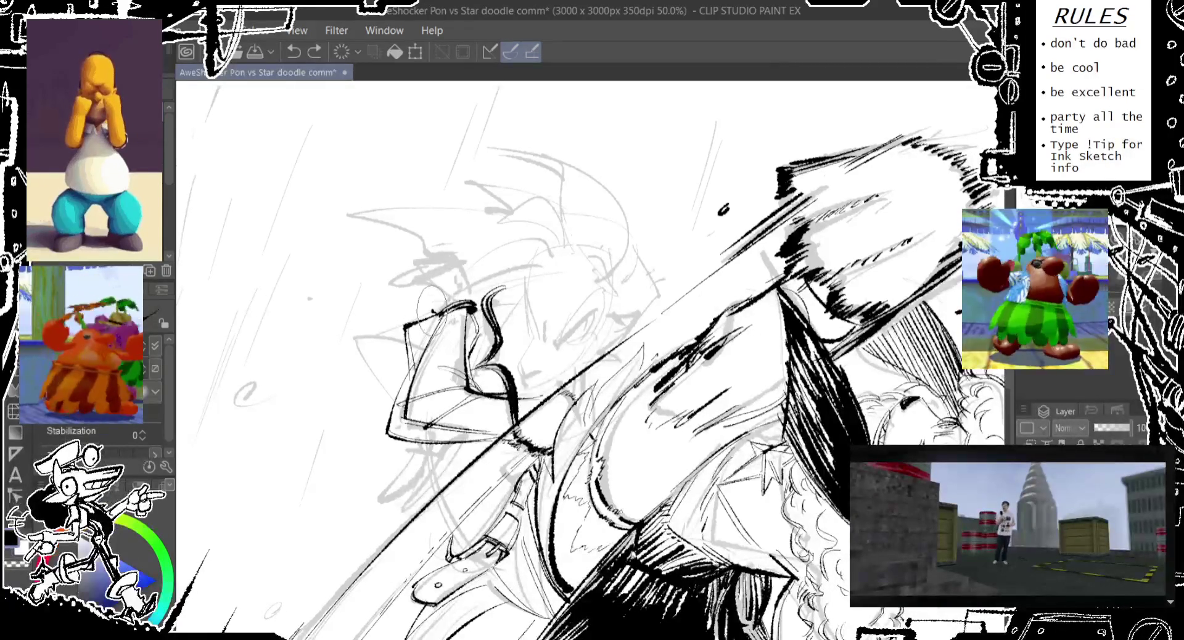
Step: Try thickening the ear's top outline, then add a faint line along its left edge
{"action": "left_click_drag", "start_coordinate": [475, 303], "coordinate": [433, 311]}
{"action": "key", "text": "ctrl+z"}
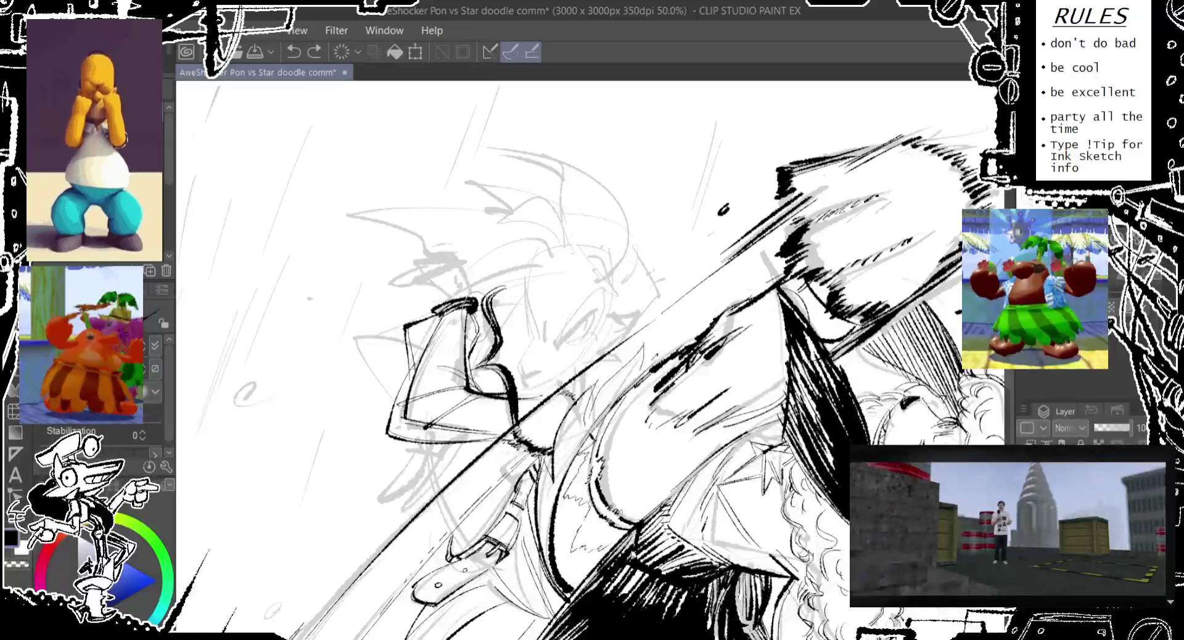
{"action": "left_click_drag", "start_coordinate": [475, 302], "coordinate": [439, 309]}
{"action": "key", "text": "ctrl+z"}
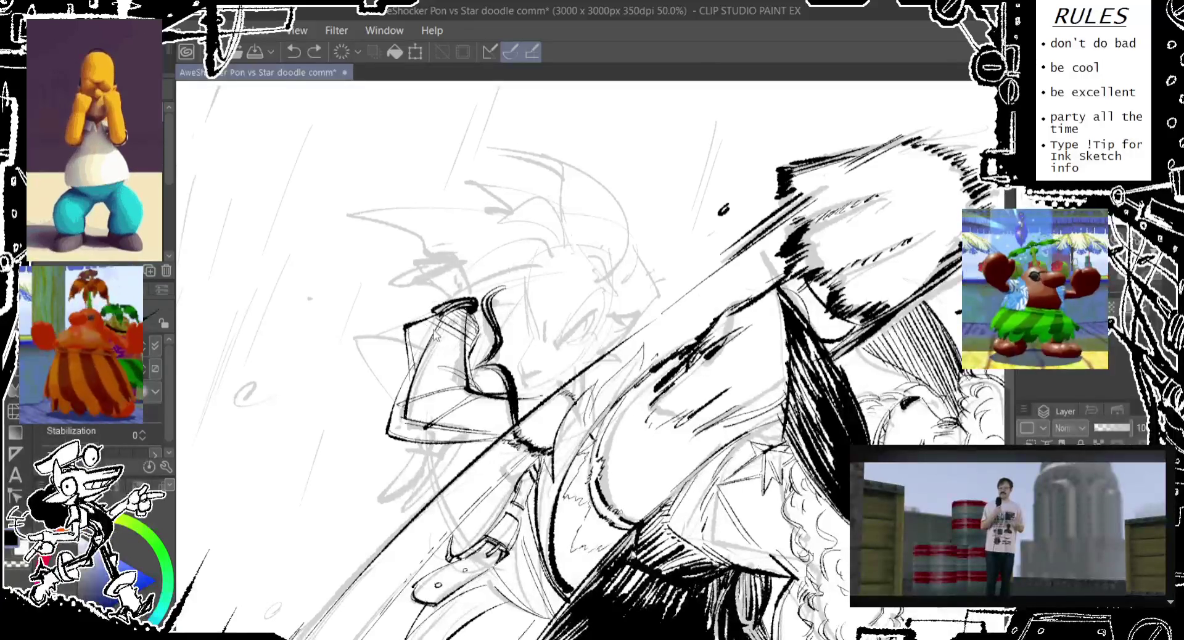
{"action": "left_click_drag", "start_coordinate": [422, 305], "coordinate": [407, 353]}
{"action": "mouse_move", "coordinate": [412, 304]}
{"action": "left_mouse_down"}
{"action": "mouse_move", "coordinate": [400, 352]}
{"action": "mouse_move", "coordinate": [432, 380]}
{"action": "mouse_move", "coordinate": [416, 376]}
{"action": "mouse_move", "coordinate": [407, 346]}
{"action": "mouse_move", "coordinate": [426, 401]}
{"action": "mouse_move", "coordinate": [468, 331]}
{"action": "left_mouse_up"}
Step: Undo the recent ear strokes and the trial hatching inside the ear, then redo the sketch strokes
{"action": "key", "text": "ctrl+z"}
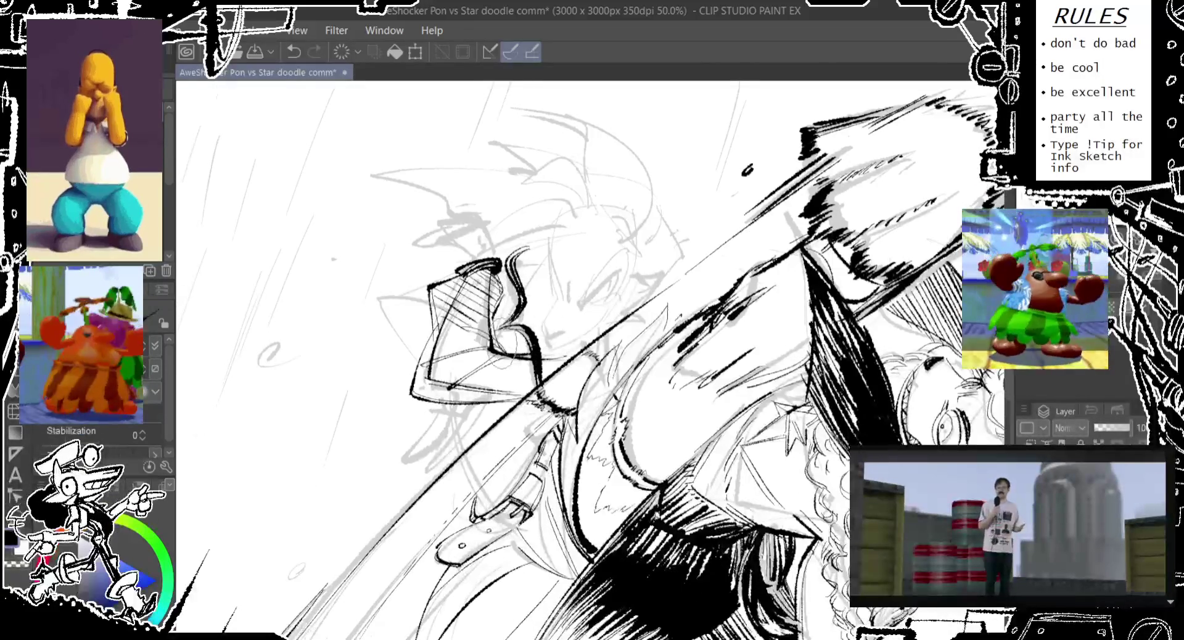
{"action": "key", "text": "ctrl+z"}
{"action": "key", "text": "ctrl+z"}
{"action": "mouse_move", "coordinate": [493, 308]}
{"action": "left_mouse_down"}
{"action": "mouse_move", "coordinate": [478, 324]}
{"action": "mouse_move", "coordinate": [425, 321]}
{"action": "left_mouse_up"}
{"action": "key", "text": "ctrl+z"}
{"action": "key", "text": "ctrl+z"}
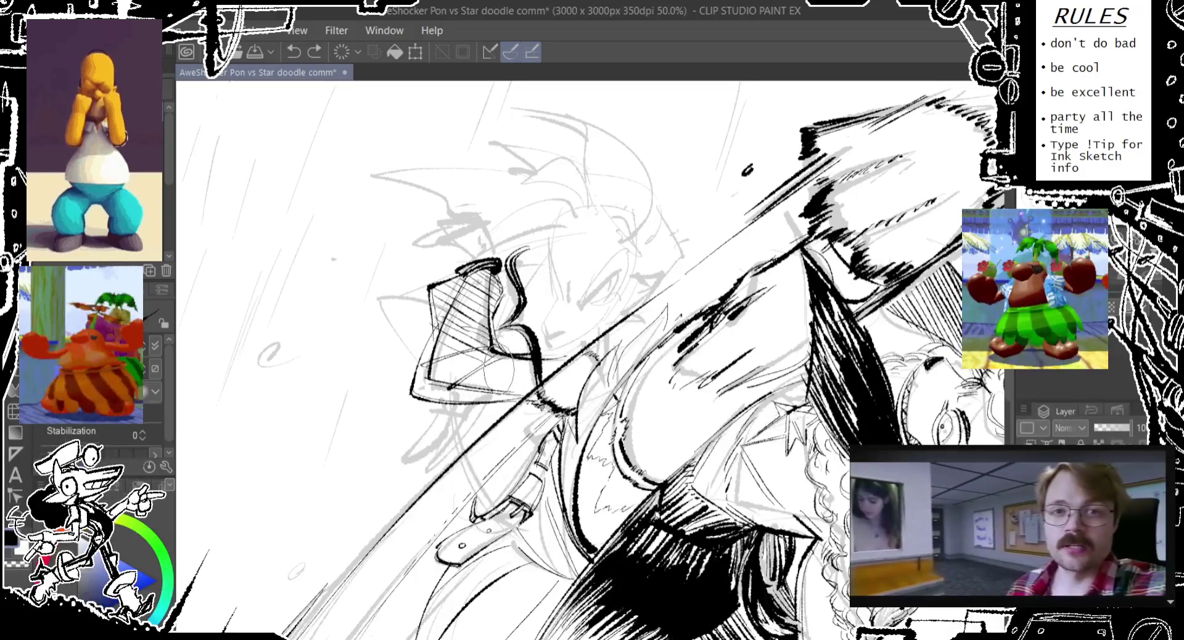
{"action": "key", "text": "ctrl+y"}
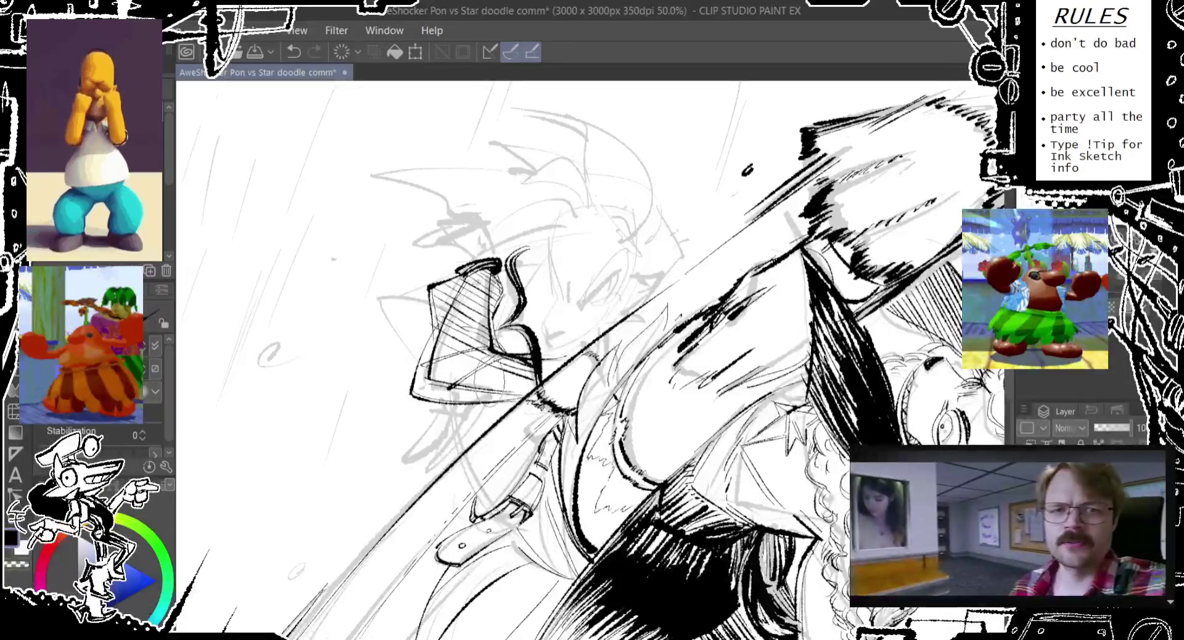
{"action": "key", "text": "ctrl+z"}
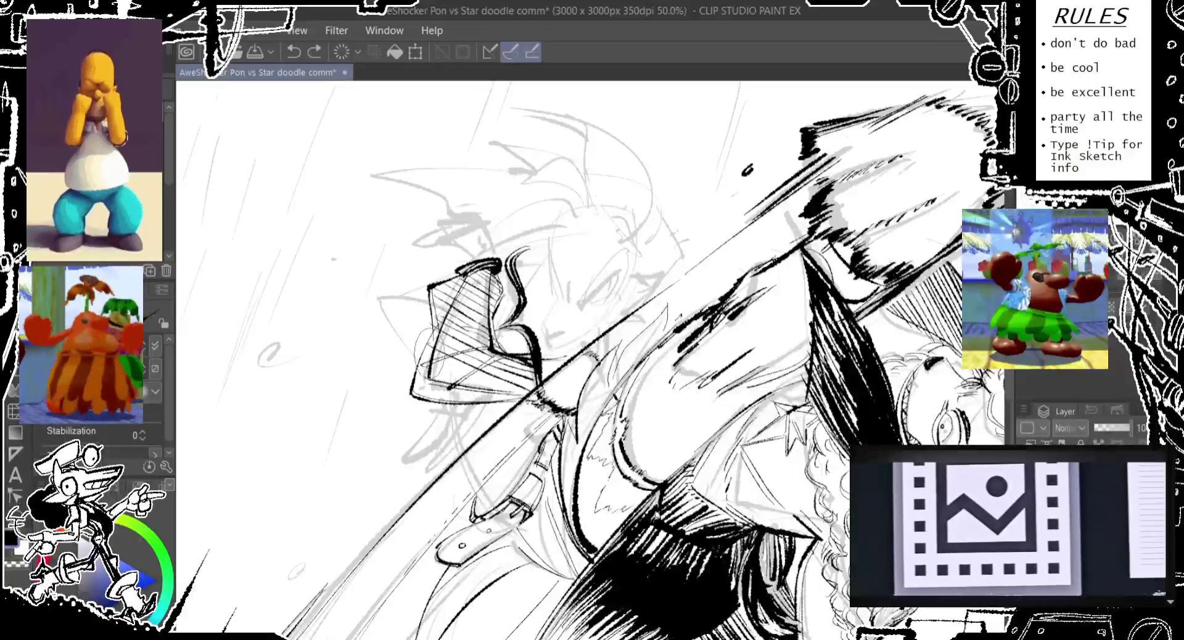
{"action": "key", "text": "ctrl+y"}
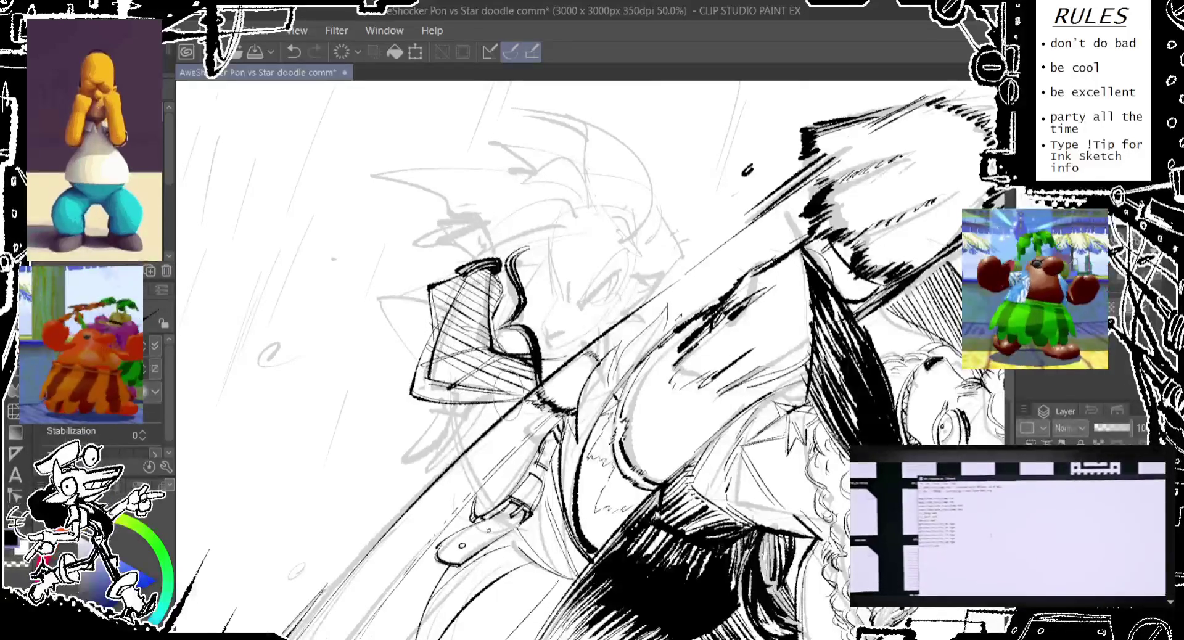
{"action": "key", "text": "ctrl+y"}
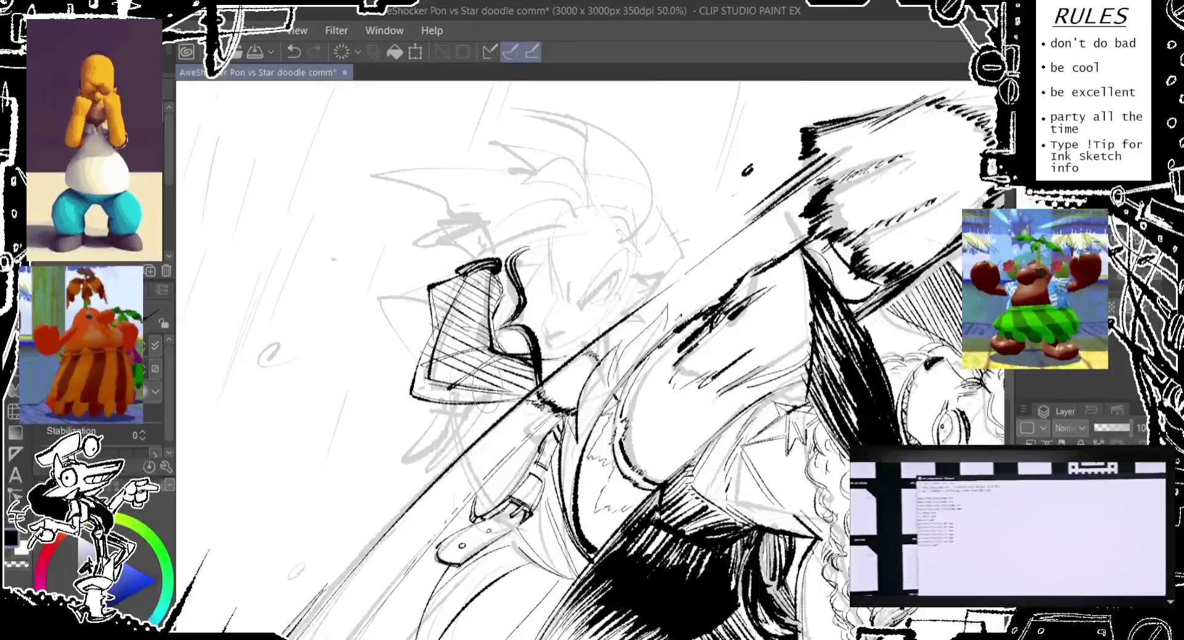
Step: Toggle undo and redo repeatedly to settle which recent strokes remain, reframing the canvas
{"action": "key", "text": "ctrl+z"}
{"action": "key", "text": "ctrl+y"}
{"action": "key", "text": "ctrl+y"}
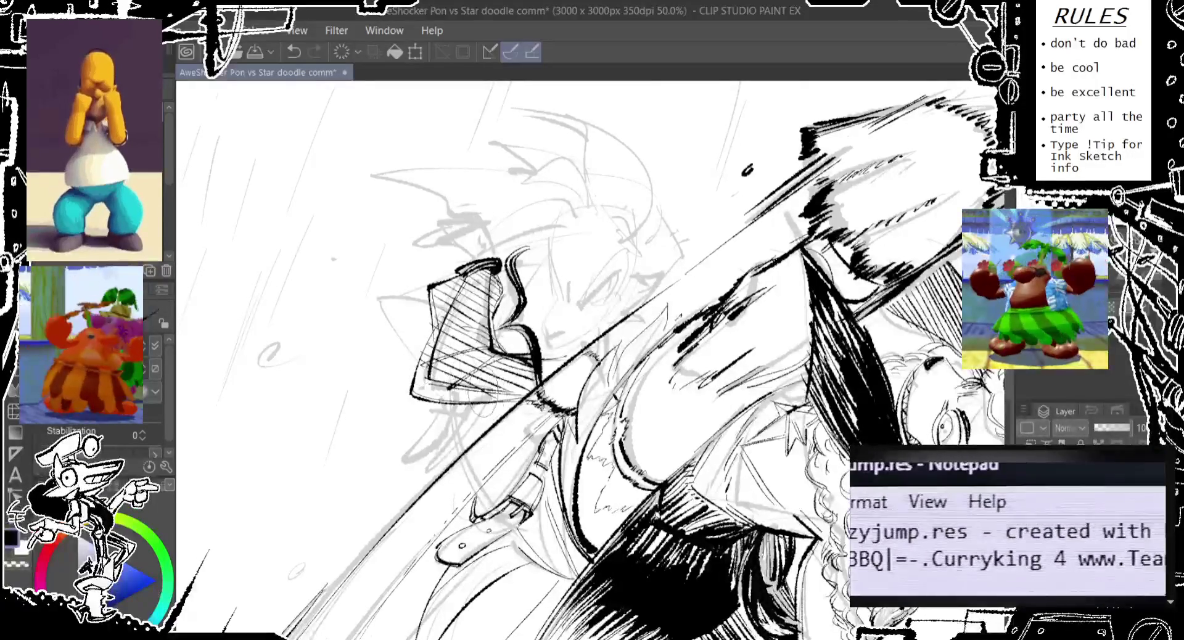
{"action": "key", "text": "ctrl+z"}
{"action": "key", "text": "ctrl+y"}
{"action": "key", "text": "ctrl+z"}
{"action": "key", "text": "ctrl+y"}
{"action": "key", "text": "ctrl+z"}
{"action": "key", "text": "ctrl+y"}
{"action": "key", "text": "ctrl+z"}
{"action": "key", "text": "ctrl+y"}
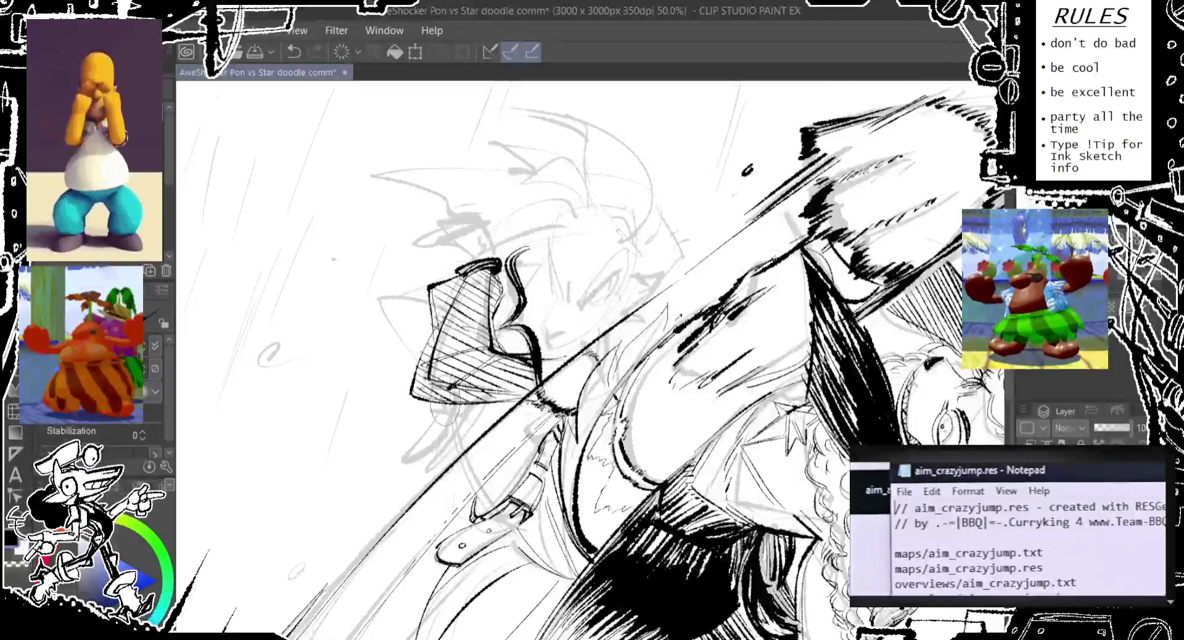
{"action": "key", "text": "ctrl+z"}
{"action": "key", "text": "ctrl+y"}
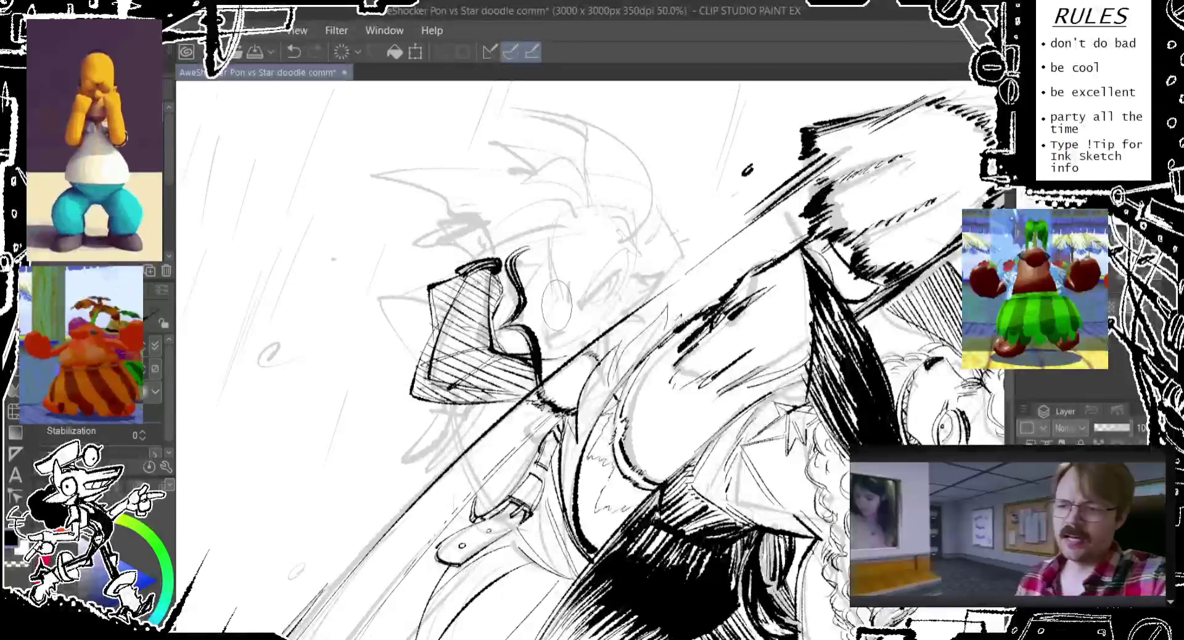
{"action": "left_click_drag", "start_coordinate": [571, 307], "coordinate": [551, 338]}
{"action": "key", "text": "ctrl+z"}
{"action": "key", "text": "ctrl+y"}
Step: Add denser crosshatching strokes to the net shape, redrawing the misplaced ones
{"action": "left_click_drag", "start_coordinate": [413, 326], "coordinate": [483, 285]}
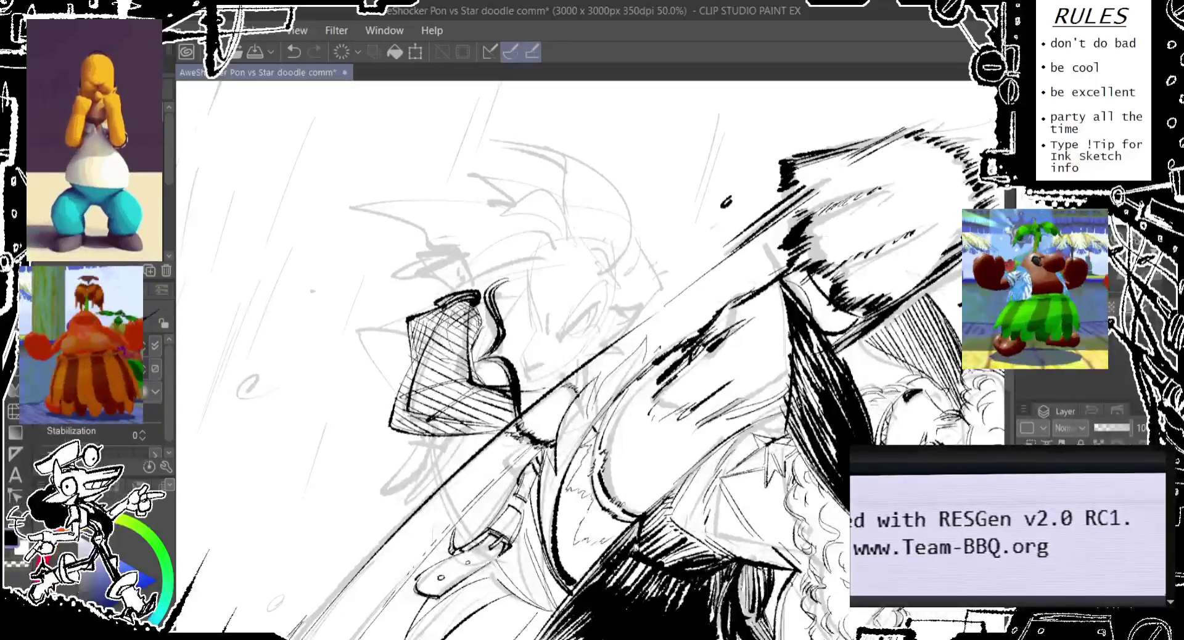
{"action": "left_click_drag", "start_coordinate": [475, 355], "coordinate": [487, 305]}
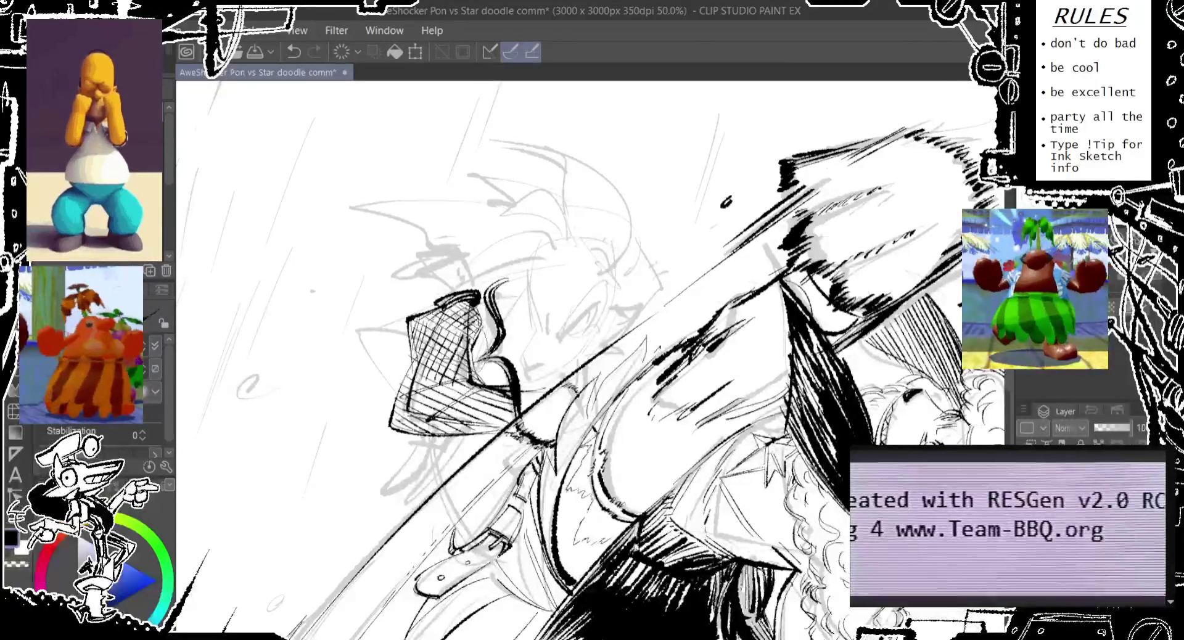
{"action": "key", "text": "ctrl+z"}
{"action": "left_click_drag", "start_coordinate": [383, 441], "coordinate": [412, 375]}
{"action": "key", "text": "ctrl+z"}
{"action": "left_click_drag", "start_coordinate": [396, 416], "coordinate": [412, 346]}
{"action": "key", "text": "ctrl+z"}
{"action": "left_click_drag", "start_coordinate": [379, 449], "coordinate": [413, 380]}
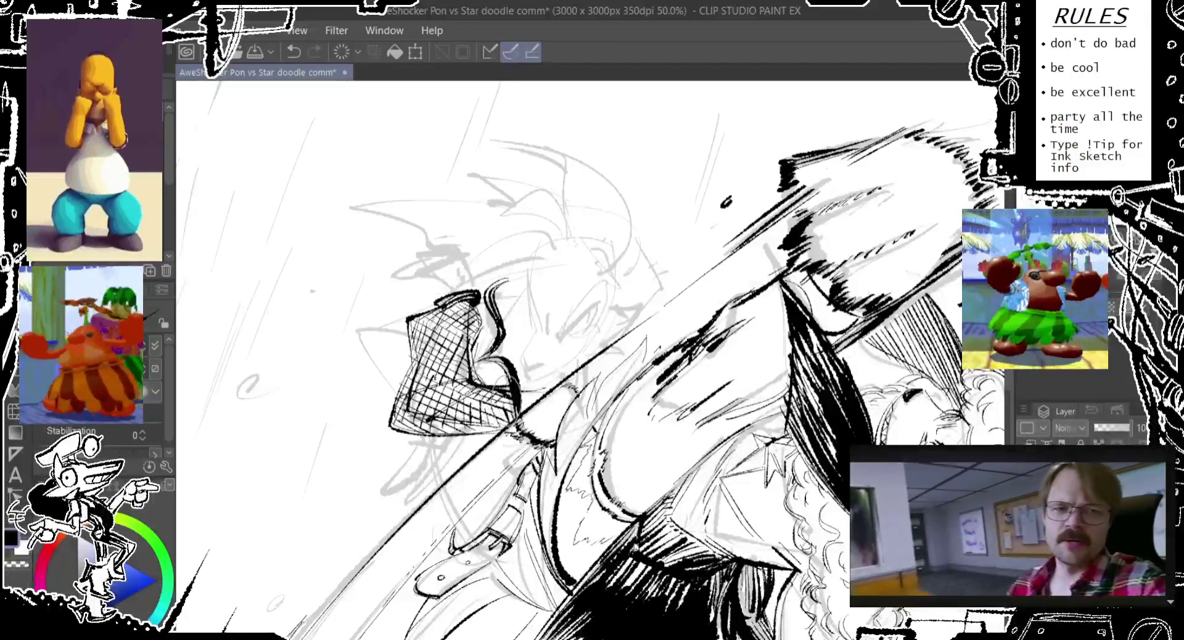
Step: Ink the bottom edge of the hatched net after discarding trial strokes
{"action": "scroll", "coordinate": [592, 358], "scroll_direction": "up", "scroll_amount": 1}
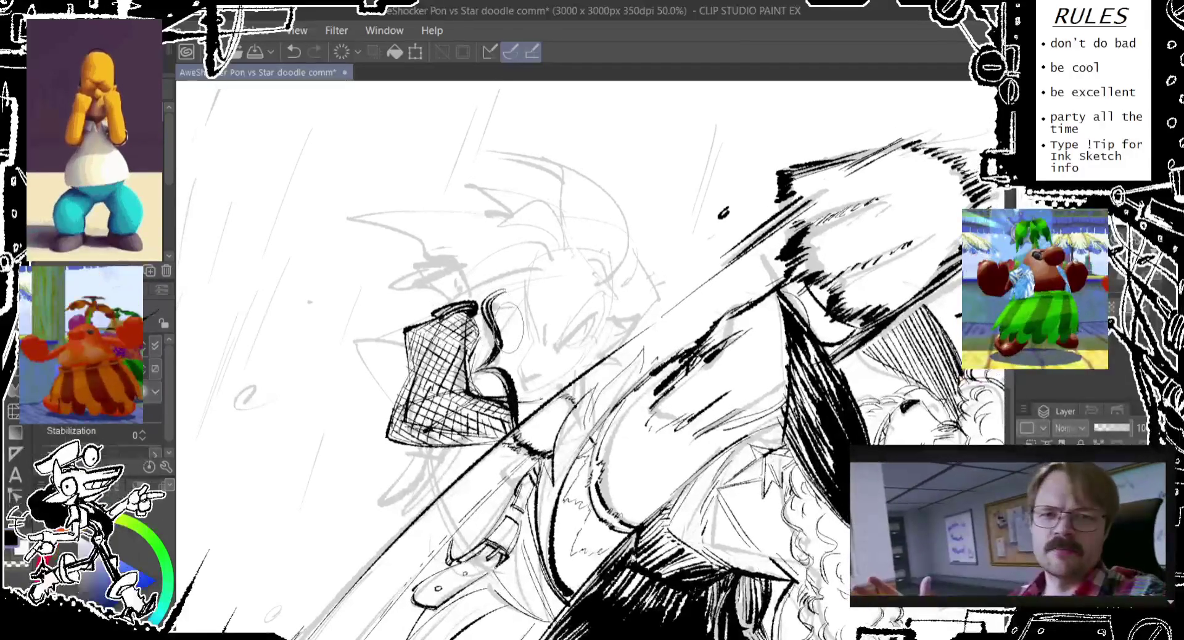
{"action": "left_click_drag", "start_coordinate": [370, 338], "coordinate": [388, 385]}
{"action": "left_click_drag", "start_coordinate": [348, 318], "coordinate": [416, 447]}
{"action": "key", "text": "ctrl+z"}
{"action": "key", "text": "ctrl+z"}
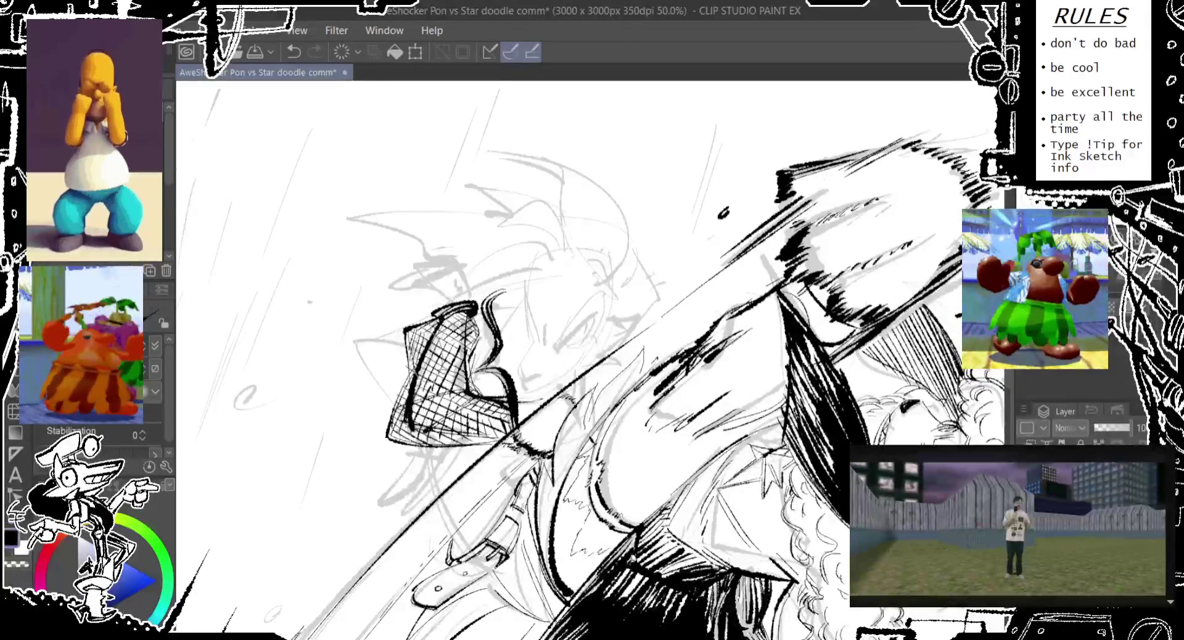
{"action": "scroll", "coordinate": [592, 361], "scroll_direction": "down", "scroll_amount": 2}
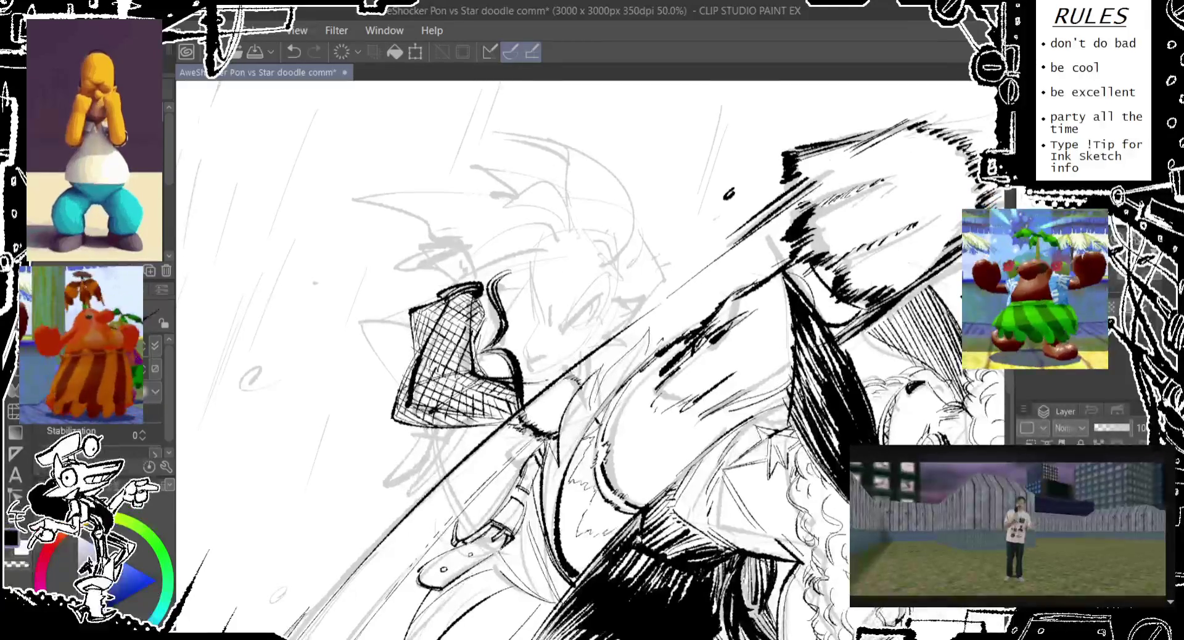
{"action": "scroll", "coordinate": [593, 361], "scroll_direction": "down", "scroll_amount": 1}
{"action": "mouse_move", "coordinate": [398, 413]}
{"action": "left_mouse_down"}
{"action": "mouse_move", "coordinate": [415, 388]}
{"action": "mouse_move", "coordinate": [521, 386]}
{"action": "left_mouse_up"}
{"action": "key", "text": "ctrl+z"}
{"action": "mouse_move", "coordinate": [447, 420]}
{"action": "left_mouse_down"}
{"action": "mouse_move", "coordinate": [529, 371]}
{"action": "mouse_move", "coordinate": [505, 343]}
{"action": "mouse_move", "coordinate": [369, 357]}
{"action": "left_mouse_up"}
Step: Attempt the net's top-left edge several times, undoing each stroke
{"action": "scroll", "coordinate": [593, 361], "scroll_direction": "up", "scroll_amount": 2}
{"action": "scroll", "coordinate": [593, 361], "scroll_direction": "left", "scroll_amount": 1}
{"action": "left_click_drag", "start_coordinate": [531, 285], "coordinate": [354, 364]}
{"action": "key", "text": "ctrl+z"}
{"action": "key", "text": "ctrl+z"}
{"action": "left_click_drag", "start_coordinate": [469, 302], "coordinate": [364, 354]}
{"action": "key", "text": "ctrl+z"}
{"action": "mouse_move", "coordinate": [468, 311]}
{"action": "left_mouse_down"}
{"action": "mouse_move", "coordinate": [370, 355]}
{"action": "mouse_move", "coordinate": [367, 386]}
{"action": "mouse_move", "coordinate": [407, 441]}
{"action": "left_mouse_up"}
Step: Sketch a small oval loop at the net's left tip after several corner-curve retries
{"action": "key", "text": "ctrl+z"}
{"action": "key", "text": "ctrl+z"}
{"action": "mouse_move", "coordinate": [370, 337]}
{"action": "left_mouse_down"}
{"action": "mouse_move", "coordinate": [370, 383]}
{"action": "mouse_move", "coordinate": [395, 407]}
{"action": "left_mouse_up"}
{"action": "key", "text": "ctrl+z"}
{"action": "key", "text": "ctrl+z"}
{"action": "left_click_drag", "start_coordinate": [369, 348], "coordinate": [401, 435]}
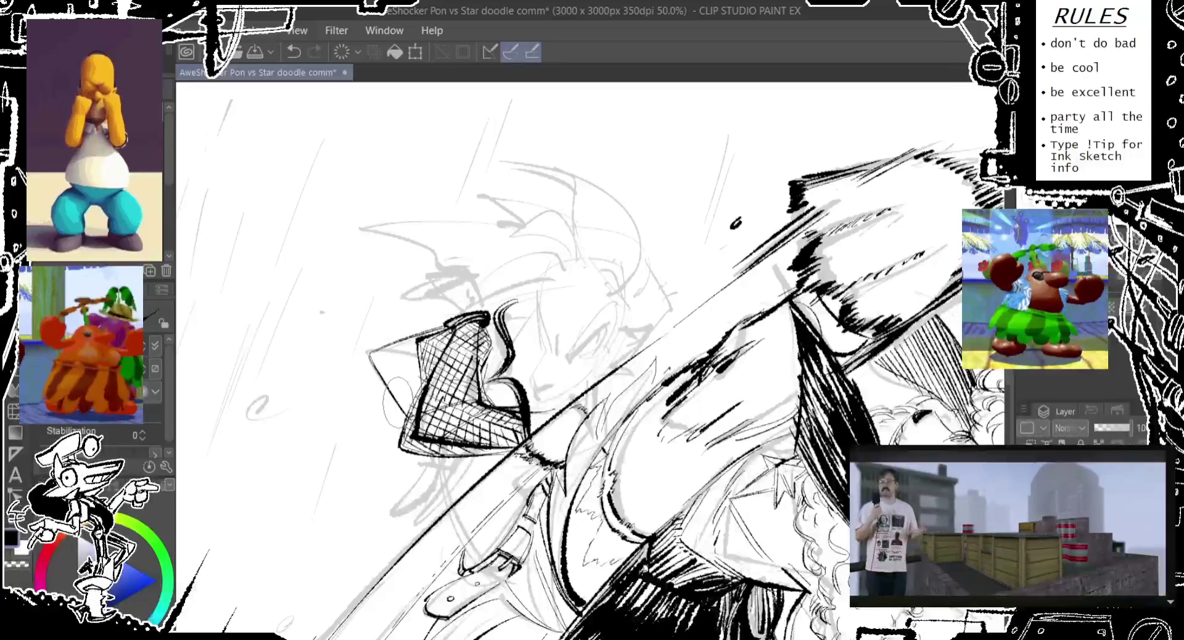
{"action": "key", "text": "ctrl+z"}
{"action": "left_click_drag", "start_coordinate": [369, 345], "coordinate": [407, 435]}
{"action": "key", "text": "ctrl+z"}
{"action": "left_click_drag", "start_coordinate": [369, 349], "coordinate": [408, 438]}
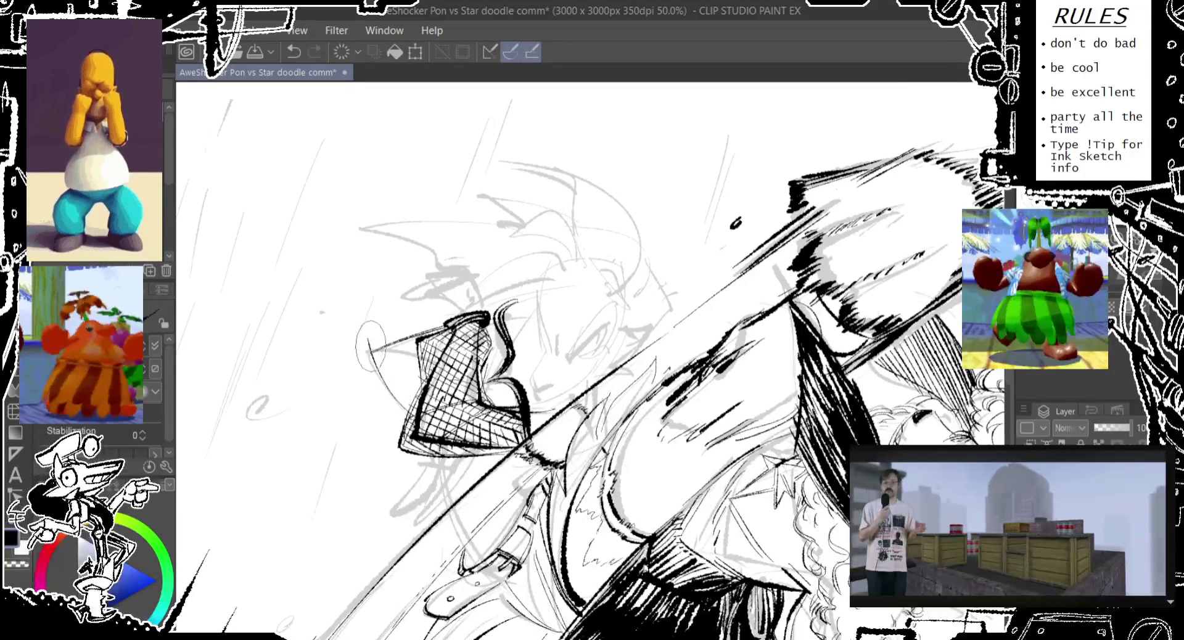
{"action": "key", "text": "ctrl+z"}
{"action": "left_click_drag", "start_coordinate": [369, 351], "coordinate": [408, 435]}
{"action": "left_click_drag", "start_coordinate": [364, 312], "coordinate": [364, 358]}
{"action": "key", "text": "ctrl+z"}
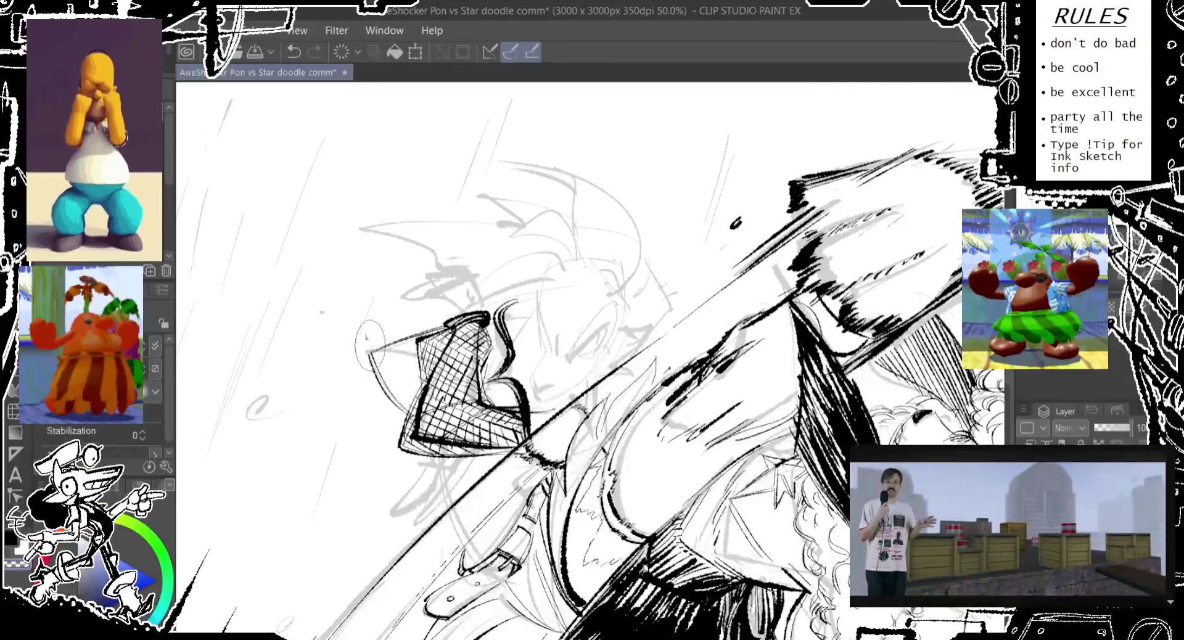
{"action": "left_click_drag", "start_coordinate": [367, 287], "coordinate": [367, 336]}
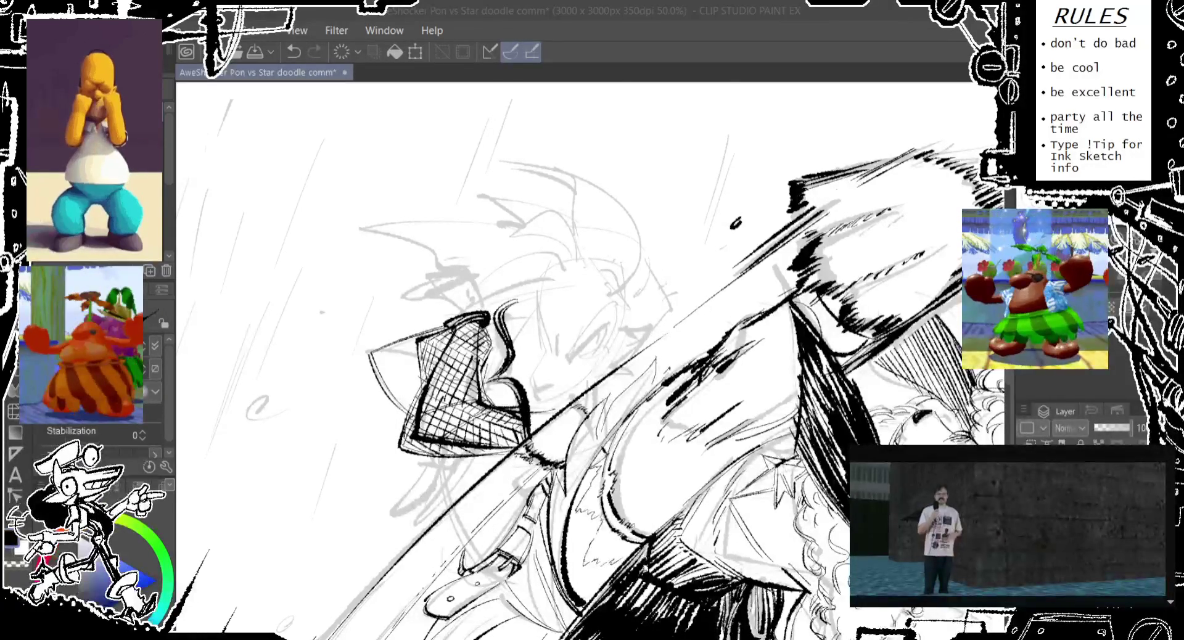
Step: Ink lines running from the loop toward the net, undoing a stray small stroke
{"action": "scroll", "coordinate": [559, 211], "scroll_direction": "down", "scroll_amount": 2}
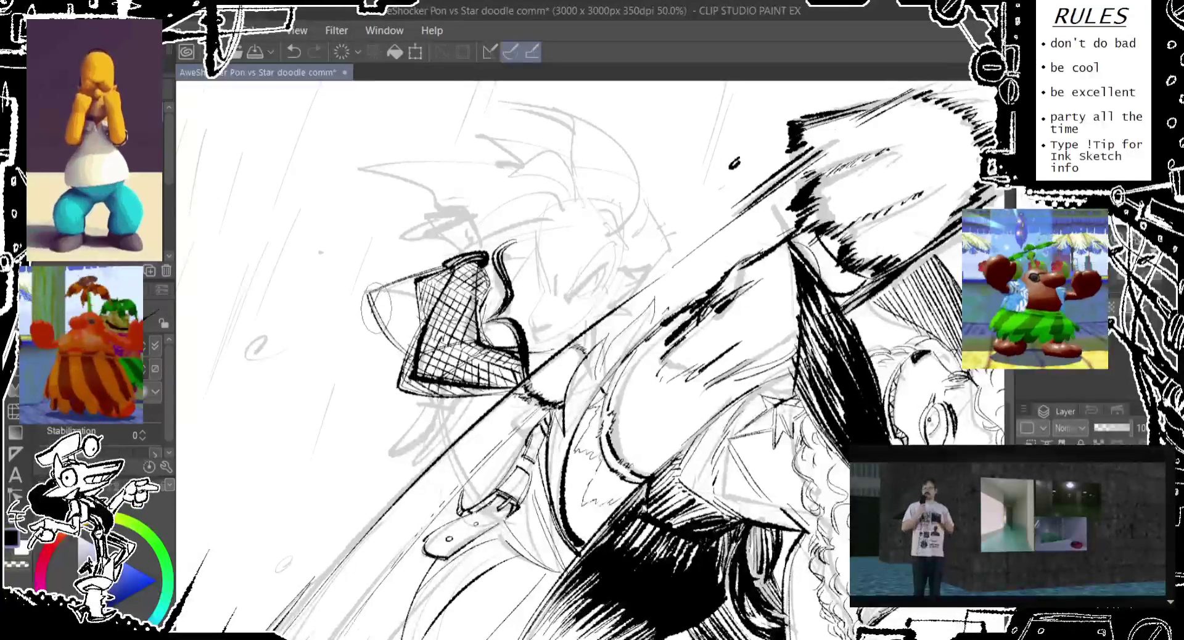
{"action": "key", "text": "ctrl+z"}
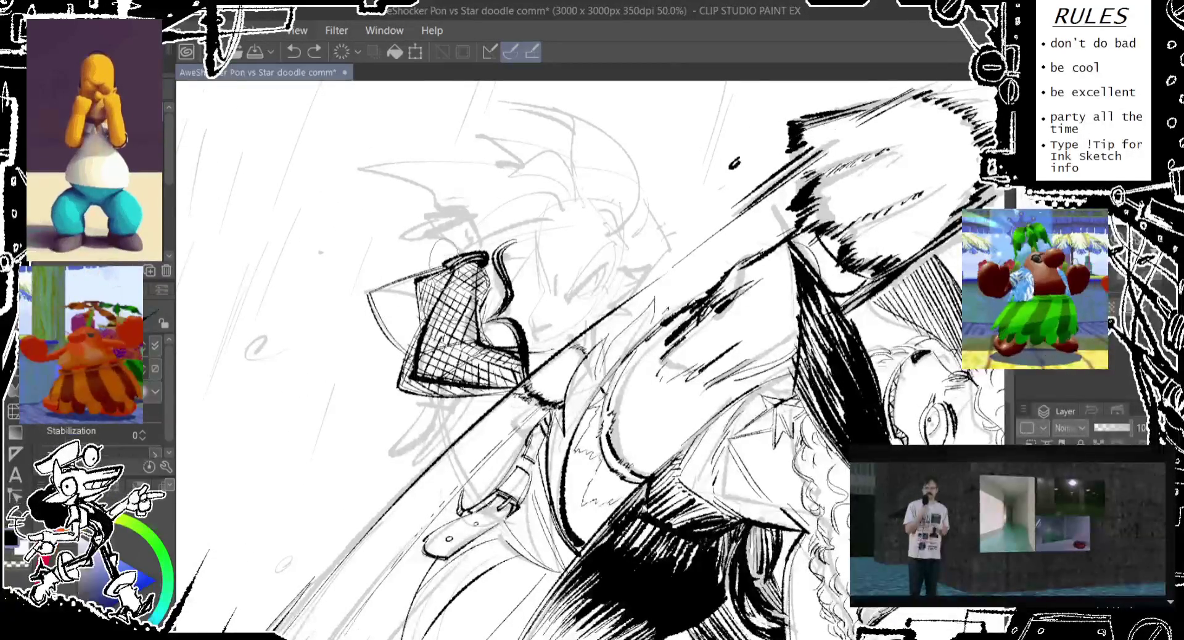
{"action": "left_click_drag", "start_coordinate": [334, 300], "coordinate": [398, 363]}
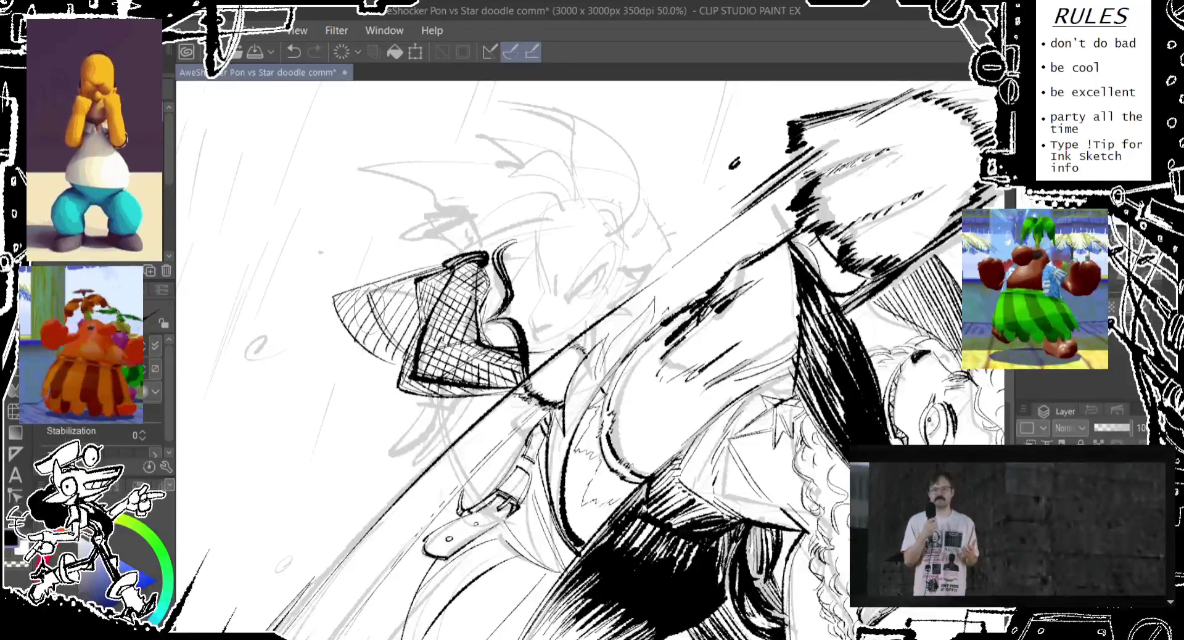
{"action": "left_click_drag", "start_coordinate": [401, 321], "coordinate": [388, 378]}
{"action": "key", "text": "ctrl+z"}
{"action": "key", "text": "ctrl+y"}
{"action": "key", "text": "ctrl+z"}
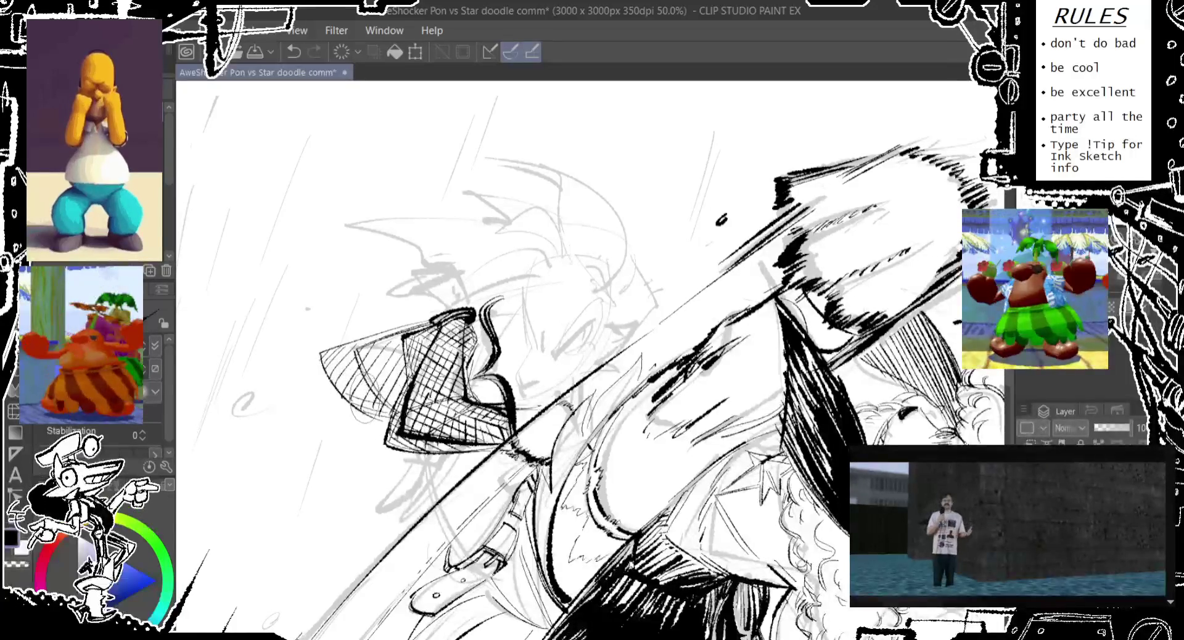
Step: Ink the fan's curved left edge, redrawing it once, and add an arc atop the hatching
{"action": "mouse_move", "coordinate": [326, 390]}
{"action": "left_mouse_down"}
{"action": "mouse_move", "coordinate": [316, 345]}
{"action": "mouse_move", "coordinate": [370, 344]}
{"action": "mouse_move", "coordinate": [316, 370]}
{"action": "left_mouse_up"}
{"action": "key", "text": "ctrl+z"}
{"action": "key", "text": "ctrl+z"}
{"action": "left_click_drag", "start_coordinate": [351, 326], "coordinate": [320, 353]}
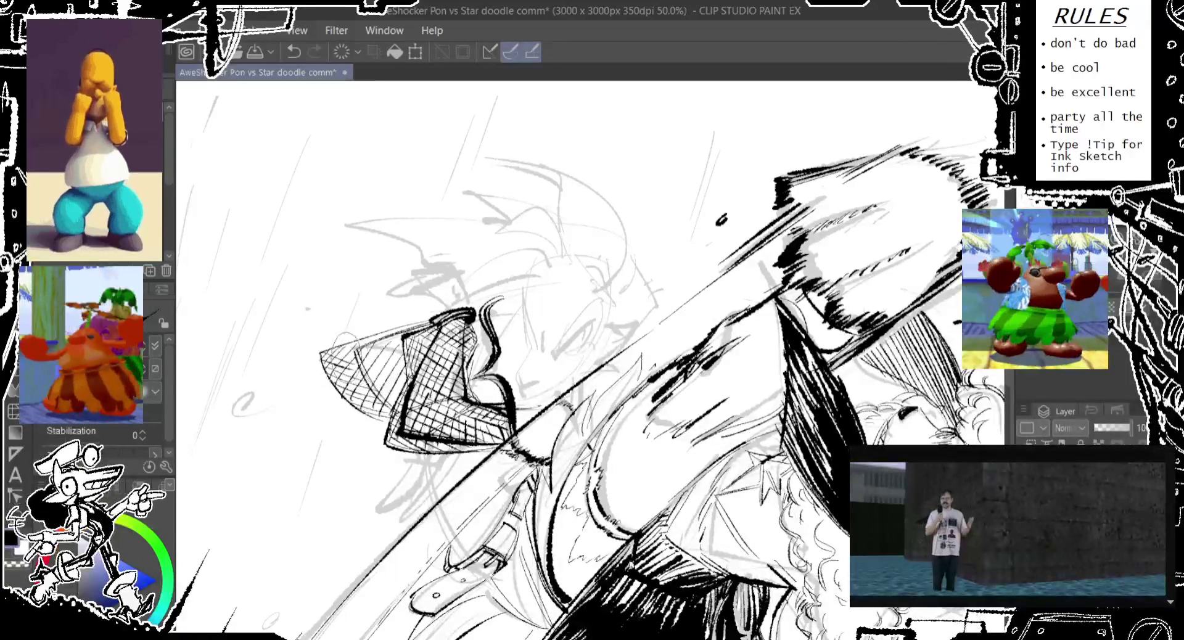
{"action": "left_click_drag", "start_coordinate": [380, 318], "coordinate": [401, 345]}
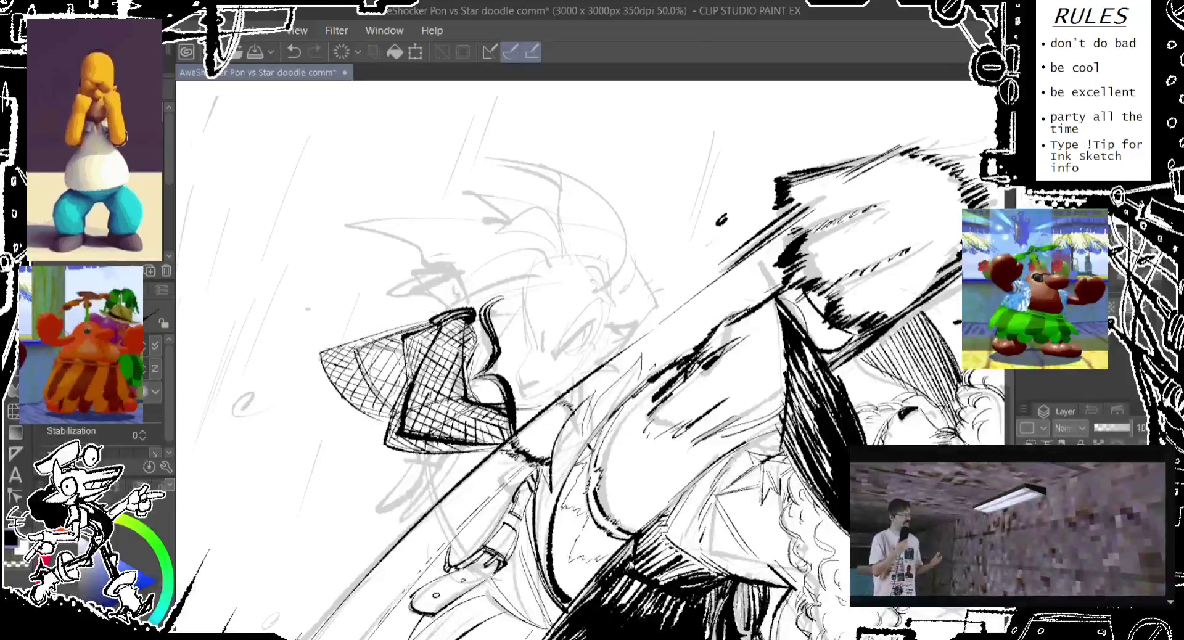
{"action": "scroll", "coordinate": [586, 358], "scroll_direction": "down", "scroll_amount": 2}
{"action": "scroll", "coordinate": [586, 358], "scroll_direction": "down", "scroll_amount": 2}
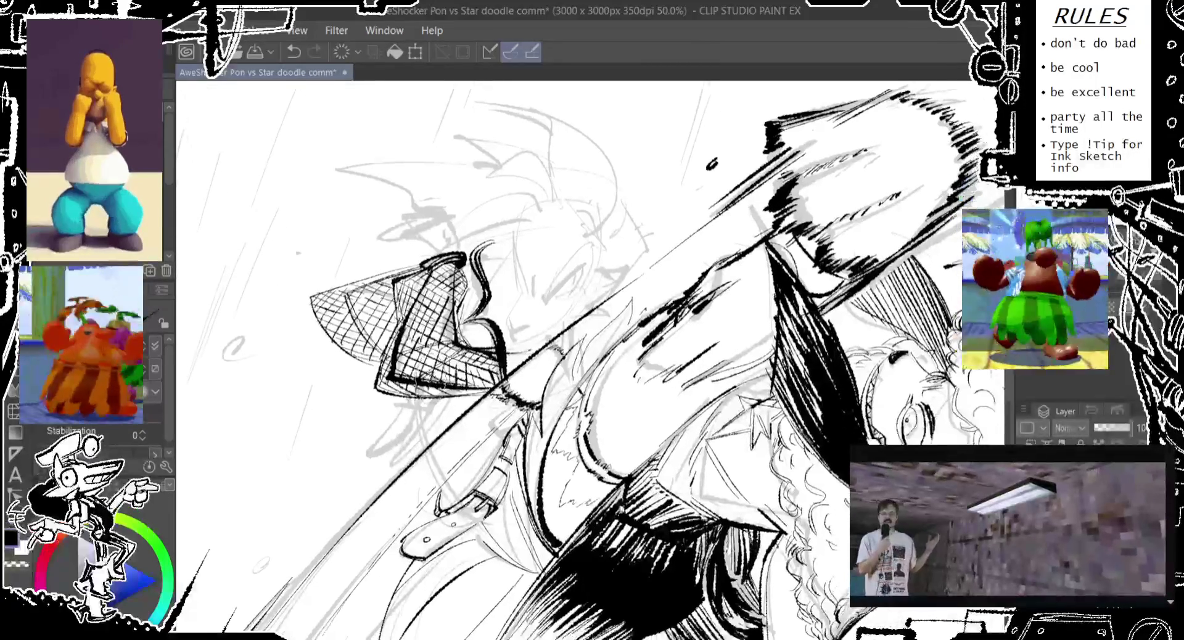
{"action": "scroll", "coordinate": [586, 357], "scroll_direction": "up", "scroll_amount": 2}
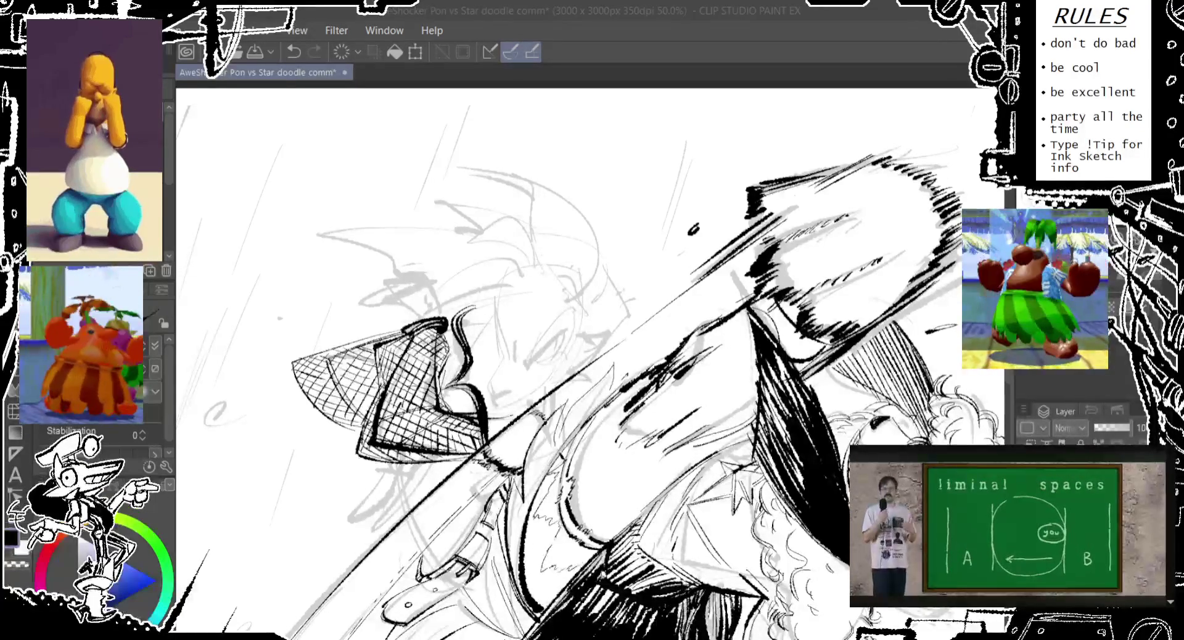
Step: Retry hatching along the net's left edge, undoing the unsatisfying attempts
{"action": "scroll", "coordinate": [591, 360], "scroll_direction": "down", "scroll_amount": 1}
{"action": "scroll", "coordinate": [591, 360], "scroll_direction": "down", "scroll_amount": 1}
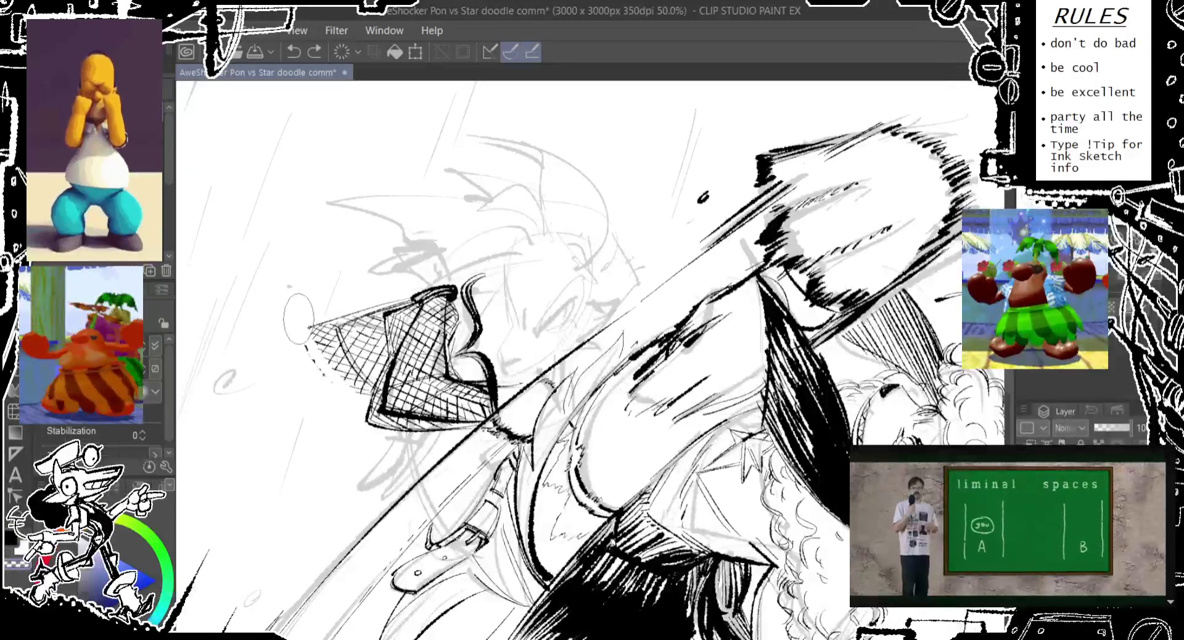
{"action": "left_click_drag", "start_coordinate": [307, 327], "coordinate": [336, 373]}
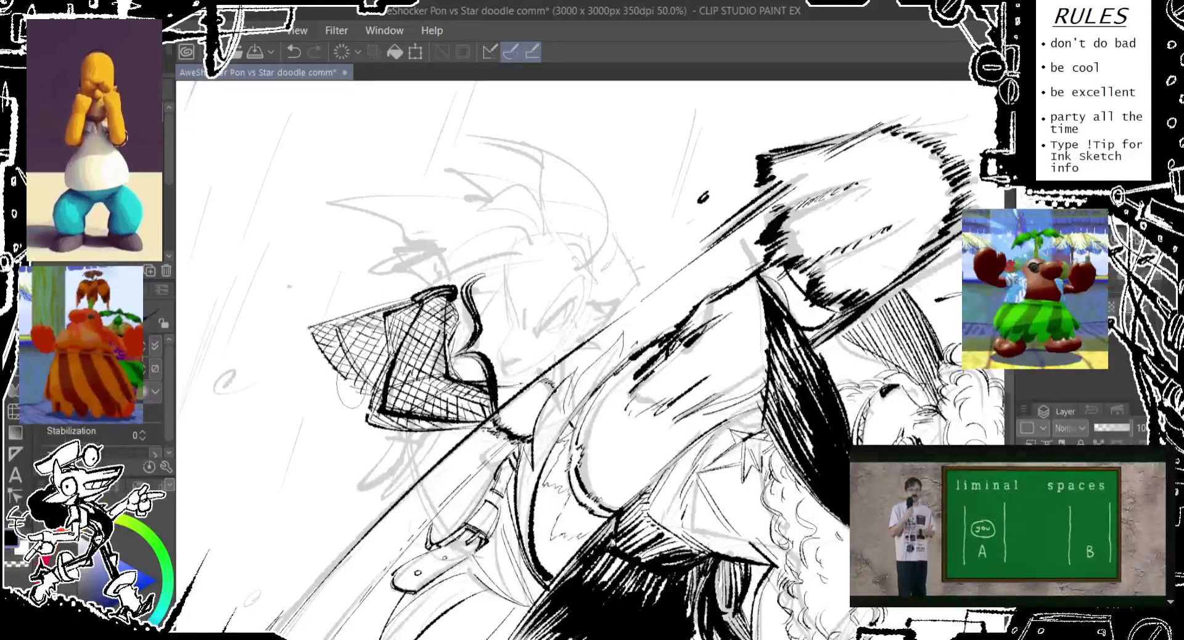
{"action": "key", "text": "ctrl+z"}
{"action": "left_click_drag", "start_coordinate": [308, 330], "coordinate": [323, 383]}
{"action": "key", "text": "ctrl+z"}
{"action": "left_click_drag", "start_coordinate": [309, 311], "coordinate": [327, 382]}
{"action": "left_click_drag", "start_coordinate": [330, 327], "coordinate": [352, 404]}
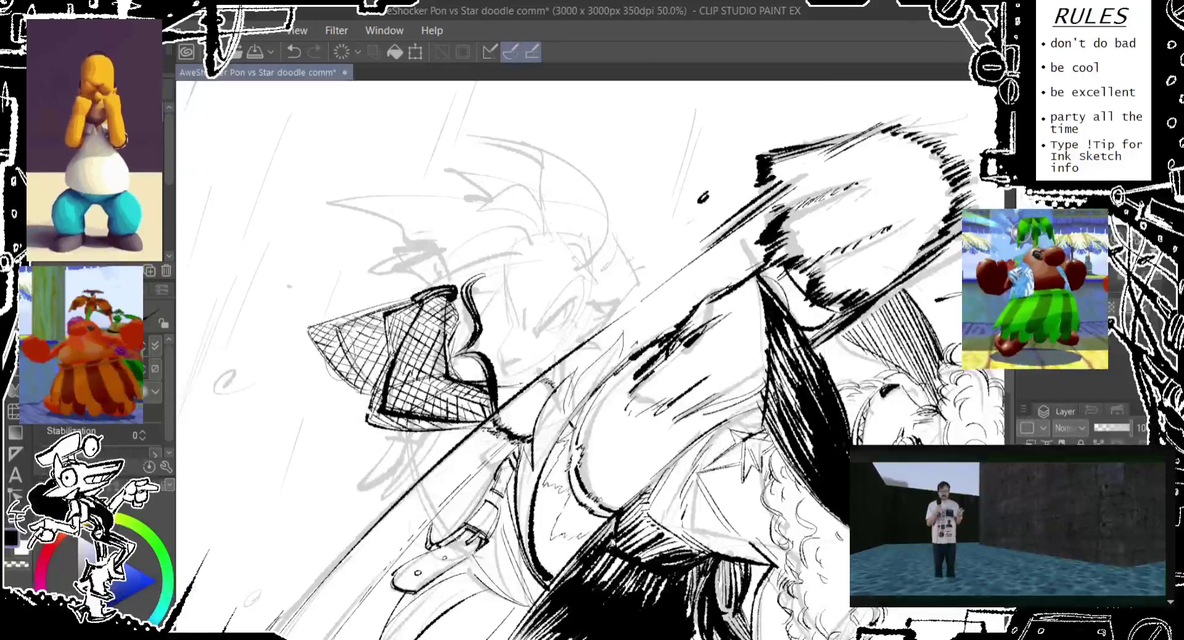
{"action": "key", "text": "ctrl+z"}
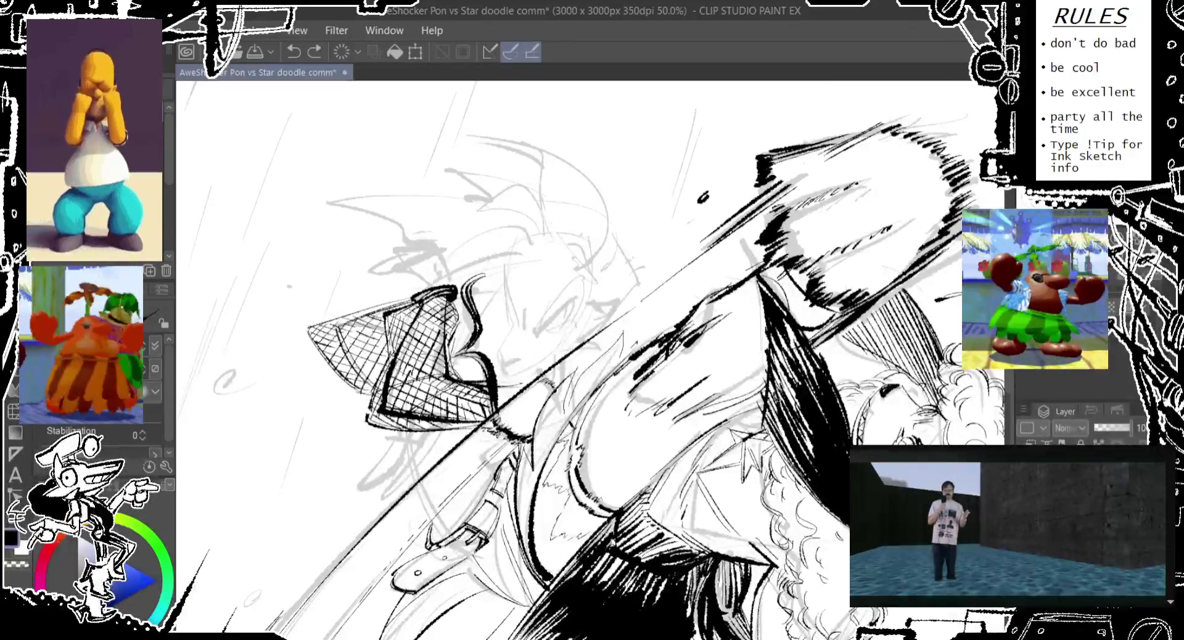
Step: Try strokes below and around the net's lower end, undoing each one
{"action": "left_click_drag", "start_coordinate": [352, 389], "coordinate": [391, 465]}
{"action": "key", "text": "ctrl+z"}
{"action": "left_click_drag", "start_coordinate": [364, 414], "coordinate": [395, 466]}
{"action": "key", "text": "ctrl+z"}
{"action": "left_click_drag", "start_coordinate": [370, 411], "coordinate": [404, 462]}
{"action": "key", "text": "ctrl+z"}
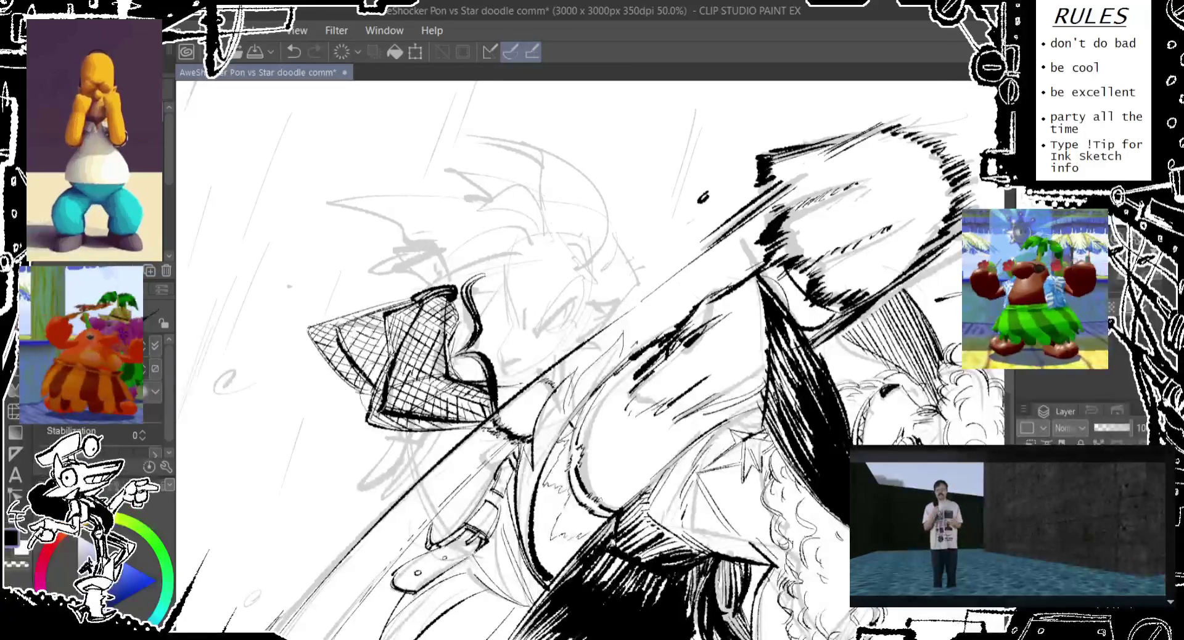
{"action": "left_click_drag", "start_coordinate": [330, 315], "coordinate": [376, 382]}
{"action": "key", "text": "ctrl+z"}
{"action": "mouse_move", "coordinate": [327, 312]}
{"action": "left_mouse_down"}
{"action": "mouse_move", "coordinate": [373, 383]}
{"action": "mouse_move", "coordinate": [432, 280]}
{"action": "mouse_move", "coordinate": [453, 309]}
{"action": "left_mouse_up"}
{"action": "key", "text": "ctrl+z"}
Step: Replace the thick strokes at the net's top with a single inked stroke along it
{"action": "scroll", "coordinate": [432, 277], "scroll_direction": "up", "scroll_amount": 1}
{"action": "key", "text": "ctrl+z"}
{"action": "mouse_move", "coordinate": [436, 262]}
{"action": "left_mouse_down"}
{"action": "mouse_move", "coordinate": [448, 299]}
{"action": "mouse_move", "coordinate": [395, 321]}
{"action": "mouse_move", "coordinate": [453, 307]}
{"action": "left_mouse_up"}
{"action": "key", "text": "ctrl+z"}
{"action": "key", "text": "ctrl+z"}
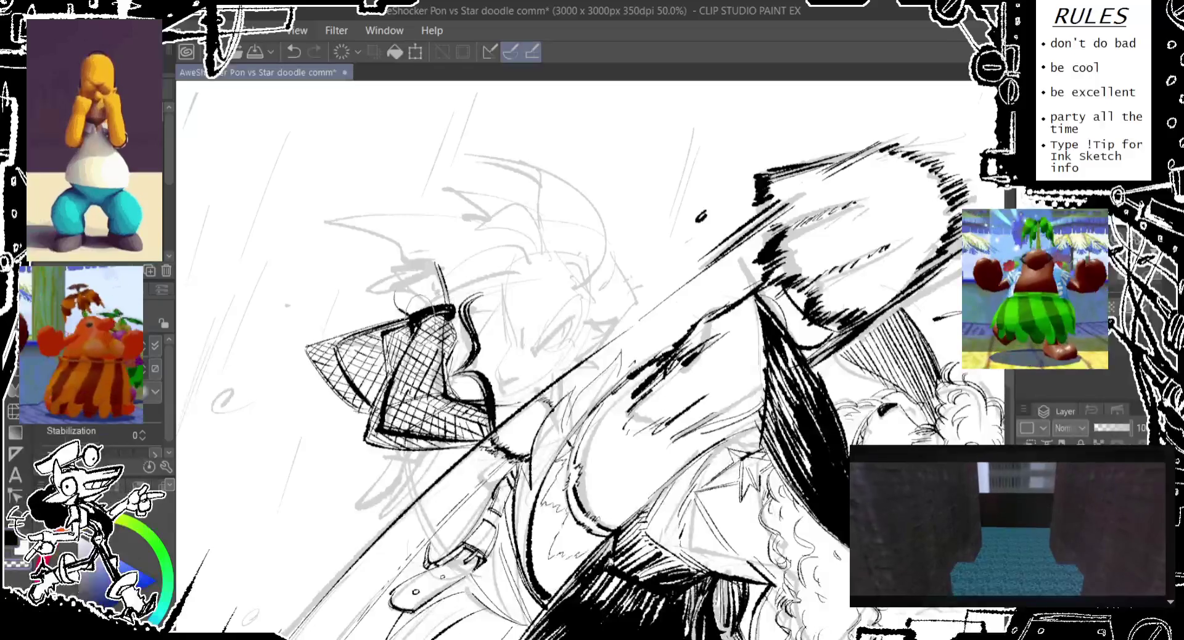
{"action": "key", "text": "ctrl+z"}
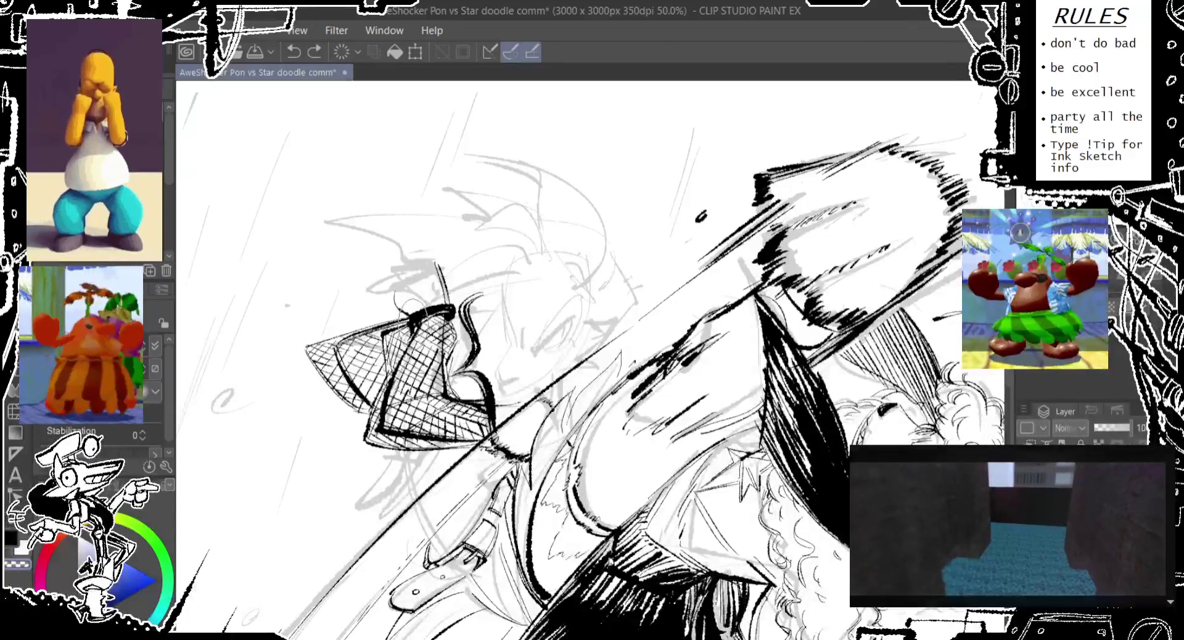
{"action": "left_click_drag", "start_coordinate": [407, 314], "coordinate": [453, 307]}
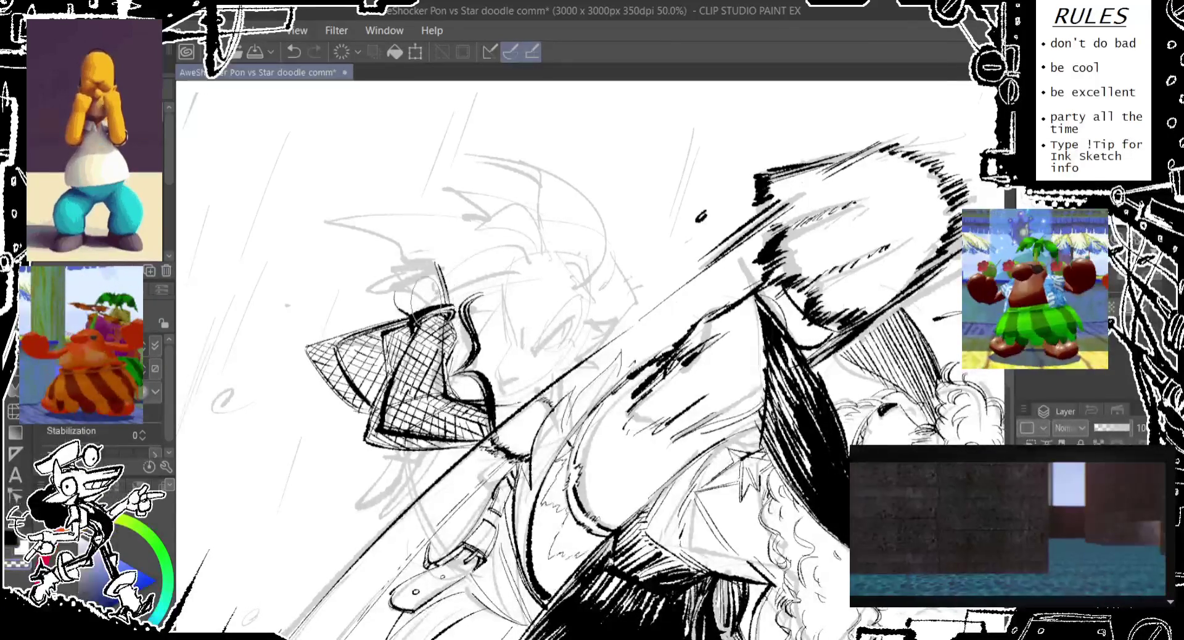
Step: Compare the latest ink stroke with undo and redo, finally removing it
{"action": "scroll", "coordinate": [432, 302], "scroll_direction": "up", "scroll_amount": 1}
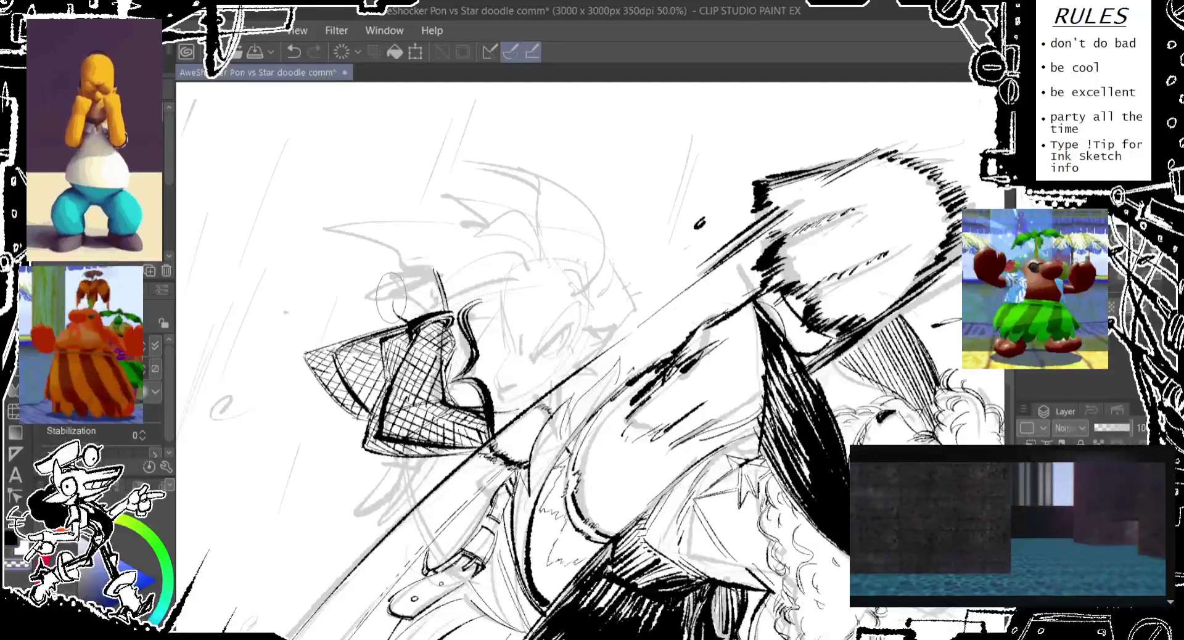
{"action": "scroll", "coordinate": [401, 284], "scroll_direction": "up", "scroll_amount": 1}
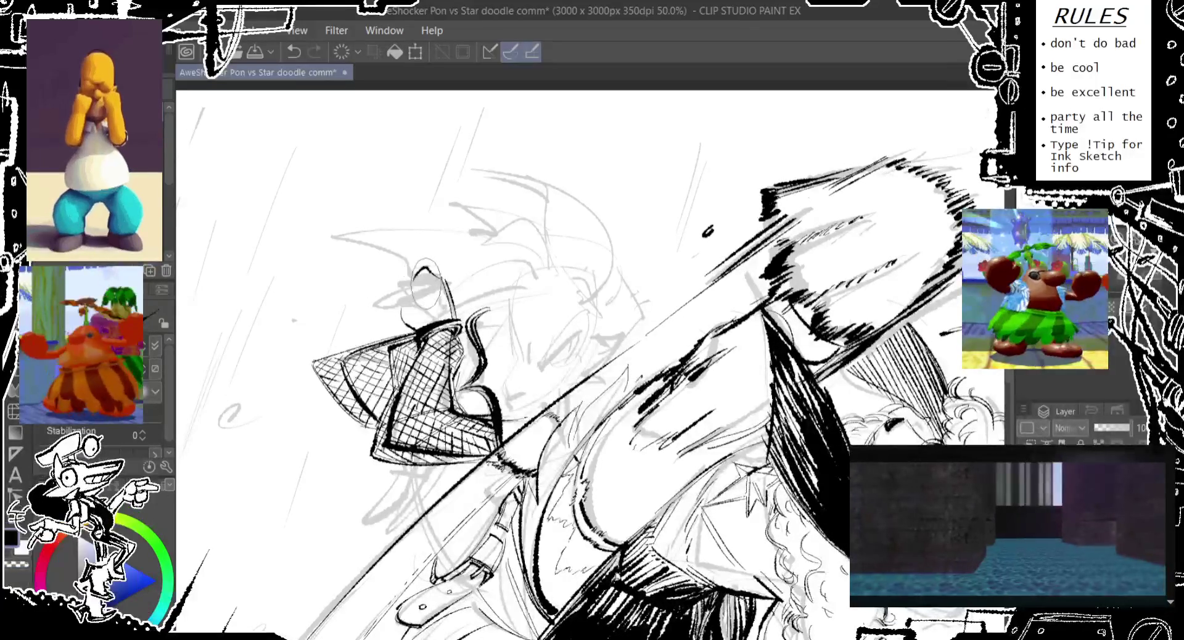
{"action": "key", "text": "ctrl+z"}
{"action": "key", "text": "ctrl+y"}
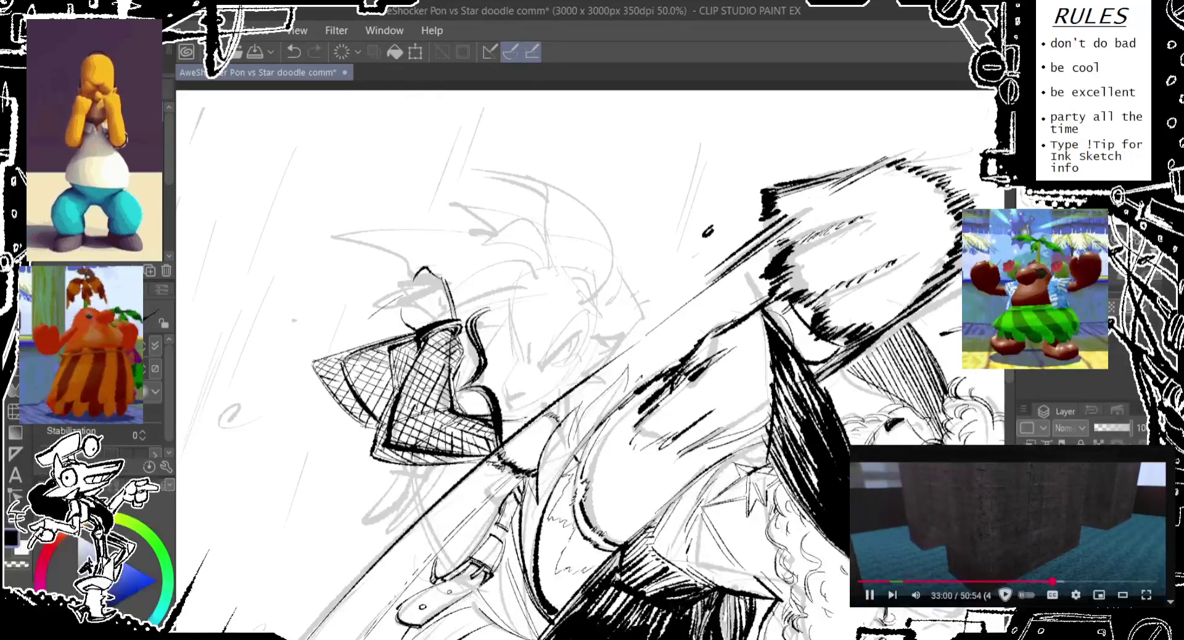
{"action": "scroll", "coordinate": [1008, 528], "scroll_direction": "down", "scroll_amount": 1}
{"action": "scroll", "coordinate": [1008, 529], "scroll_direction": "down", "scroll_amount": 2}
{"action": "scroll", "coordinate": [1009, 528], "scroll_direction": "down", "scroll_amount": 2}
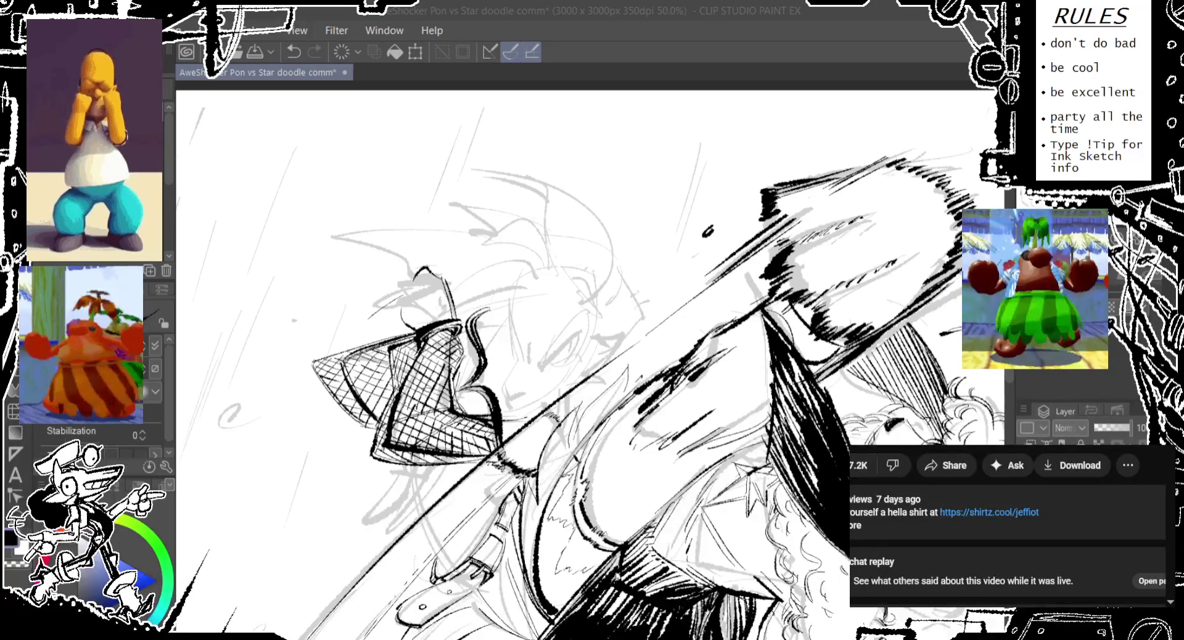
{"action": "scroll", "coordinate": [900, 506], "scroll_direction": "up", "scroll_amount": 1}
{"action": "scroll", "coordinate": [1009, 527], "scroll_direction": "up", "scroll_amount": 5}
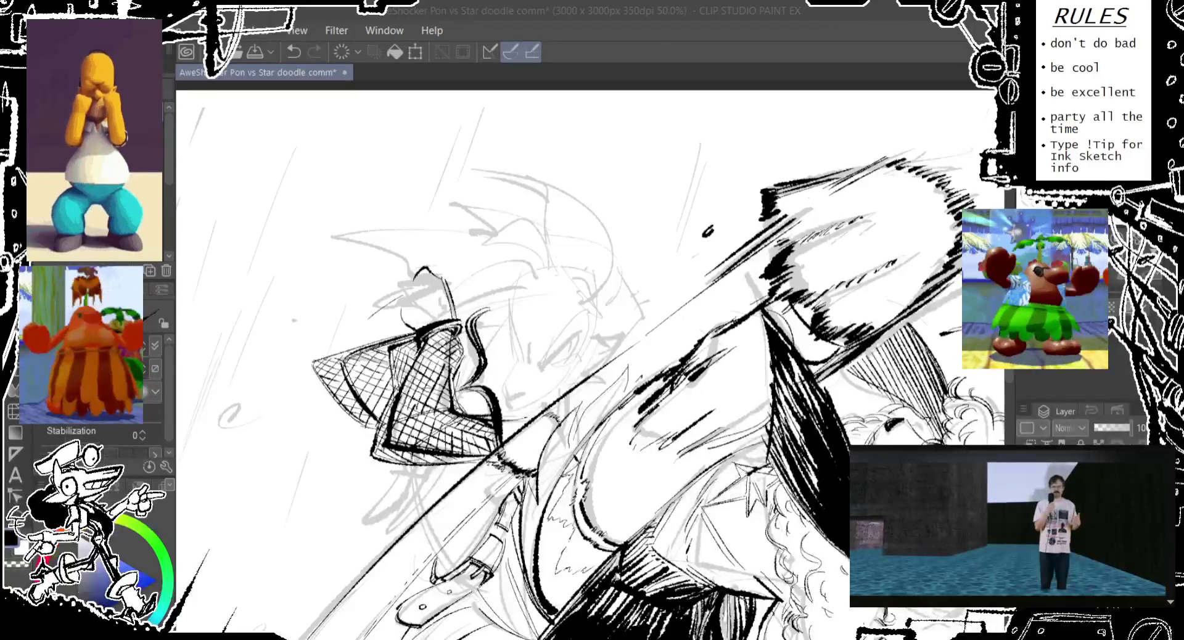
{"action": "key", "text": "ctrl+z"}
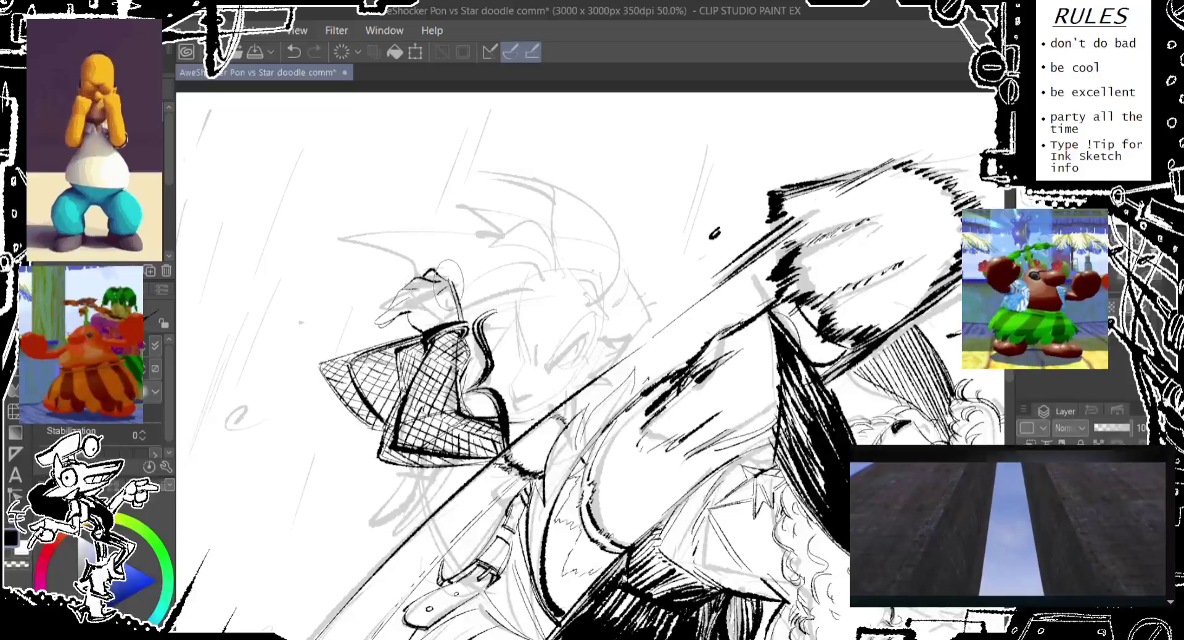
Step: Discard a small oval stroke near the hand and bring the curly-haired figure's face into view
{"action": "left_click_drag", "start_coordinate": [446, 296], "coordinate": [465, 265]}
{"action": "key", "text": "ctrl+z"}
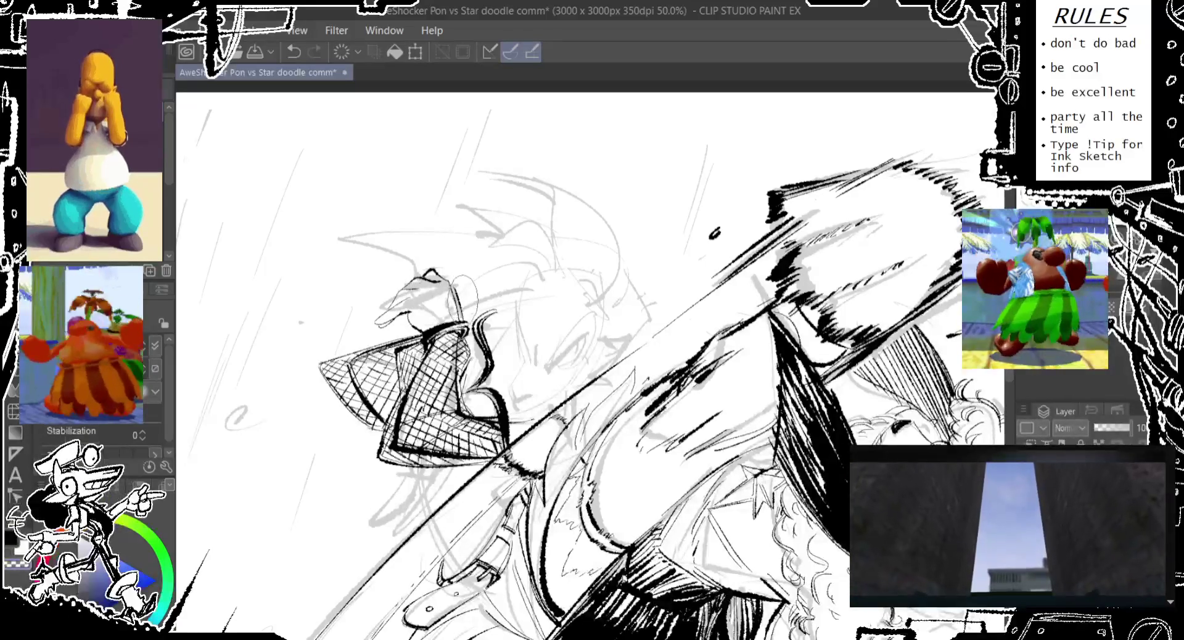
{"action": "left_click_drag", "start_coordinate": [556, 370], "coordinate": [483, 243]}
{"action": "left_click_drag", "start_coordinate": [555, 370], "coordinate": [543, 327]}
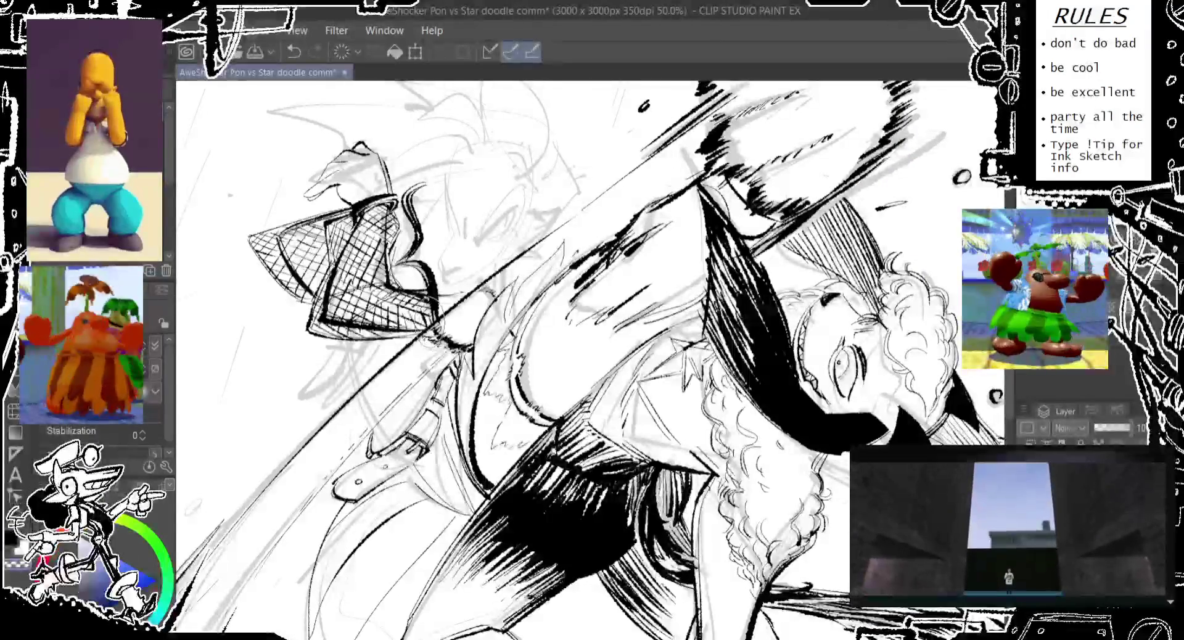
{"action": "key", "text": "ctrl+z"}
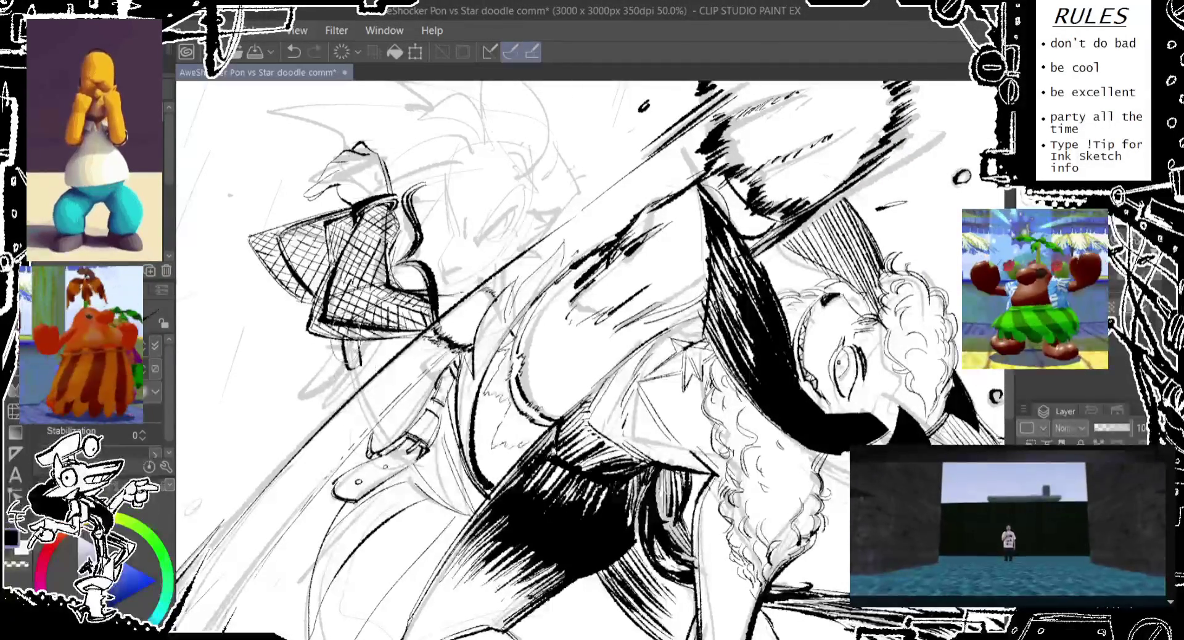
{"action": "key", "text": "ctrl+y"}
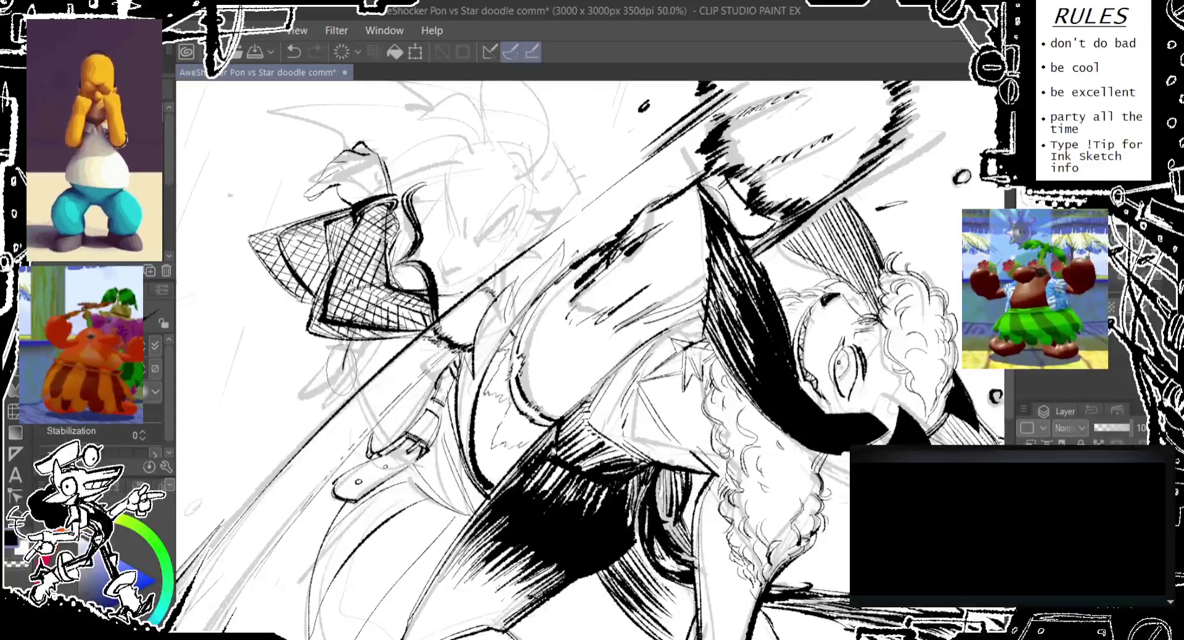
{"action": "key", "text": "ctrl+z"}
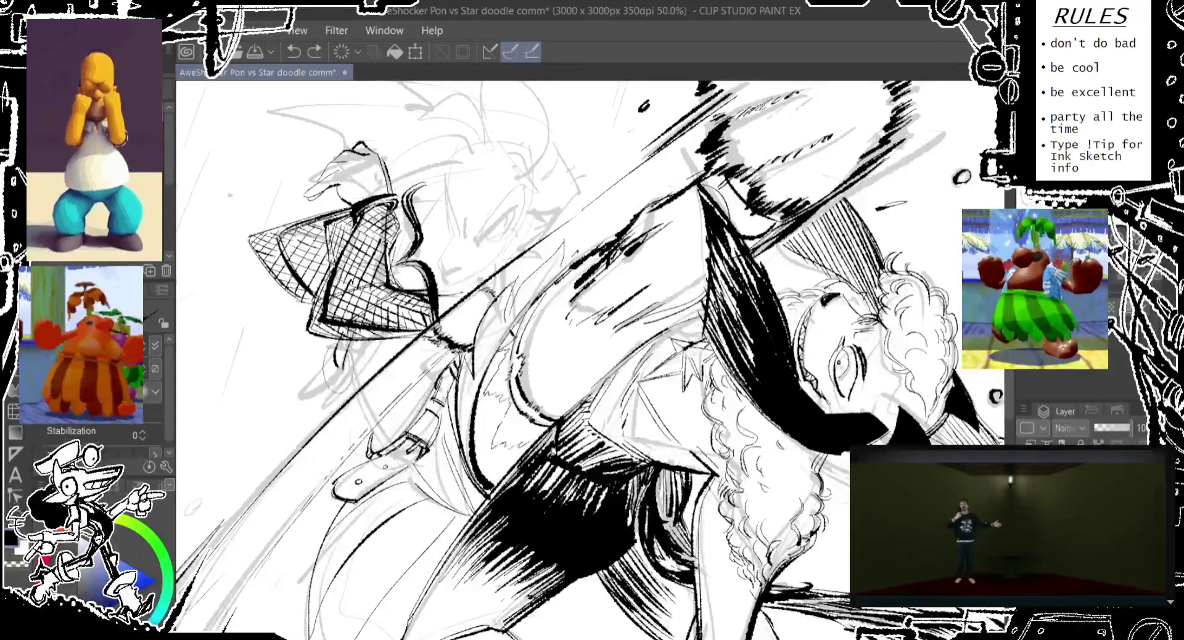
Step: Add a short ink stroke to the line art, toggling undo/redo before keeping it
{"action": "left_click_drag", "start_coordinate": [331, 311], "coordinate": [320, 348]}
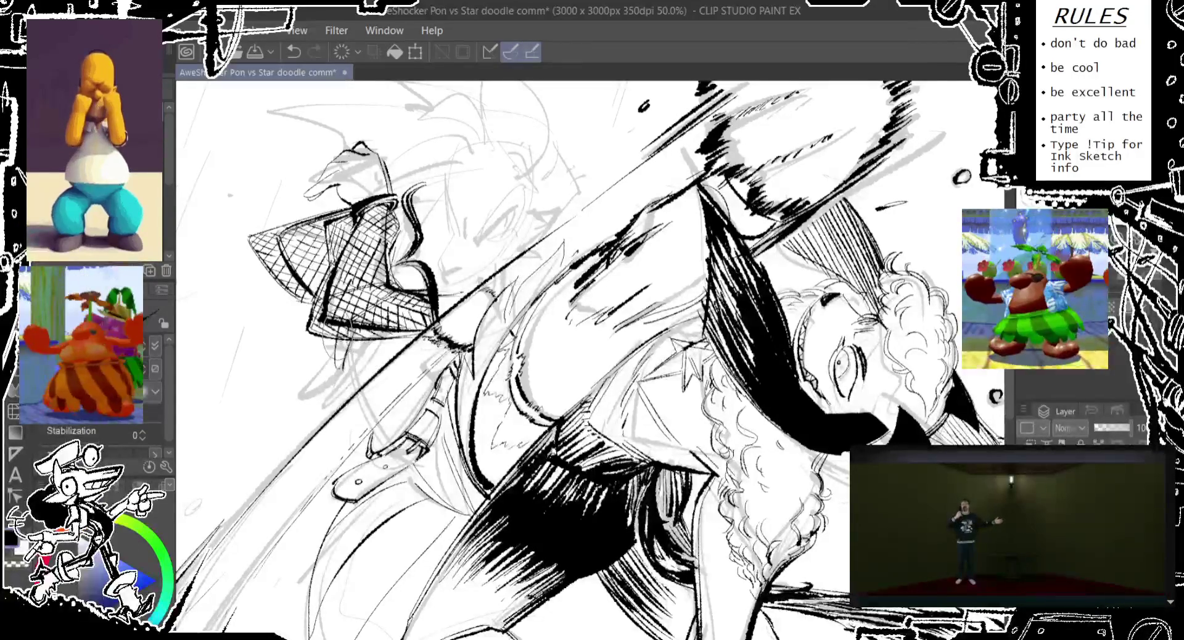
{"action": "key", "text": "ctrl+y"}
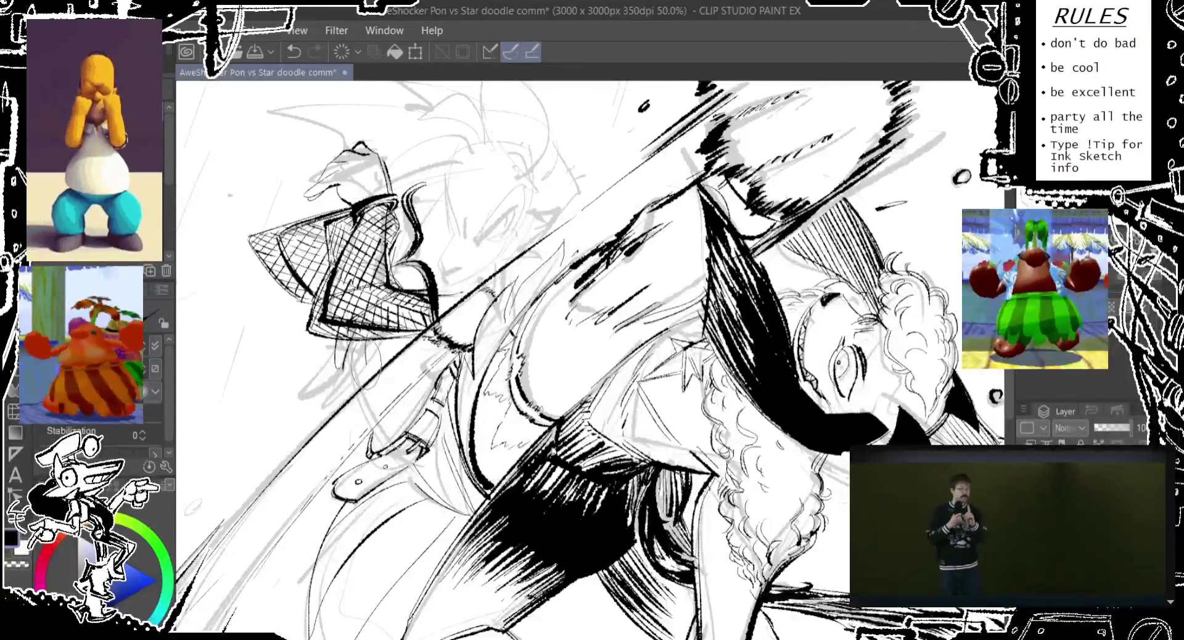
{"action": "key", "text": "ctrl+z"}
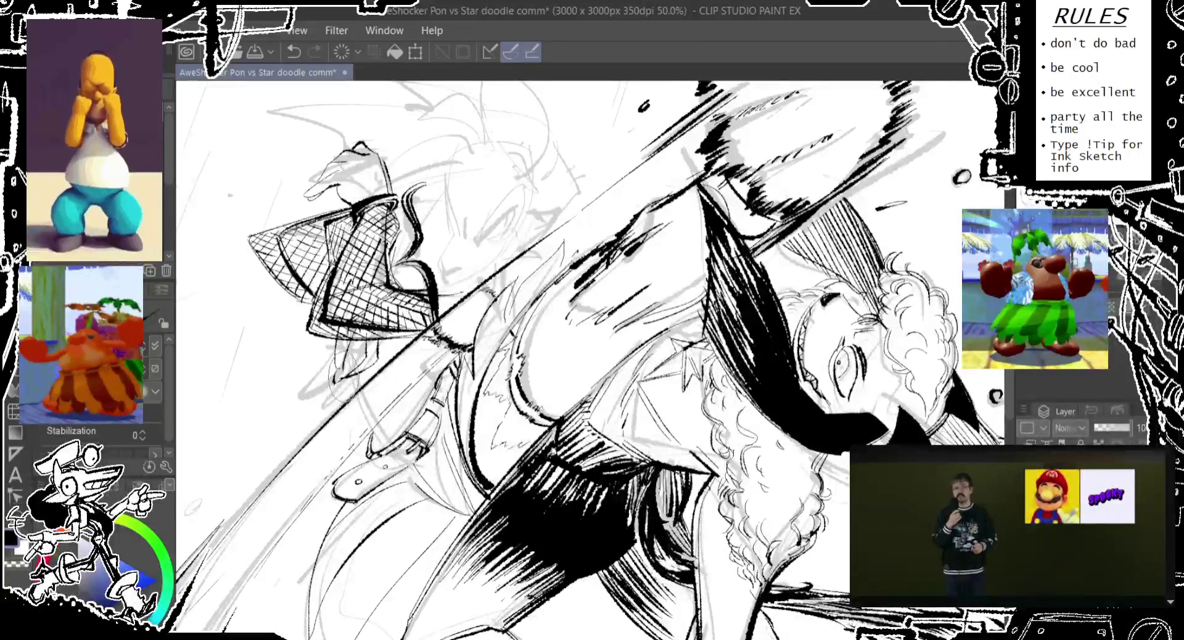
{"action": "key", "text": "ctrl+y"}
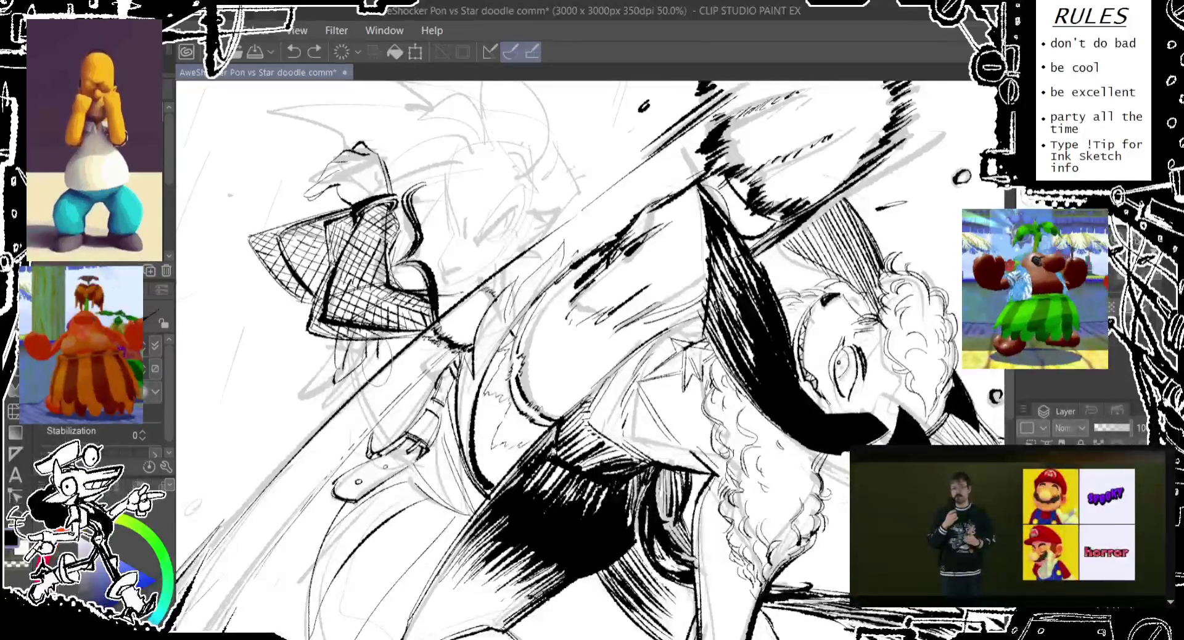
{"action": "key", "text": "ctrl+z"}
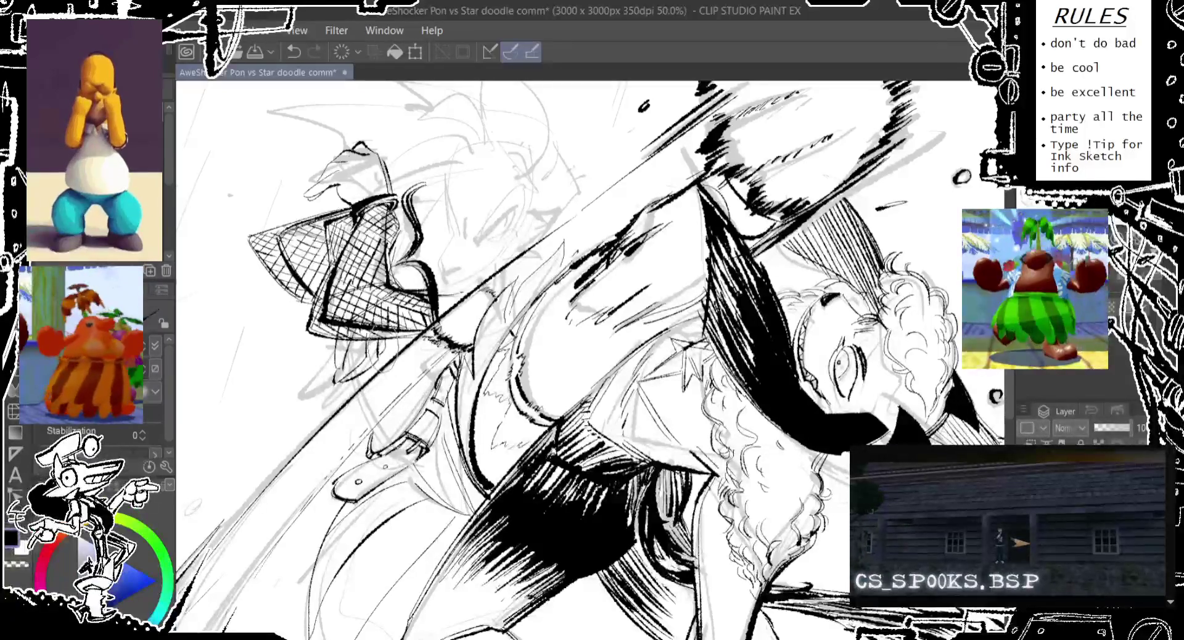
{"action": "key", "text": "ctrl+y"}
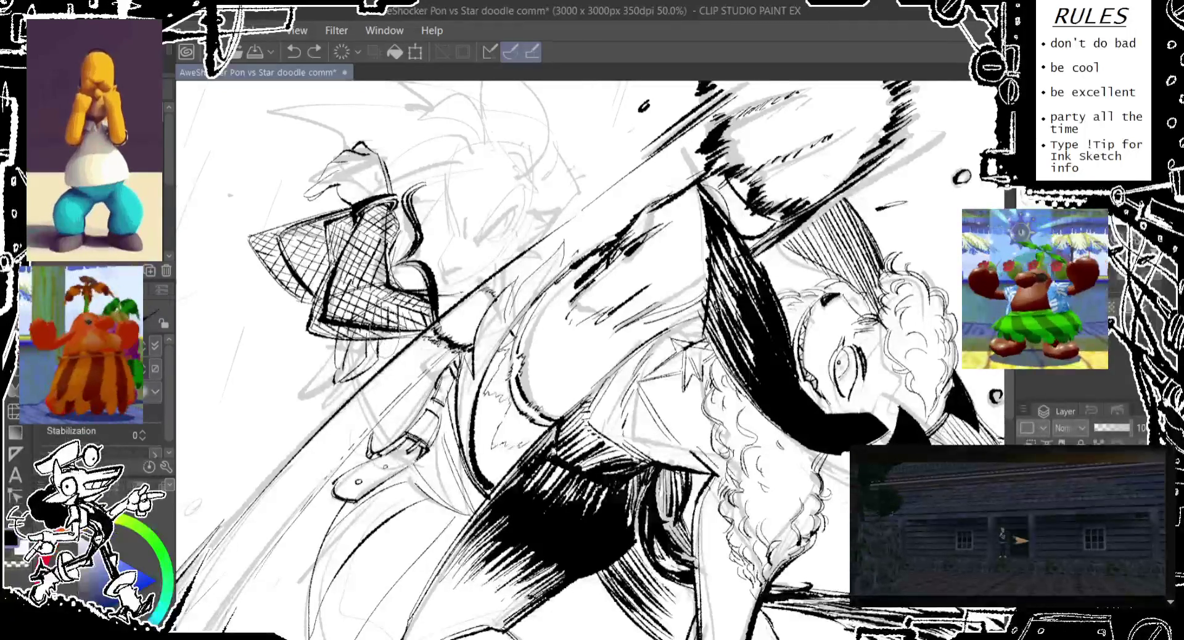
{"action": "key", "text": "ctrl+z"}
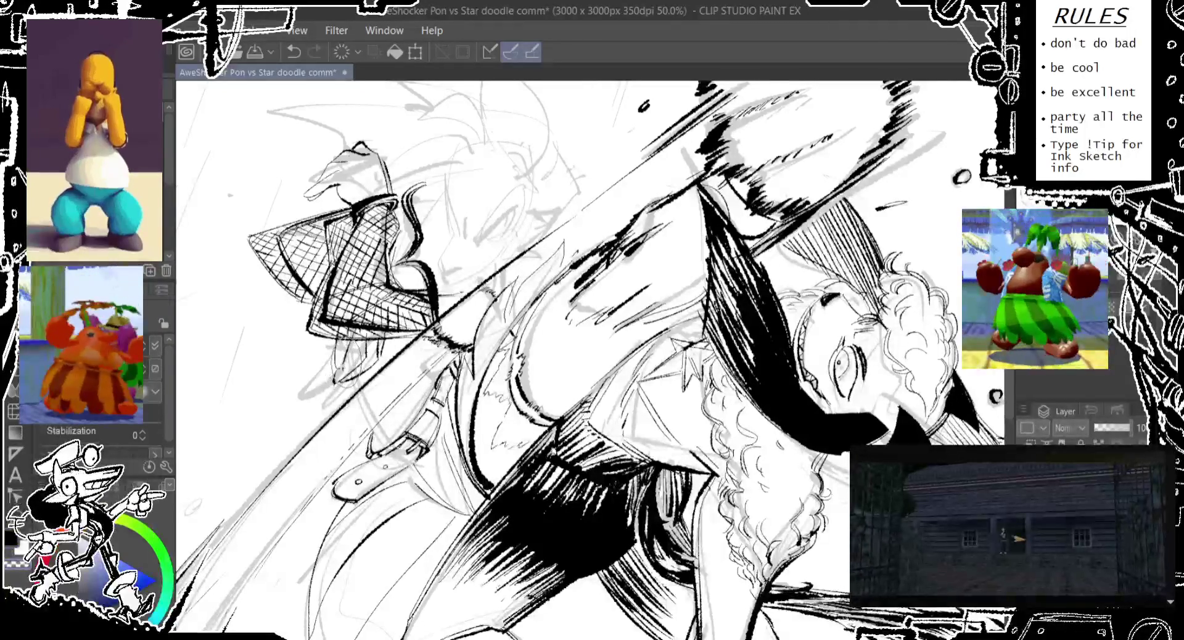
{"action": "key", "text": "ctrl+z"}
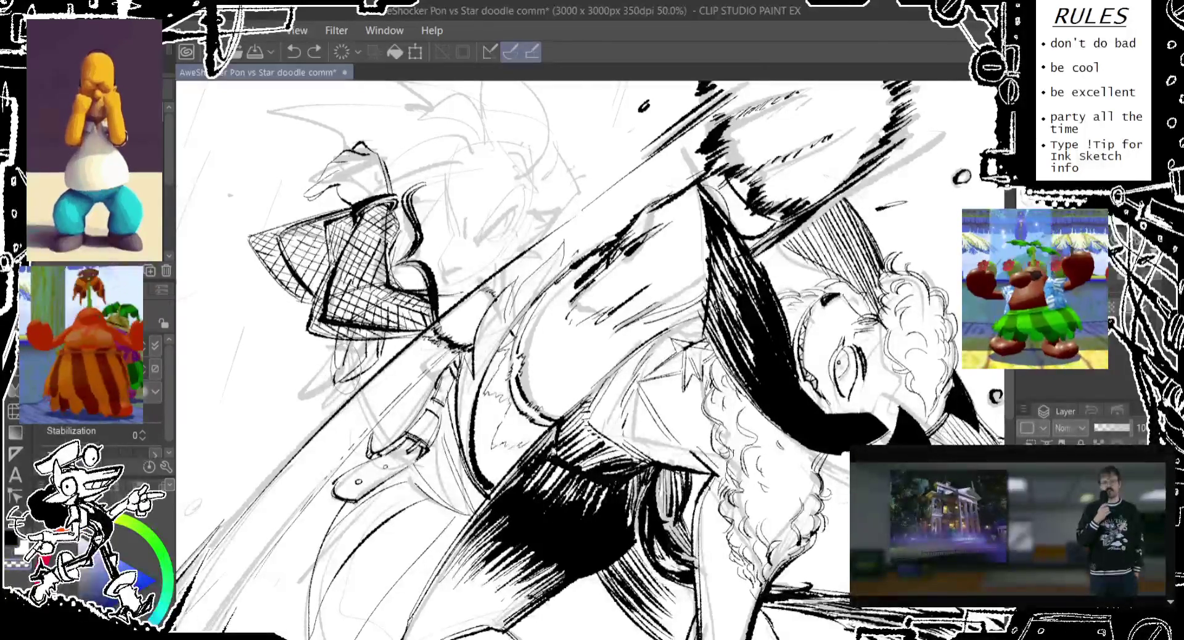
{"action": "key", "text": "ctrl+y"}
{"action": "key", "text": "ctrl+y"}
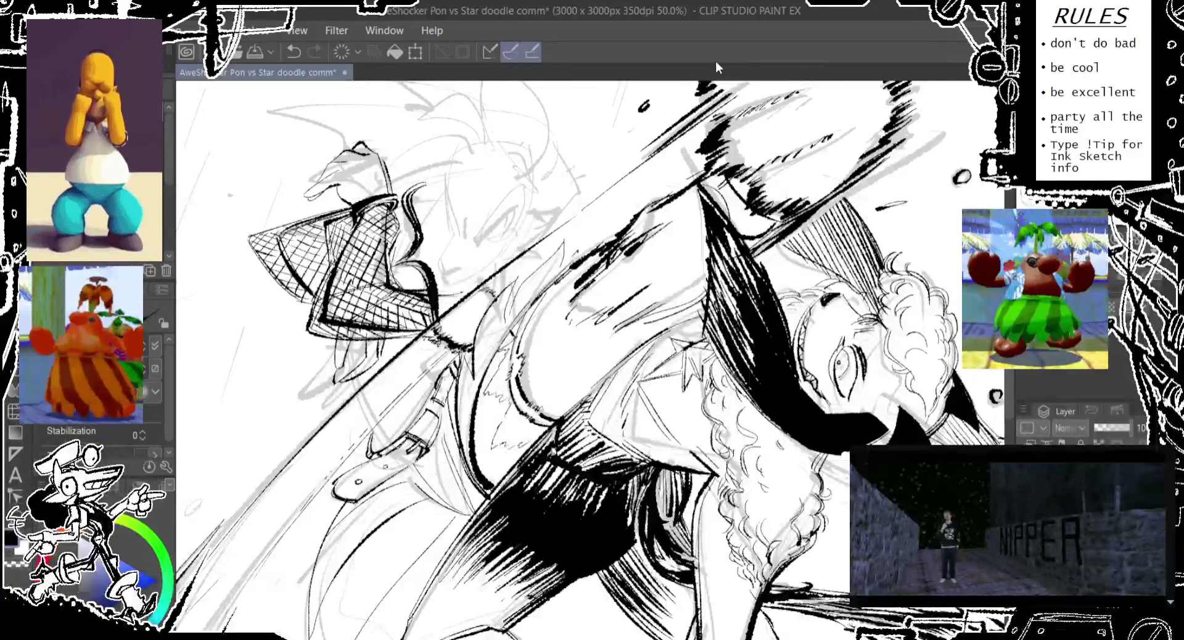
Step: Ink small detail lines near the staff and another pen stroke below them
{"action": "scroll", "coordinate": [594, 360], "scroll_direction": "down", "scroll_amount": 2}
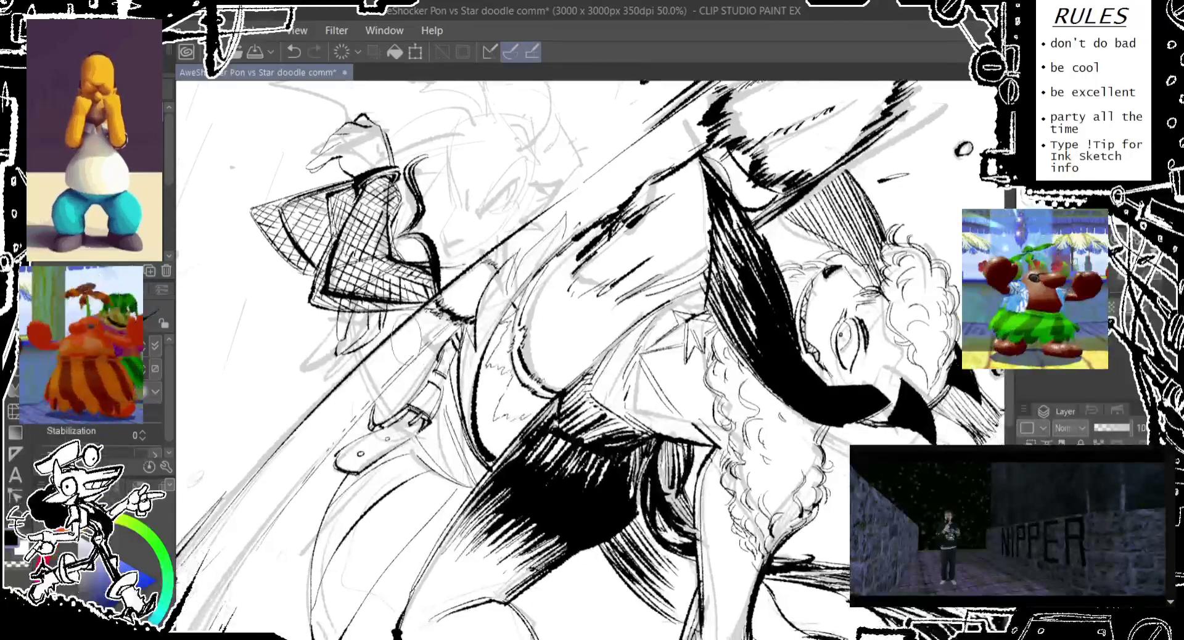
{"action": "left_click_drag", "start_coordinate": [439, 351], "coordinate": [424, 395]}
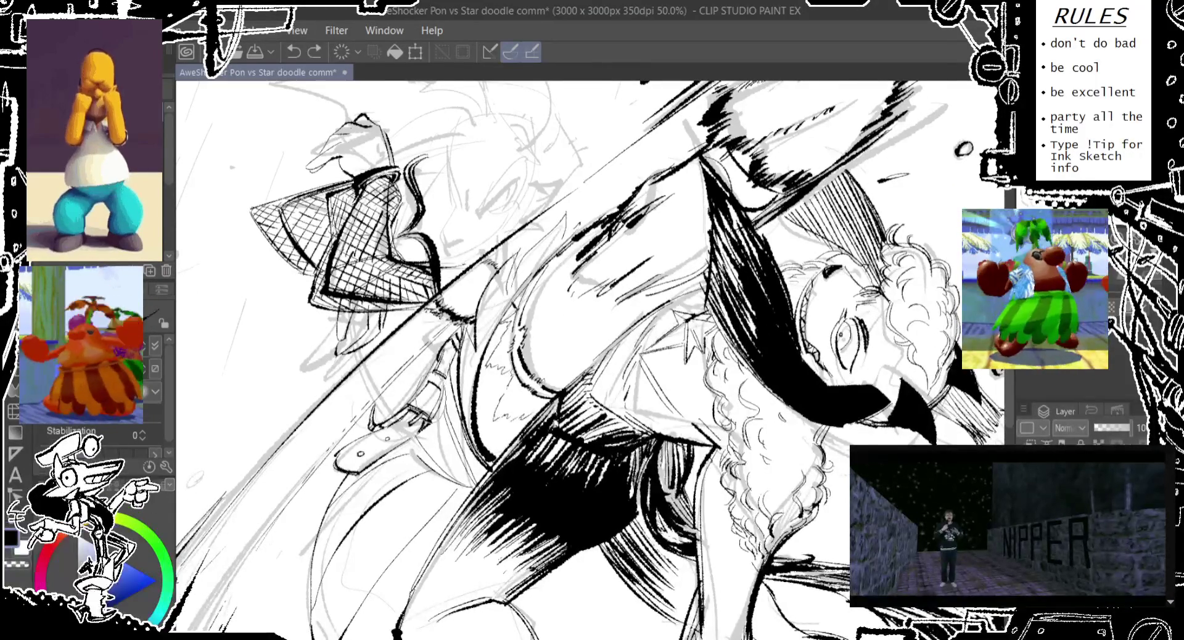
{"action": "left_click_drag", "start_coordinate": [466, 337], "coordinate": [432, 408]}
{"action": "left_click_drag", "start_coordinate": [466, 327], "coordinate": [435, 383]}
{"action": "key", "text": "ctrl+z"}
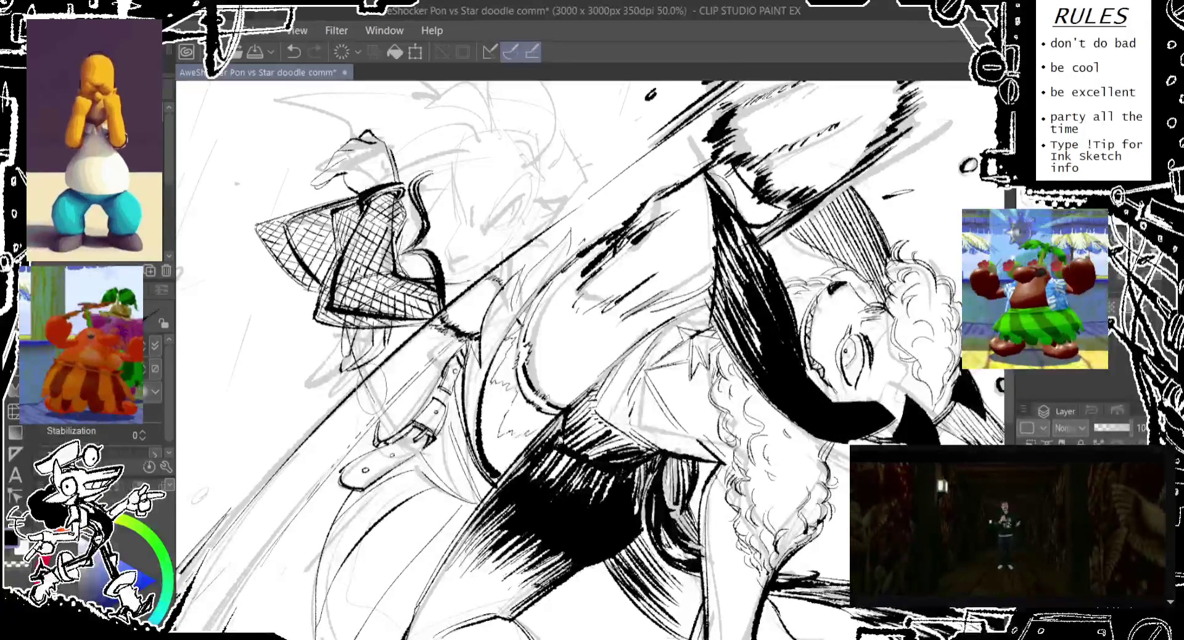
{"action": "key", "text": "ctrl+y"}
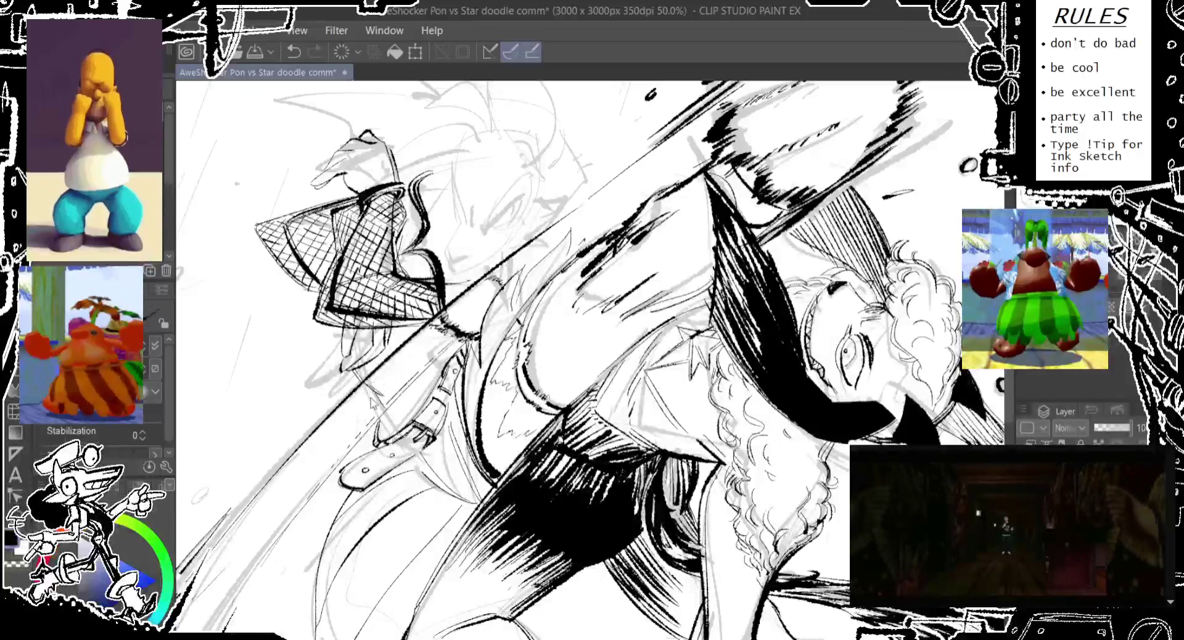
{"action": "key", "text": "ctrl+z"}
{"action": "key", "text": "ctrl+y"}
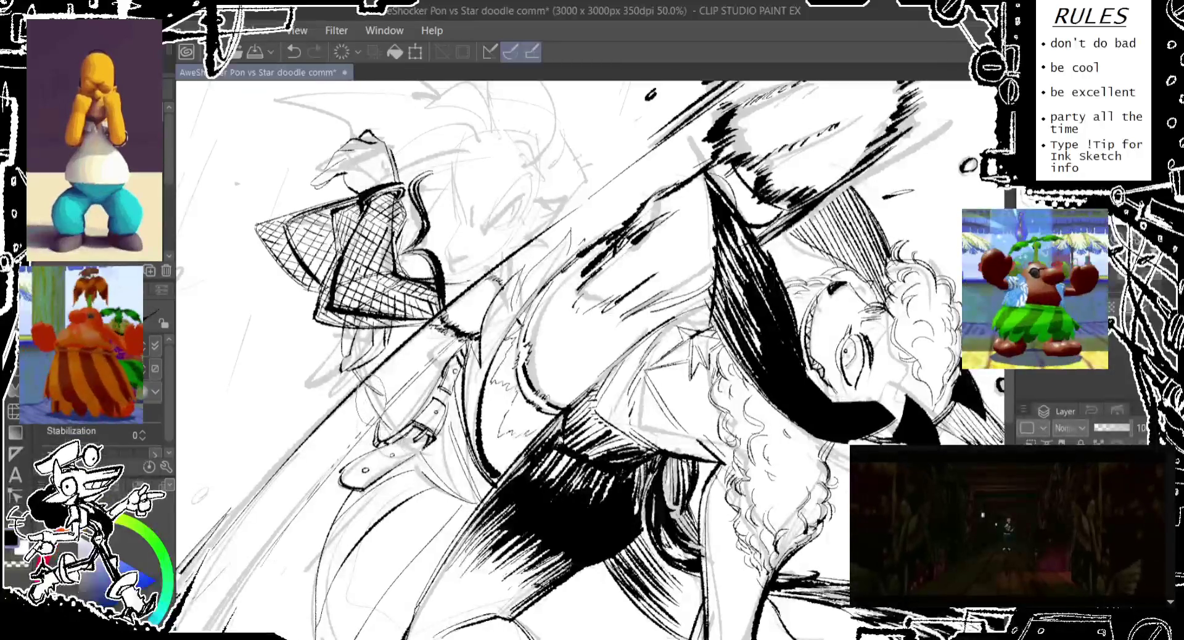
{"action": "left_click_drag", "start_coordinate": [389, 404], "coordinate": [367, 451]}
{"action": "key", "text": "ctrl+y"}
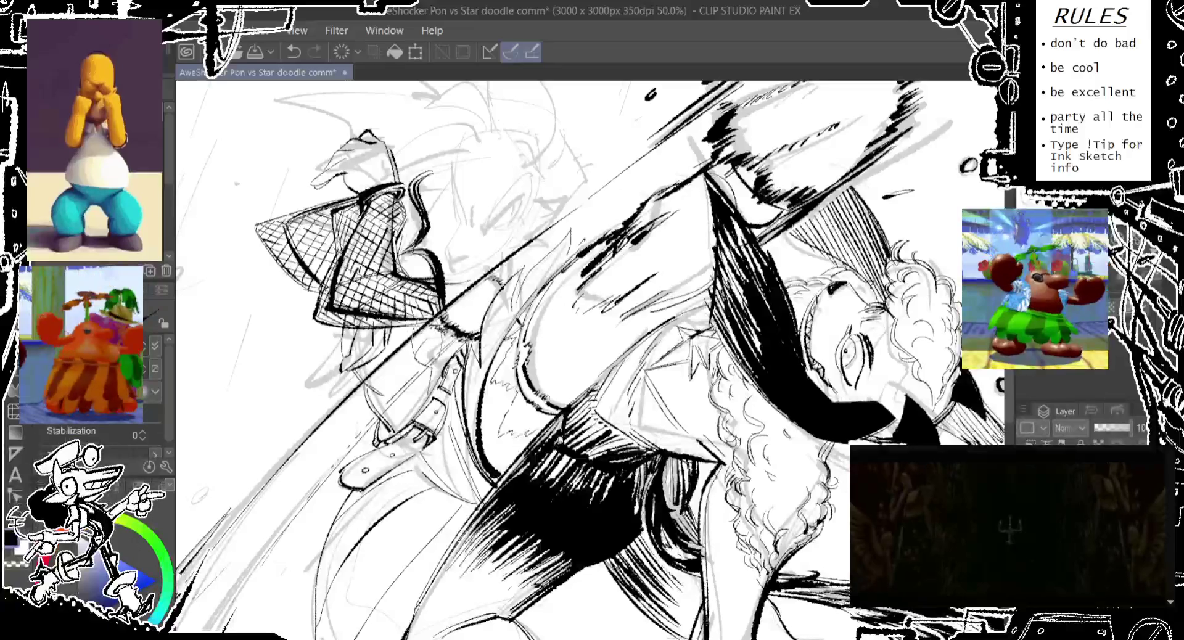
Step: Add hatch strokes near the staff, a lower figure stroke, and a dark stroke by the raised hand
{"action": "left_click_drag", "start_coordinate": [402, 339], "coordinate": [450, 328]}
{"action": "key", "text": "ctrl+z"}
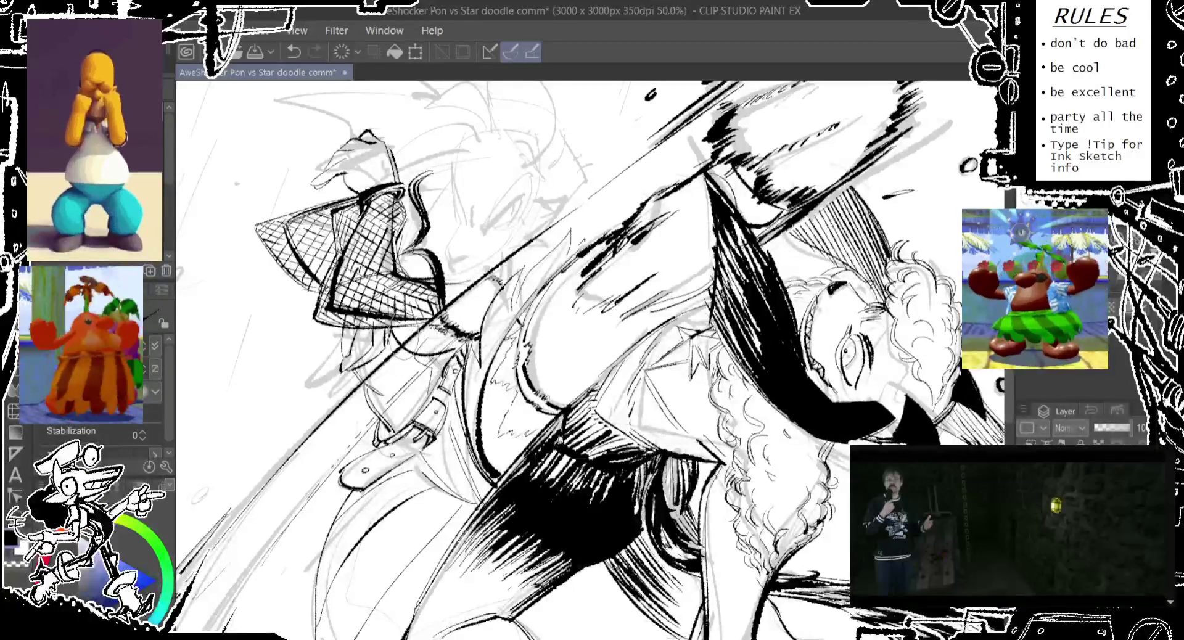
{"action": "left_click_drag", "start_coordinate": [478, 570], "coordinate": [506, 524]}
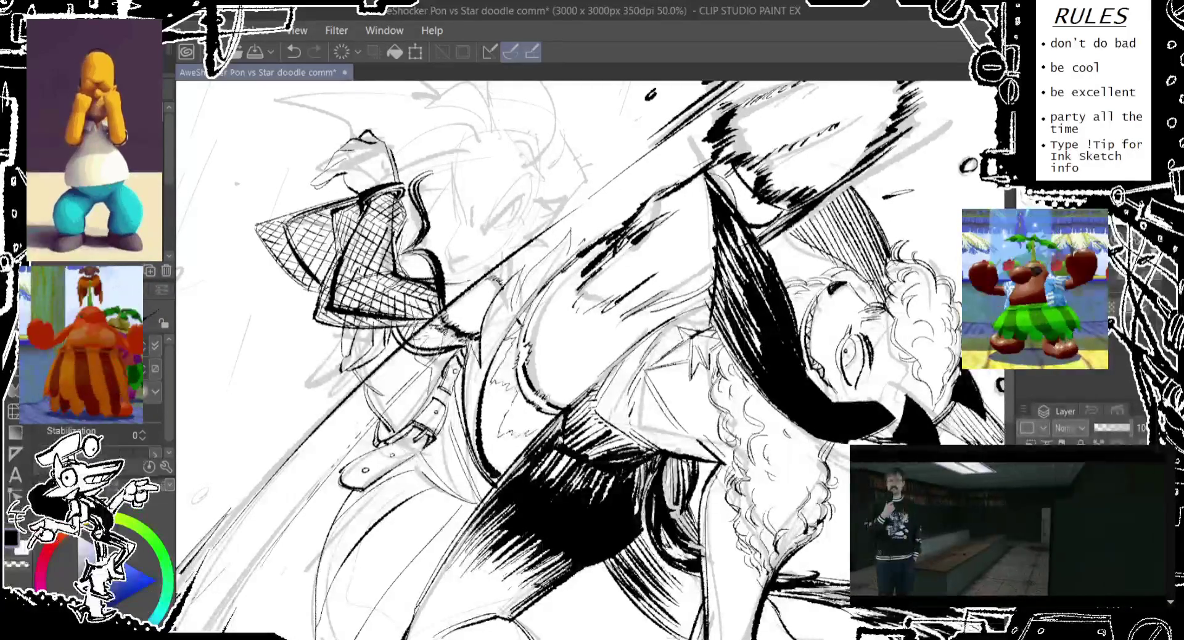
{"action": "left_click_drag", "start_coordinate": [426, 336], "coordinate": [469, 321]}
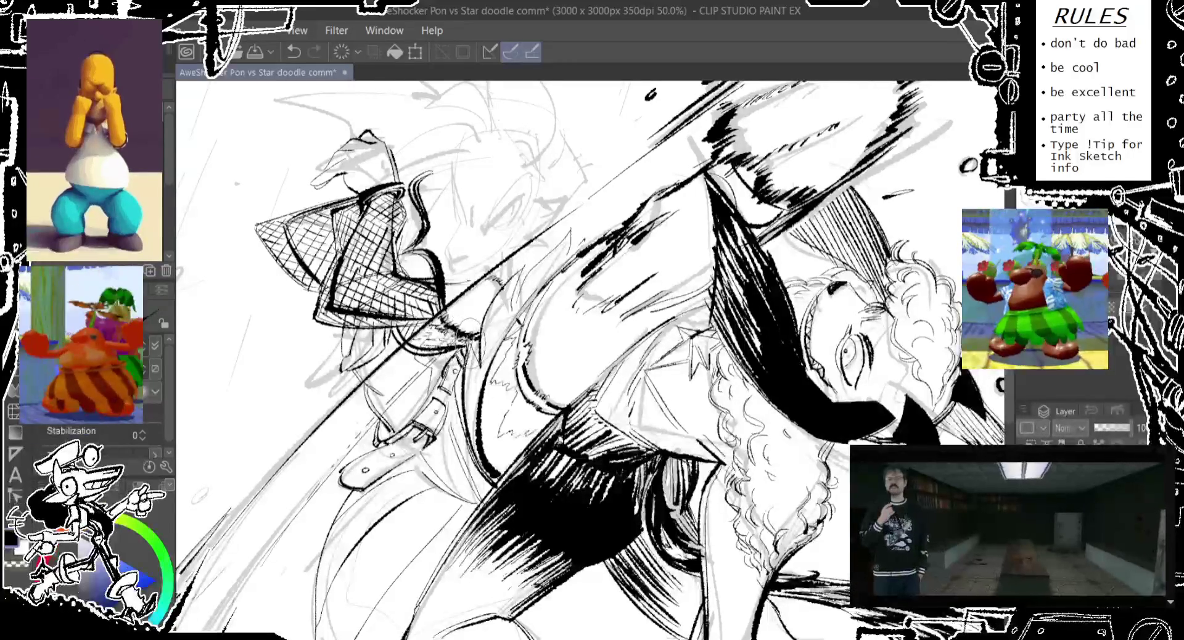
{"action": "left_click_drag", "start_coordinate": [407, 361], "coordinate": [442, 336]}
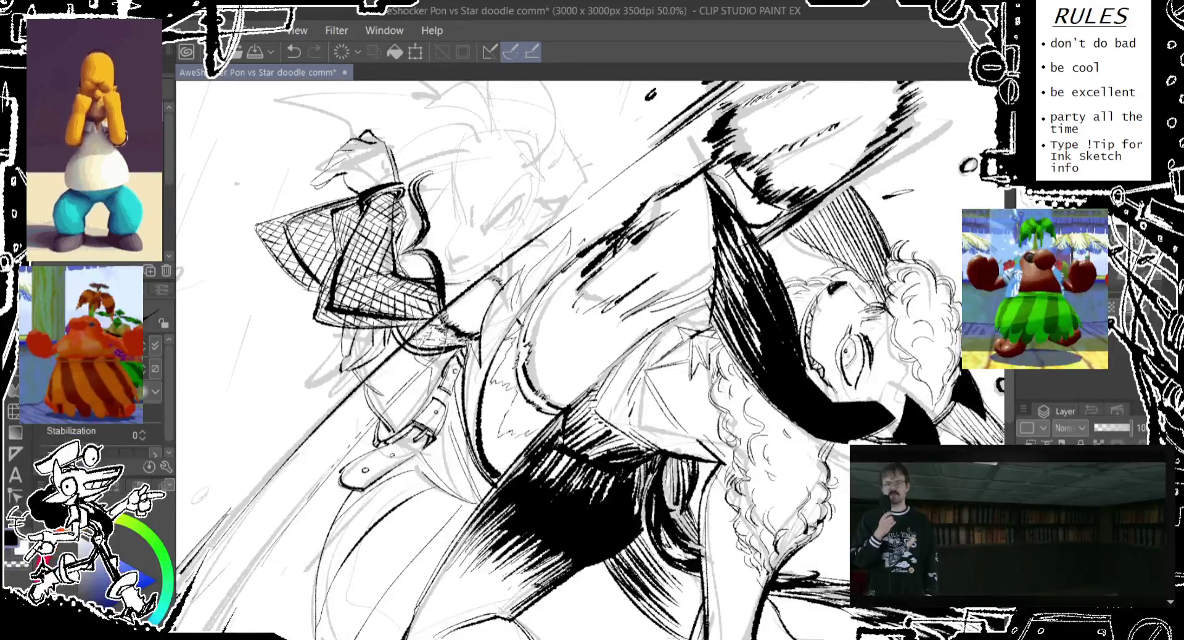
{"action": "left_click_drag", "start_coordinate": [556, 308], "coordinate": [563, 386]}
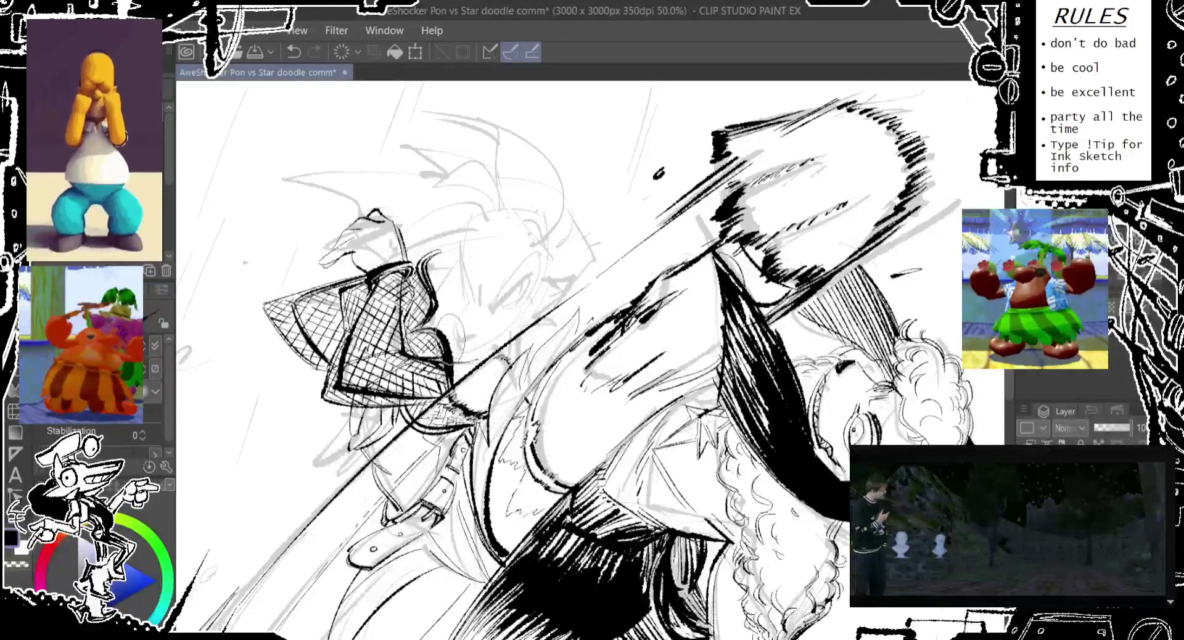
{"action": "mouse_move", "coordinate": [432, 280]}
{"action": "left_mouse_down"}
{"action": "mouse_move", "coordinate": [464, 267]}
{"action": "mouse_move", "coordinate": [435, 259]}
{"action": "mouse_move", "coordinate": [459, 327]}
{"action": "left_mouse_up"}
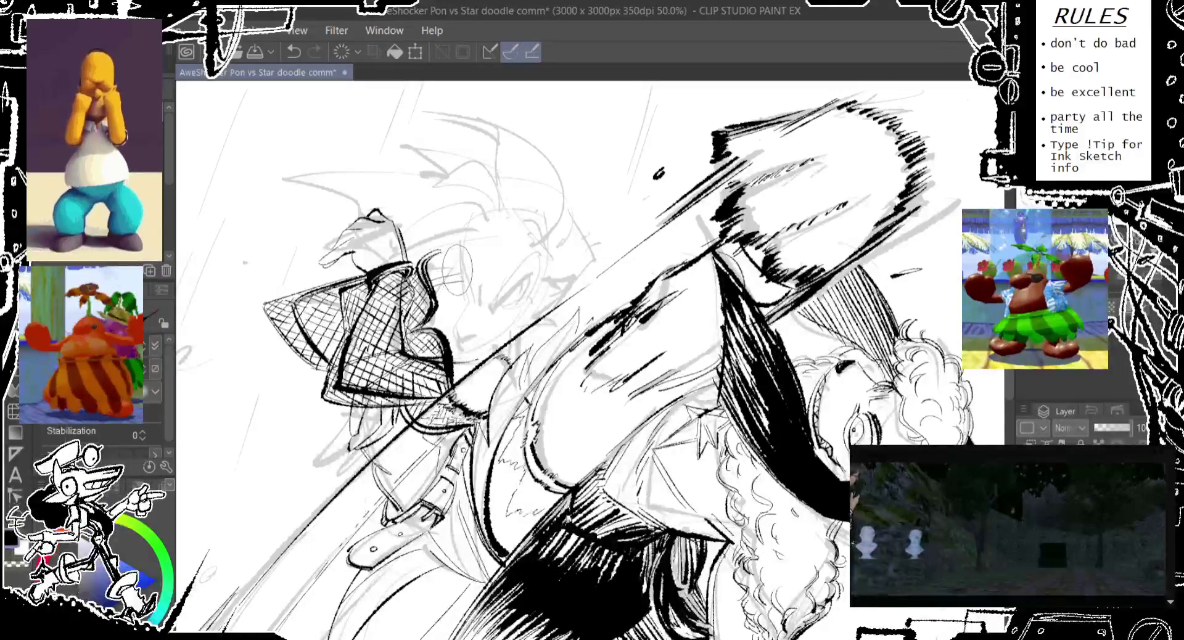
{"action": "scroll", "coordinate": [455, 269], "scroll_direction": "down", "scroll_amount": 1}
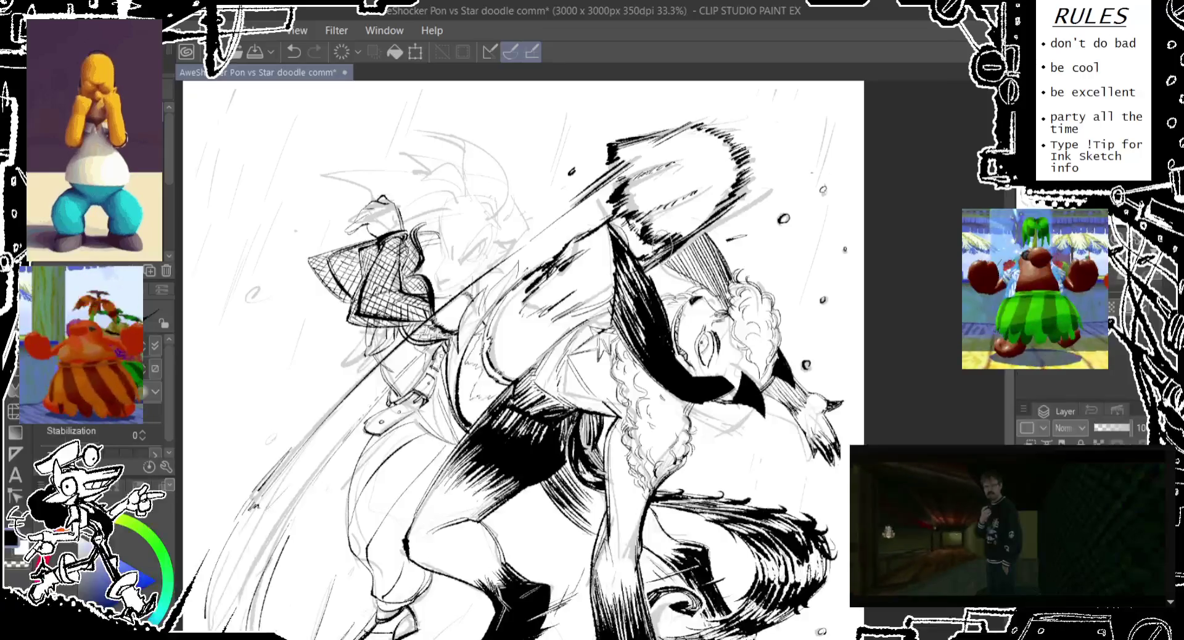
Step: Hatch the shadowed area with ink, redrawing the strokes once
{"action": "key", "text": "ctrl+z"}
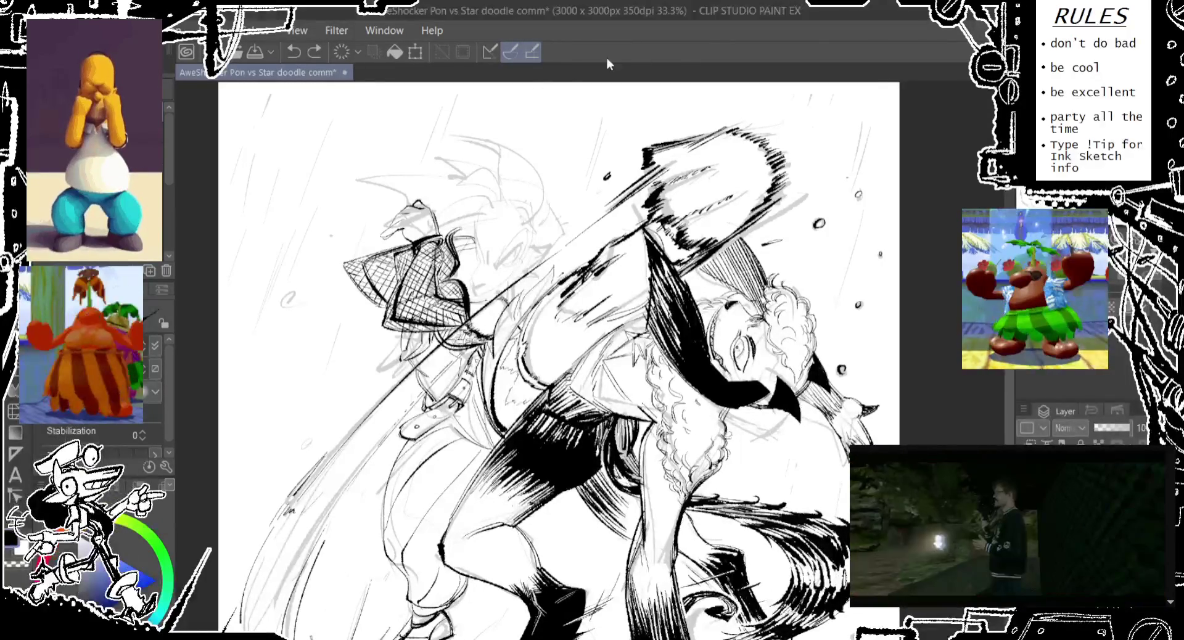
{"action": "scroll", "coordinate": [560, 361], "scroll_direction": "up", "scroll_amount": 2}
{"action": "scroll", "coordinate": [569, 360], "scroll_direction": "down", "scroll_amount": 2}
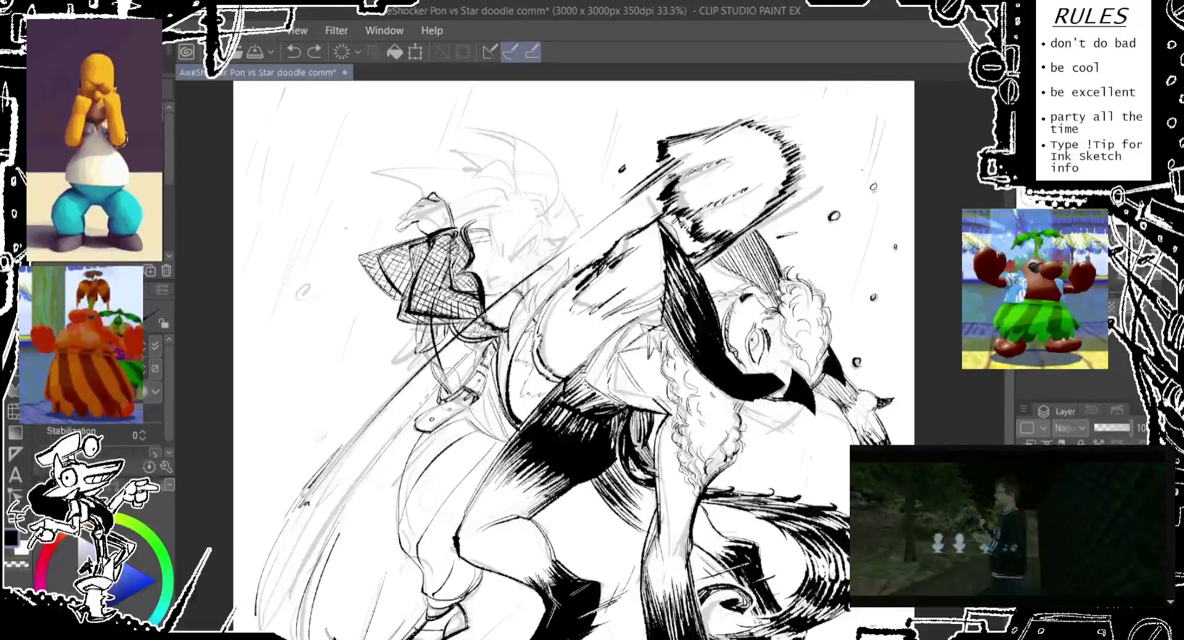
{"action": "left_click_drag", "start_coordinate": [432, 349], "coordinate": [469, 402]}
{"action": "key", "text": "ctrl+z"}
{"action": "key", "text": "ctrl+z"}
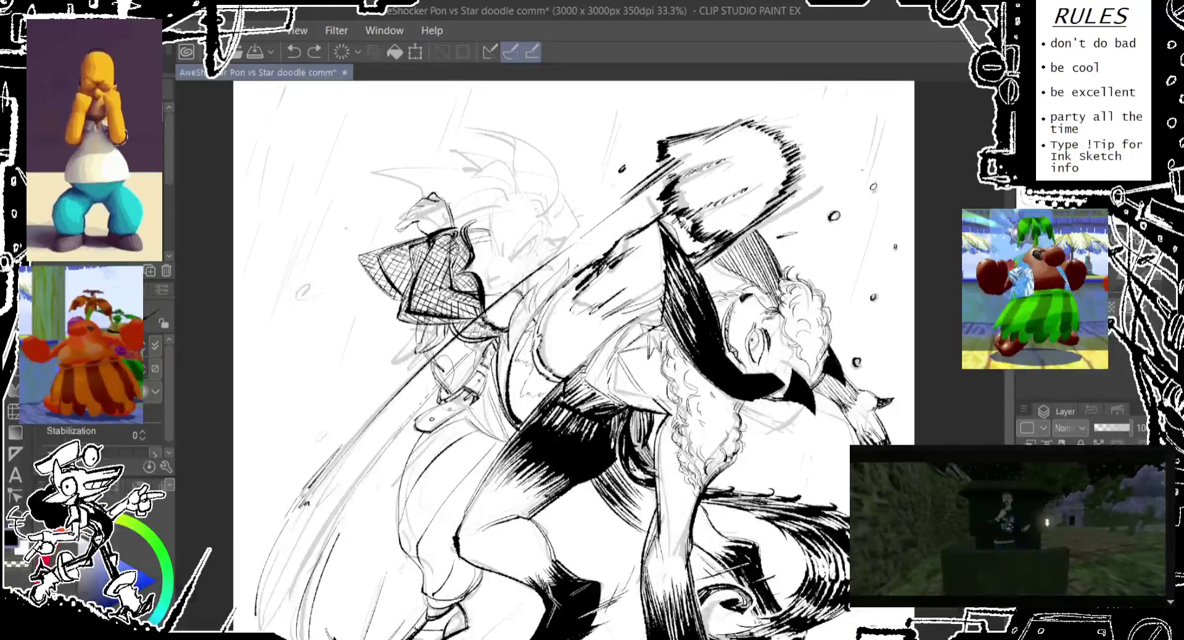
{"action": "left_click_drag", "start_coordinate": [435, 356], "coordinate": [472, 404]}
Step: Discard a short stroke on the staff and pan up to the drawing's upper part
{"action": "left_click_drag", "start_coordinate": [555, 370], "coordinate": [561, 355]}
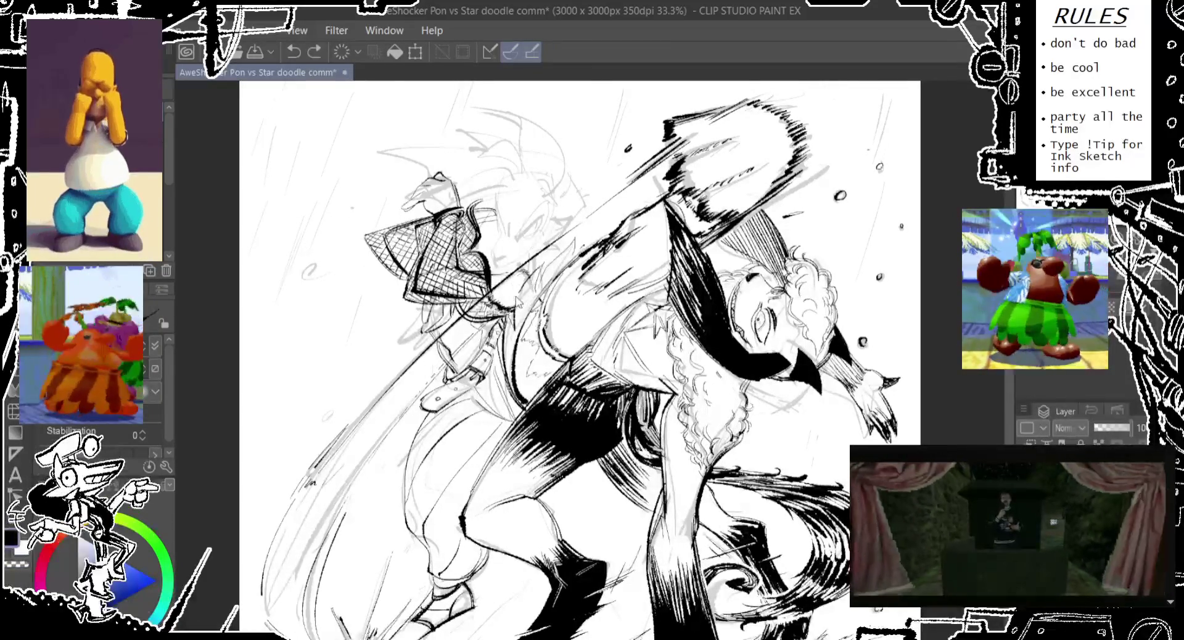
{"action": "key", "text": "ctrl+z"}
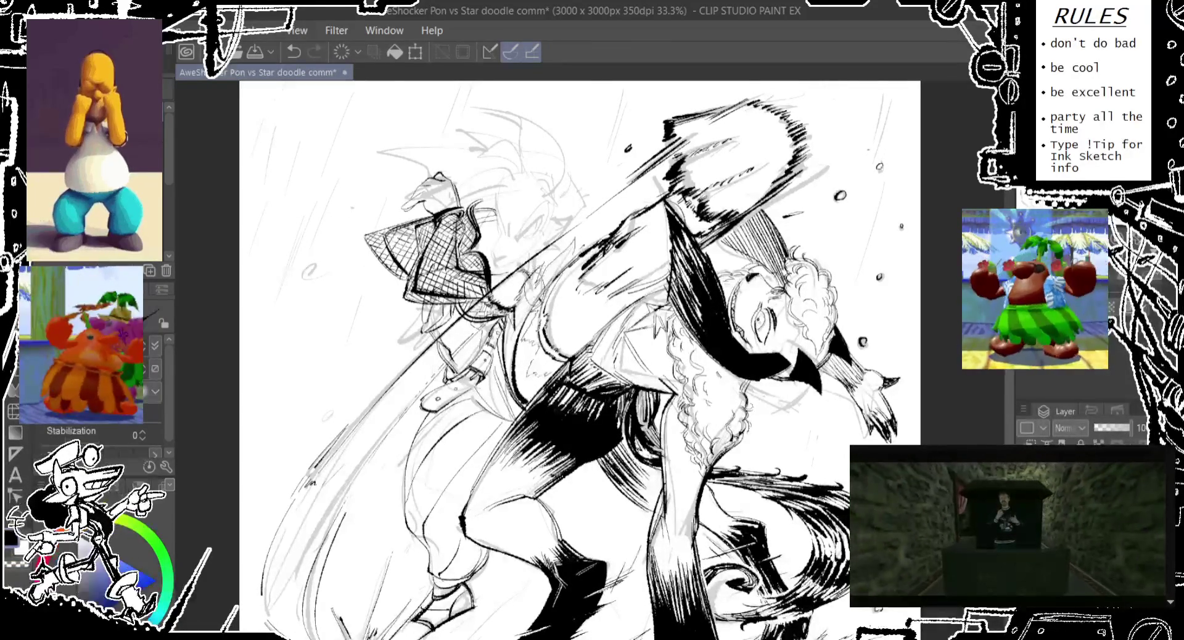
{"action": "left_click_drag", "start_coordinate": [579, 239], "coordinate": [577, 265]}
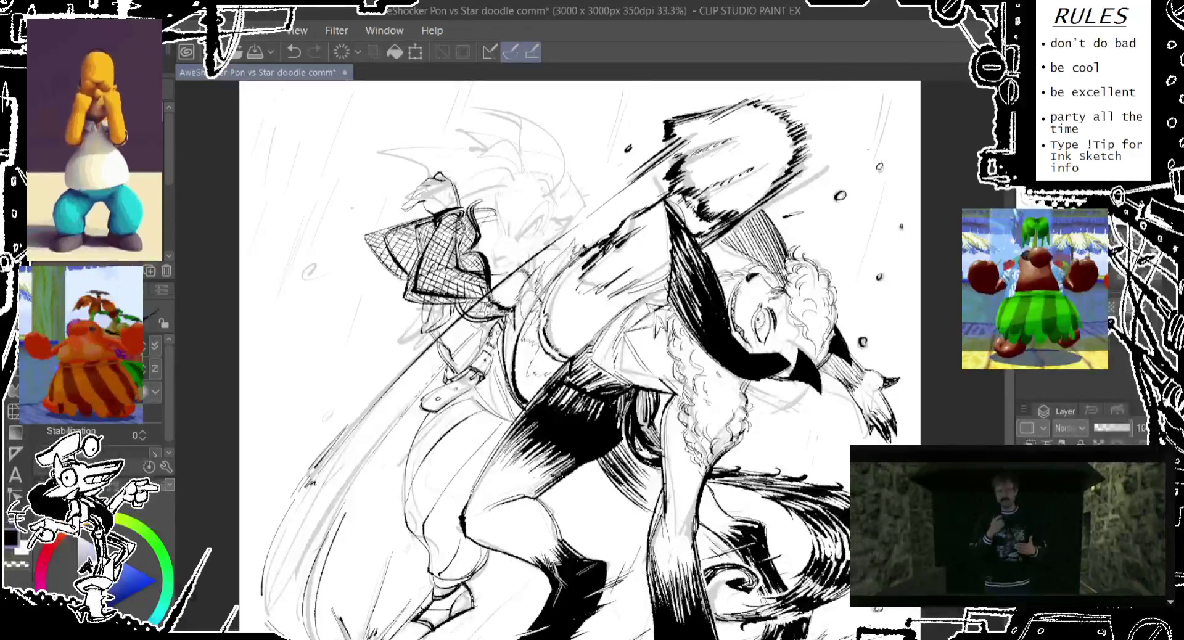
{"action": "key", "text": "ctrl+z"}
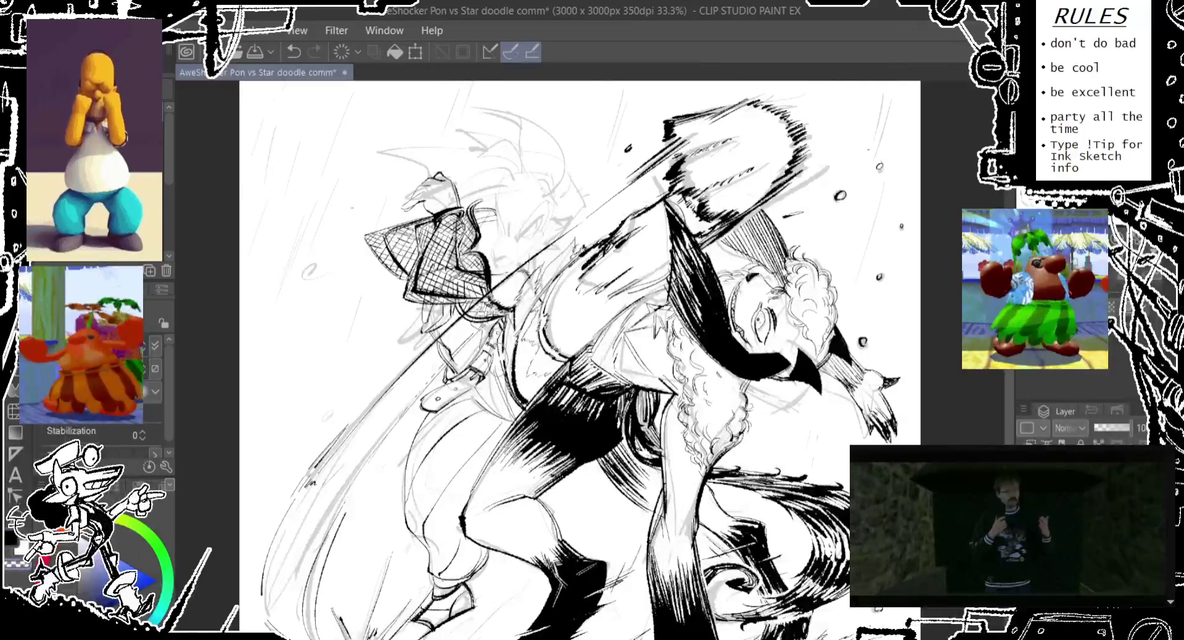
{"action": "left_click_drag", "start_coordinate": [512, 383], "coordinate": [516, 345]}
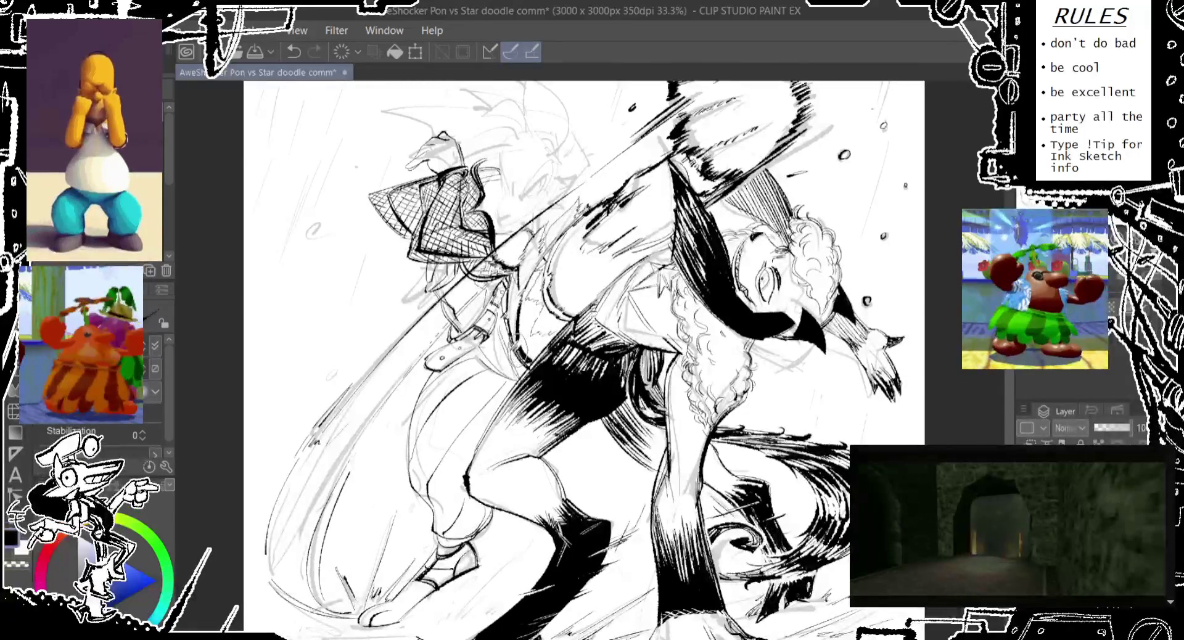
{"action": "left_click_drag", "start_coordinate": [530, 357], "coordinate": [506, 440]}
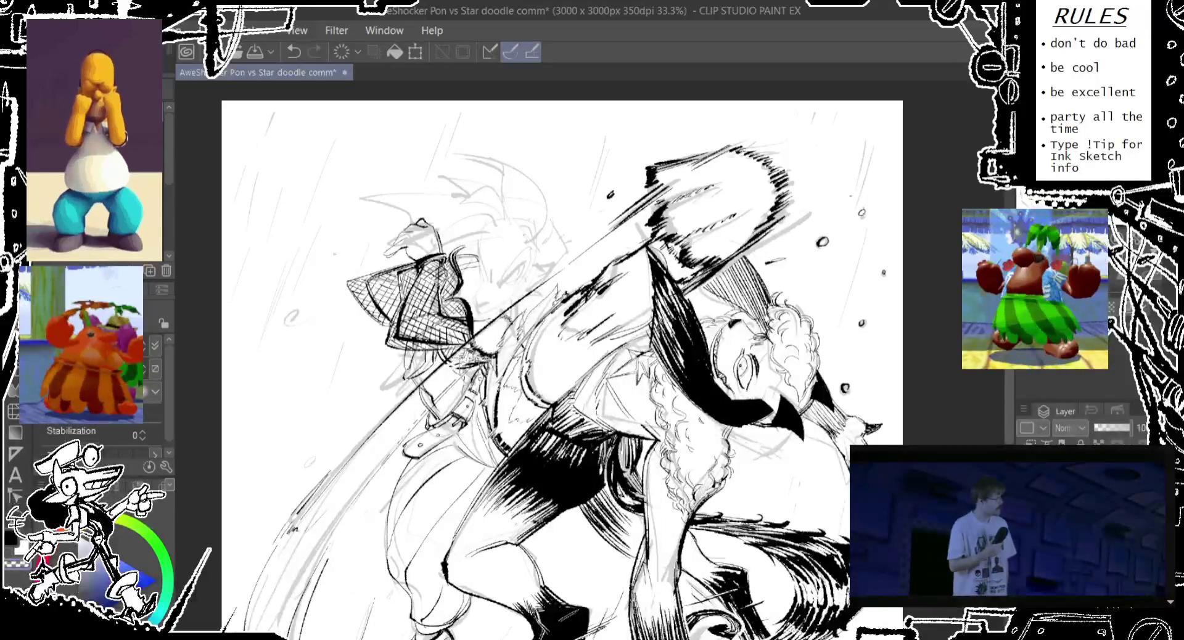
Step: Ink new strokes around the net after undoing earlier ones, checking them with undo/redo
{"action": "key", "text": "ctrl+z"}
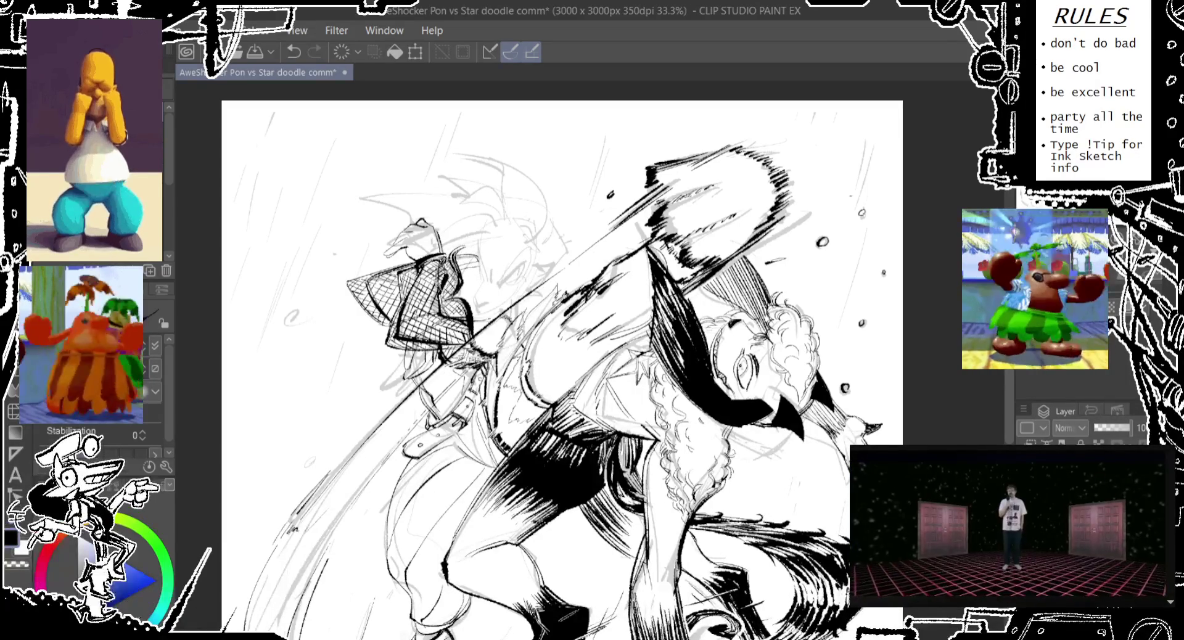
{"action": "key", "text": "ctrl+z"}
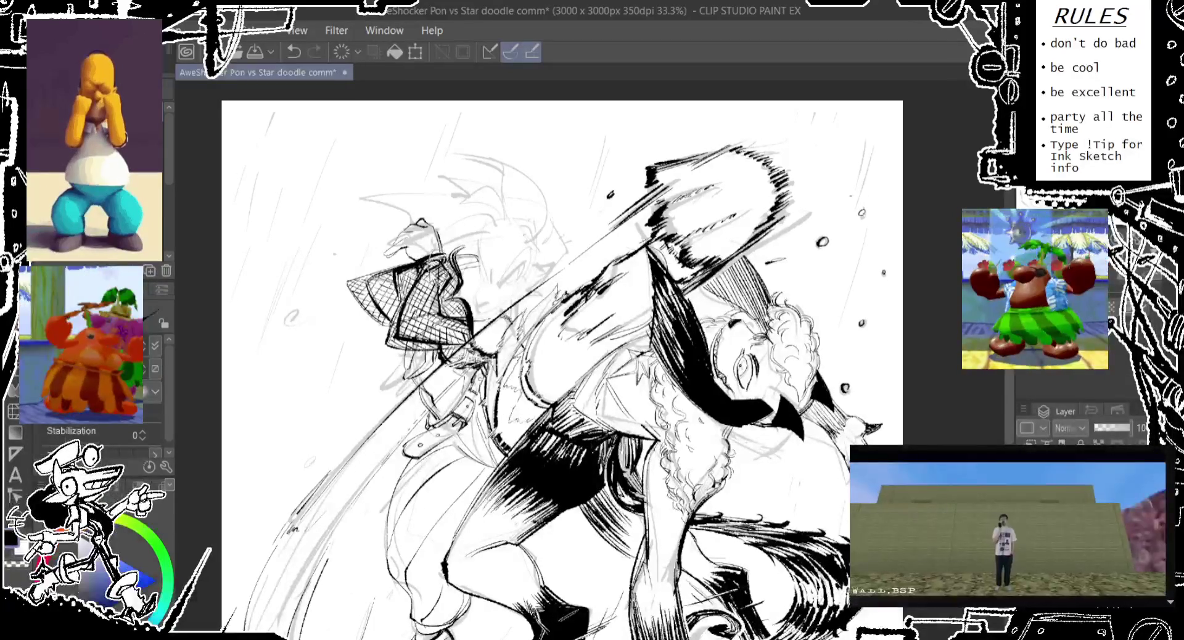
{"action": "key", "text": "ctrl+z"}
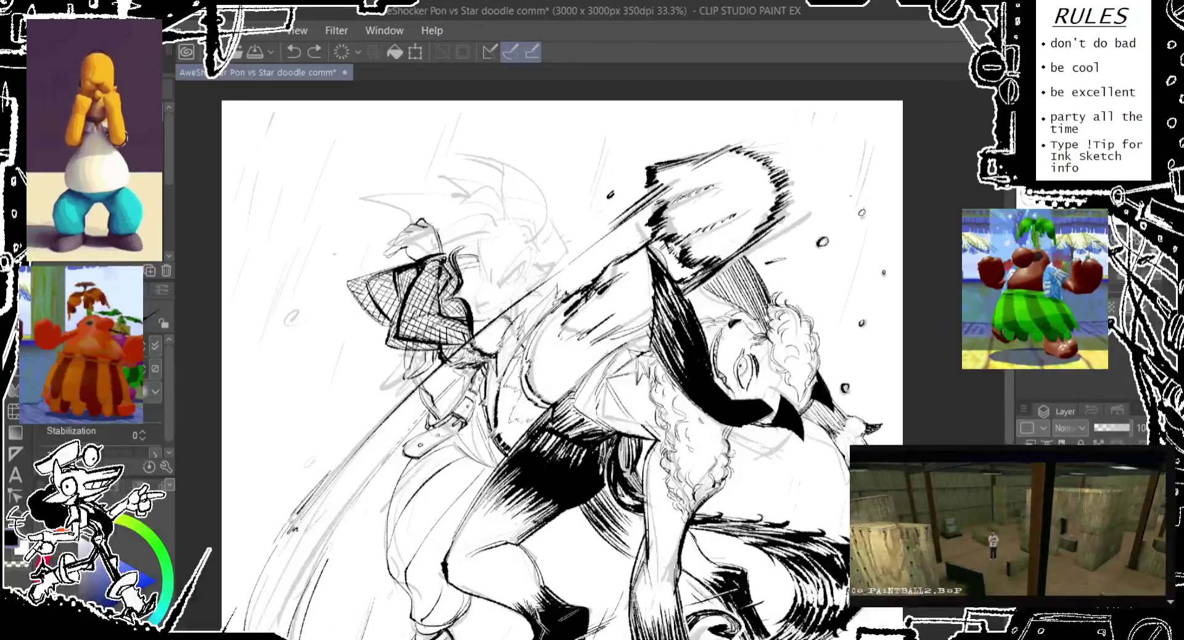
{"action": "left_click_drag", "start_coordinate": [496, 333], "coordinate": [487, 275]}
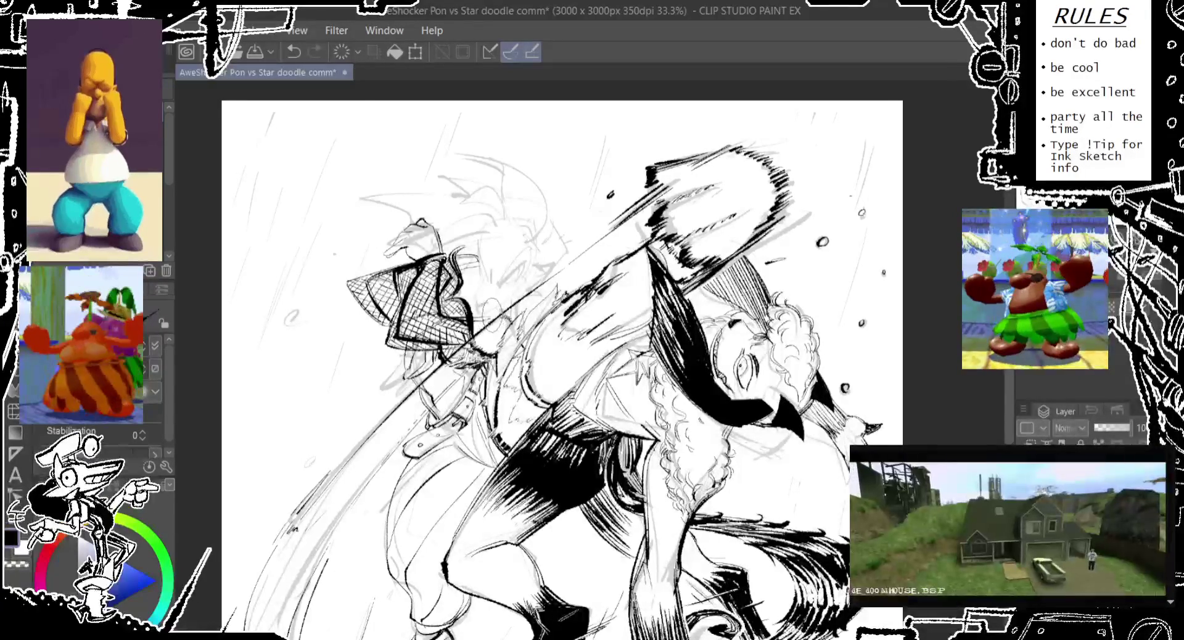
{"action": "scroll", "coordinate": [592, 358], "scroll_direction": "up", "scroll_amount": 1}
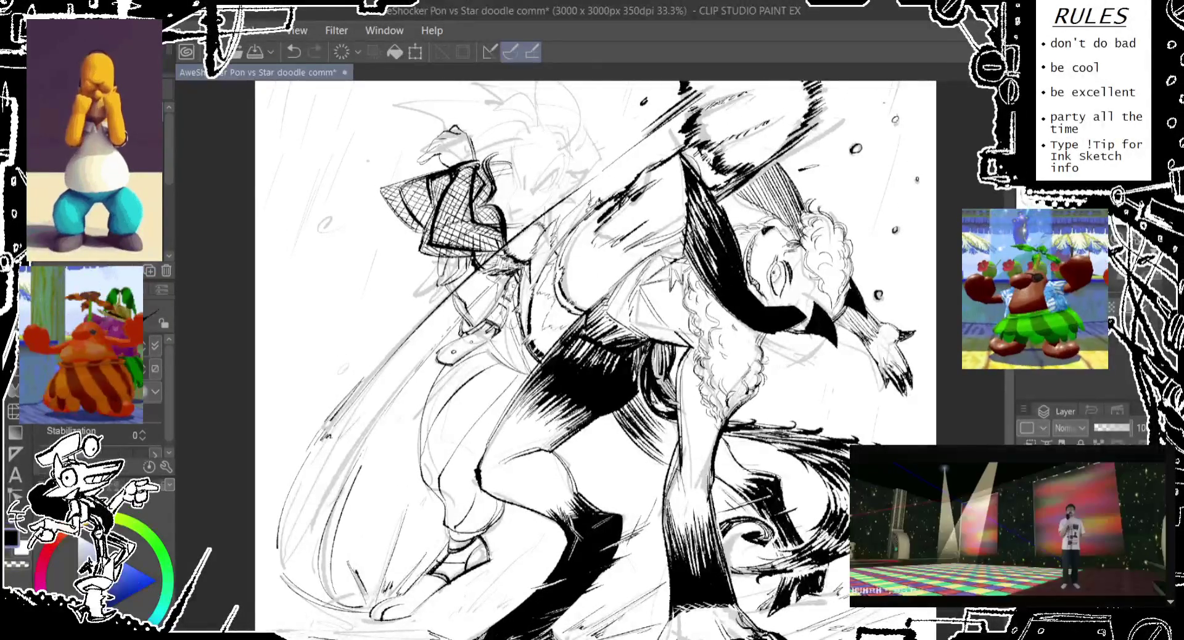
{"action": "key", "text": "ctrl+z"}
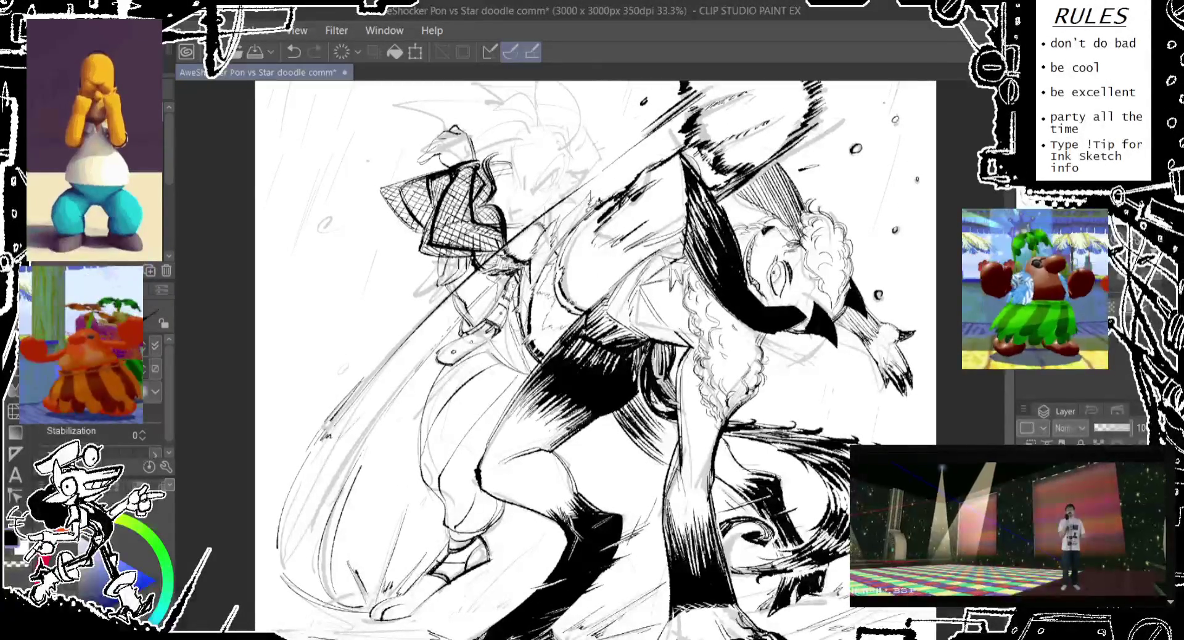
{"action": "key", "text": "ctrl+y"}
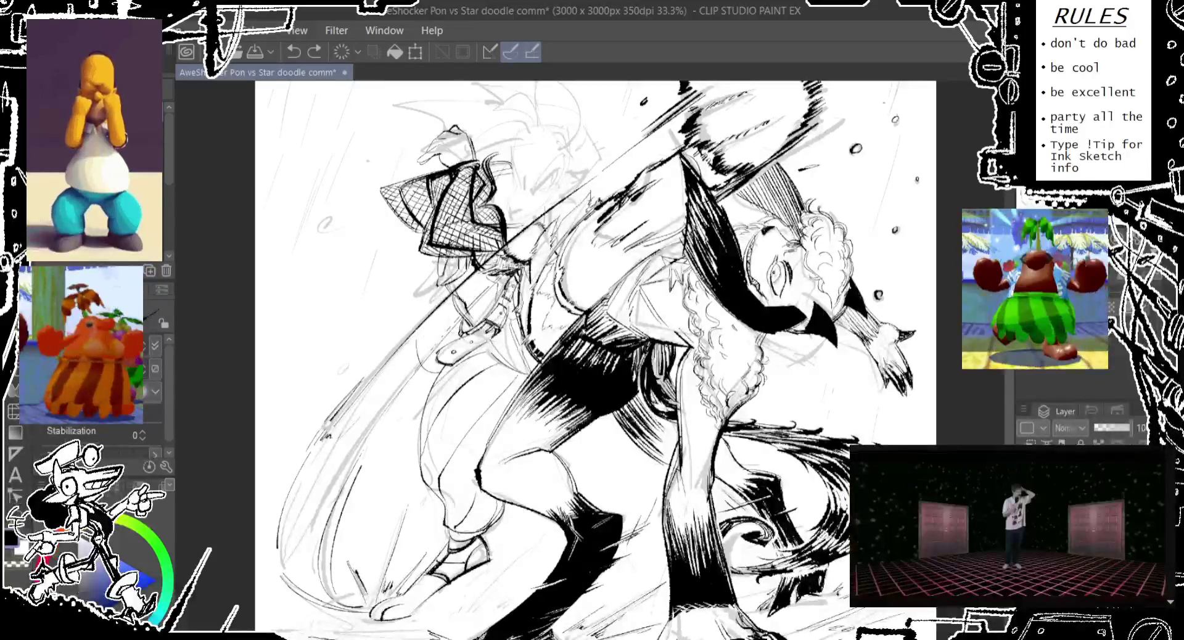
{"action": "key", "text": "ctrl+z"}
{"action": "key", "text": "ctrl+y"}
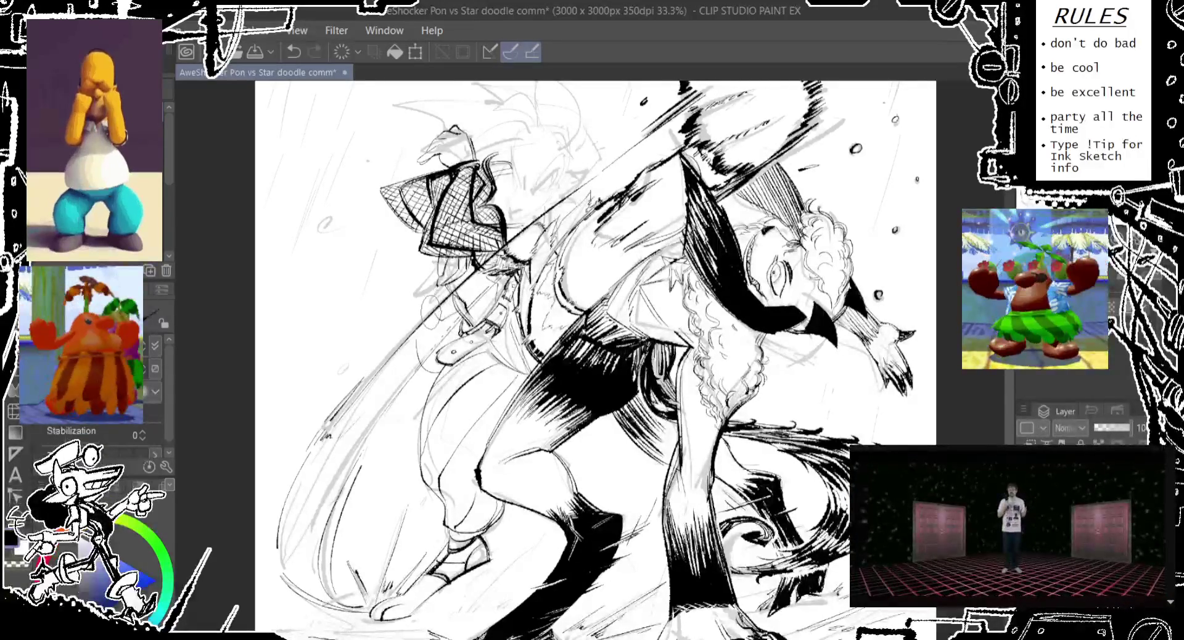
Step: Refine the central line work, save the drawing, and zoom in to 66.7%
{"action": "left_click_drag", "start_coordinate": [407, 336], "coordinate": [464, 276]}
{"action": "left_click_drag", "start_coordinate": [592, 309], "coordinate": [567, 352]}
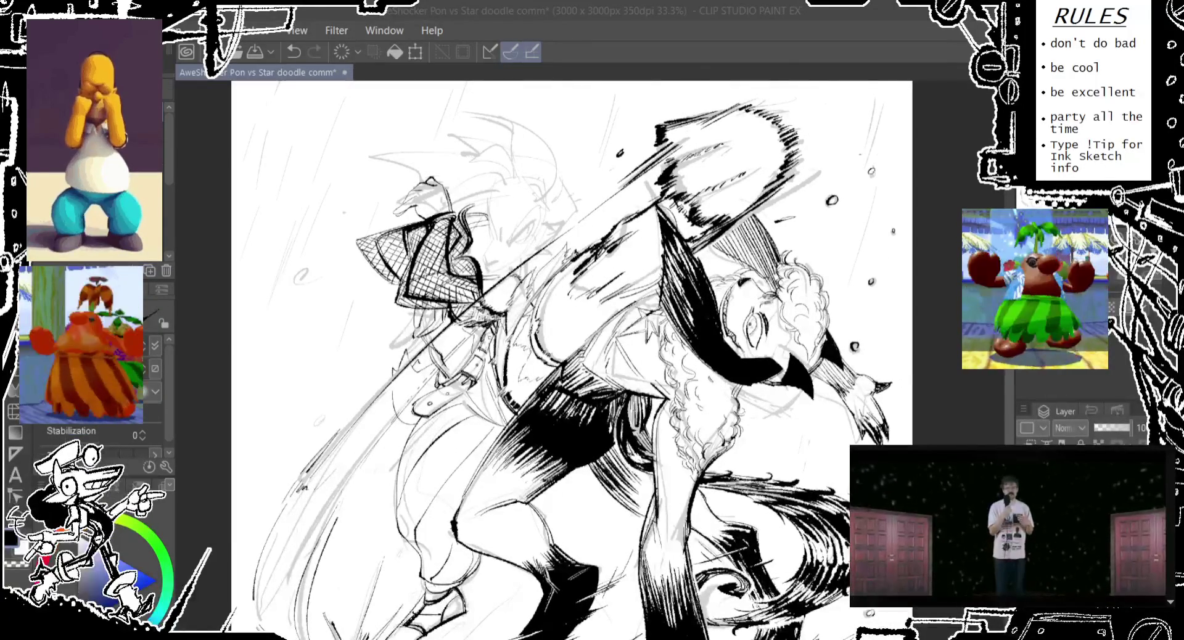
{"action": "left_click", "coordinate": [706, 137]}
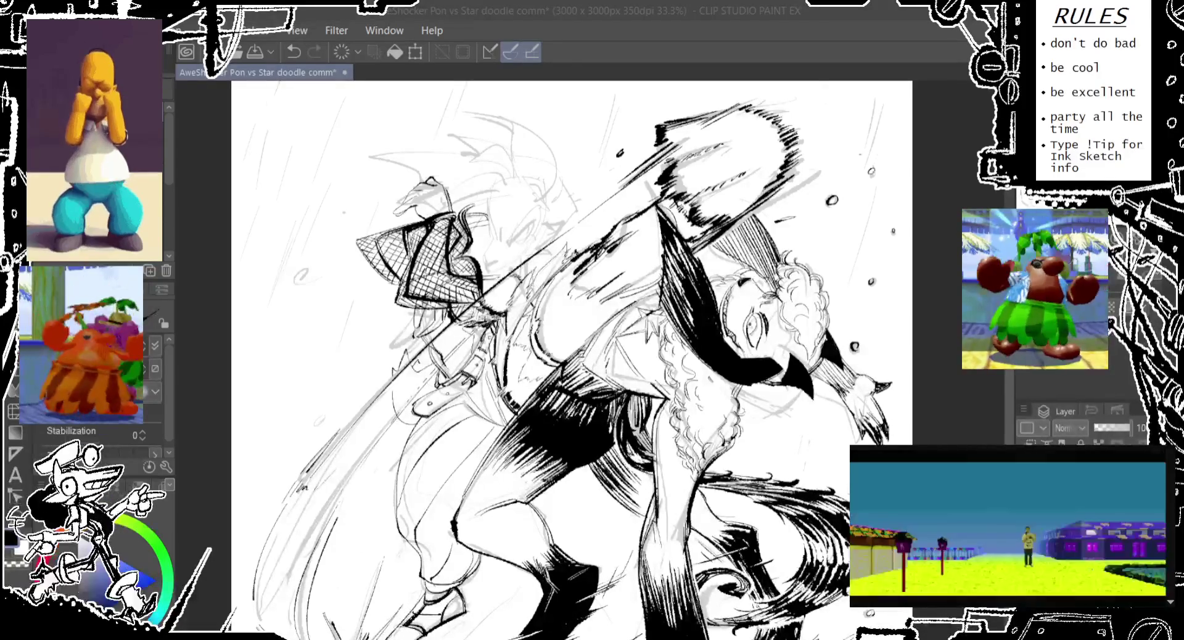
{"action": "key", "text": "ctrl+s"}
{"action": "scroll", "coordinate": [537, 285], "scroll_direction": "up", "scroll_amount": 1}
{"action": "key", "text": "ctrl+plus"}
{"action": "key", "text": "ctrl+plus"}
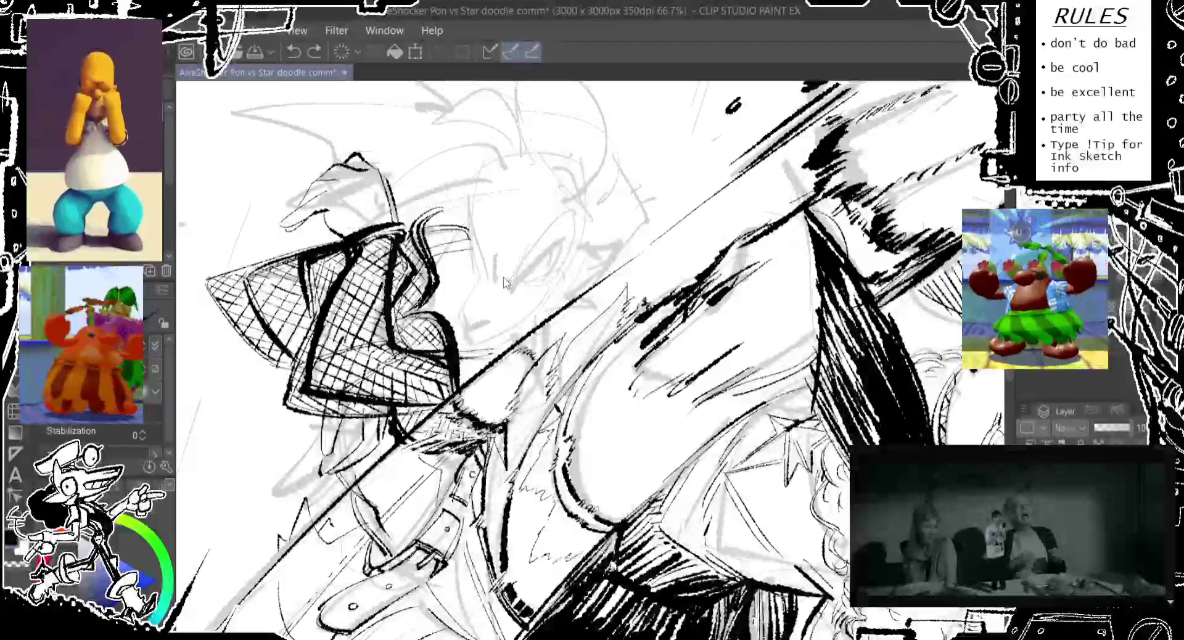
Step: Sketch grey lines around the left figure's eye, undoing the stray strokes near the face
{"action": "mouse_move", "coordinate": [497, 254]}
{"action": "left_mouse_down"}
{"action": "mouse_move", "coordinate": [495, 280]}
{"action": "mouse_move", "coordinate": [514, 281]}
{"action": "mouse_move", "coordinate": [552, 250]}
{"action": "left_mouse_up"}
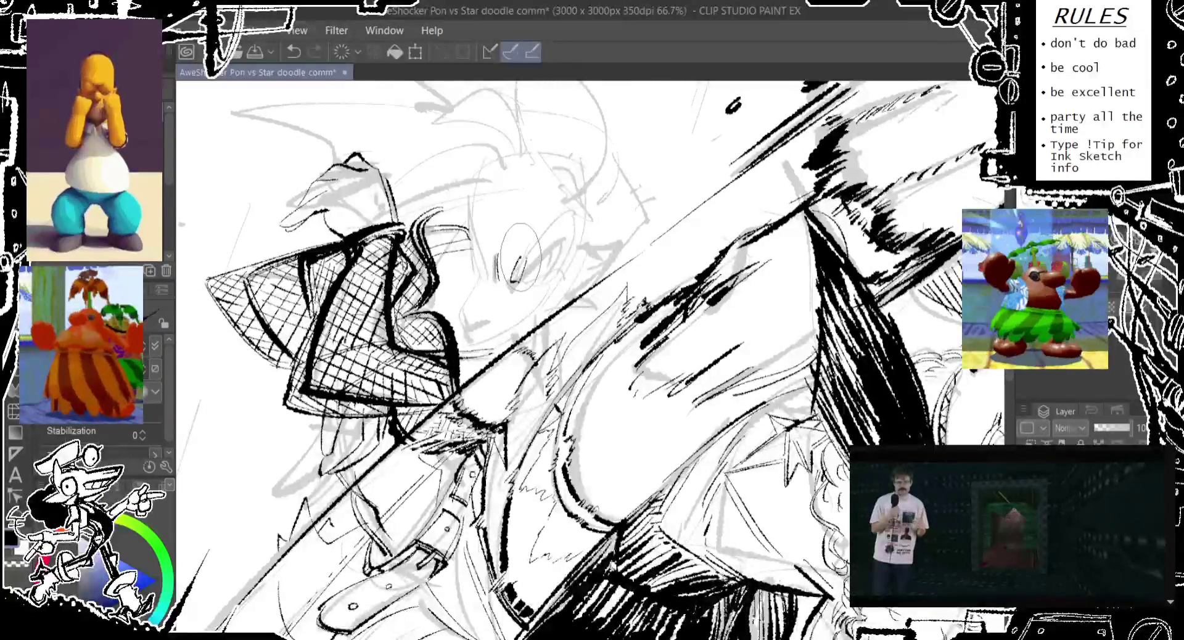
{"action": "key", "text": "ctrl+z"}
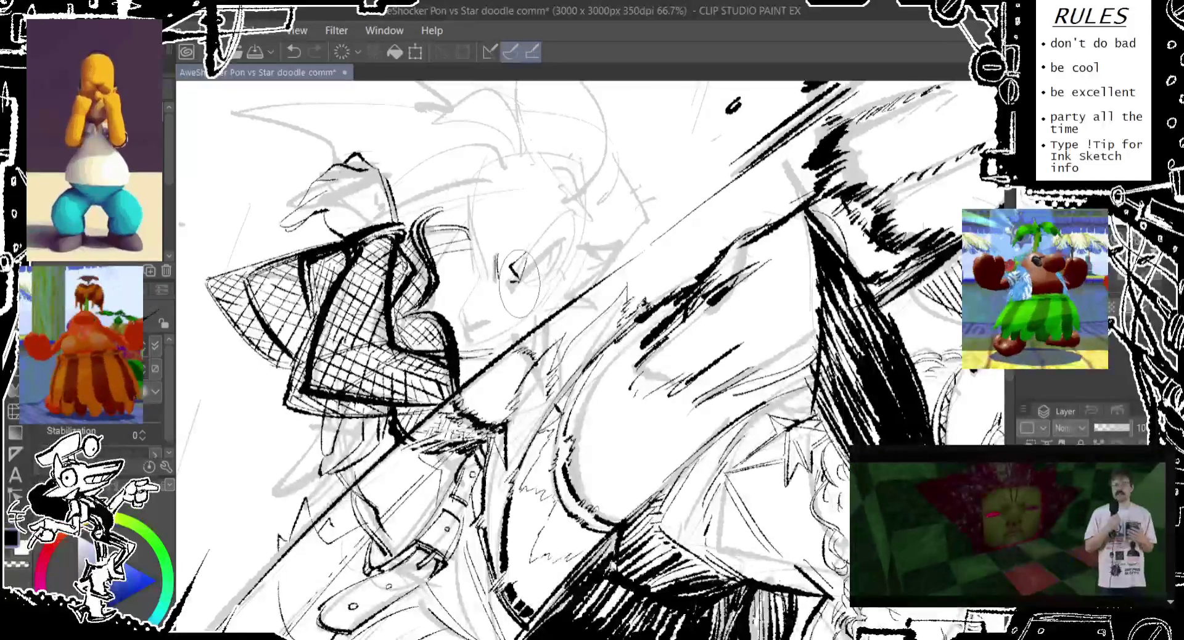
{"action": "left_click_drag", "start_coordinate": [517, 277], "coordinate": [524, 262]}
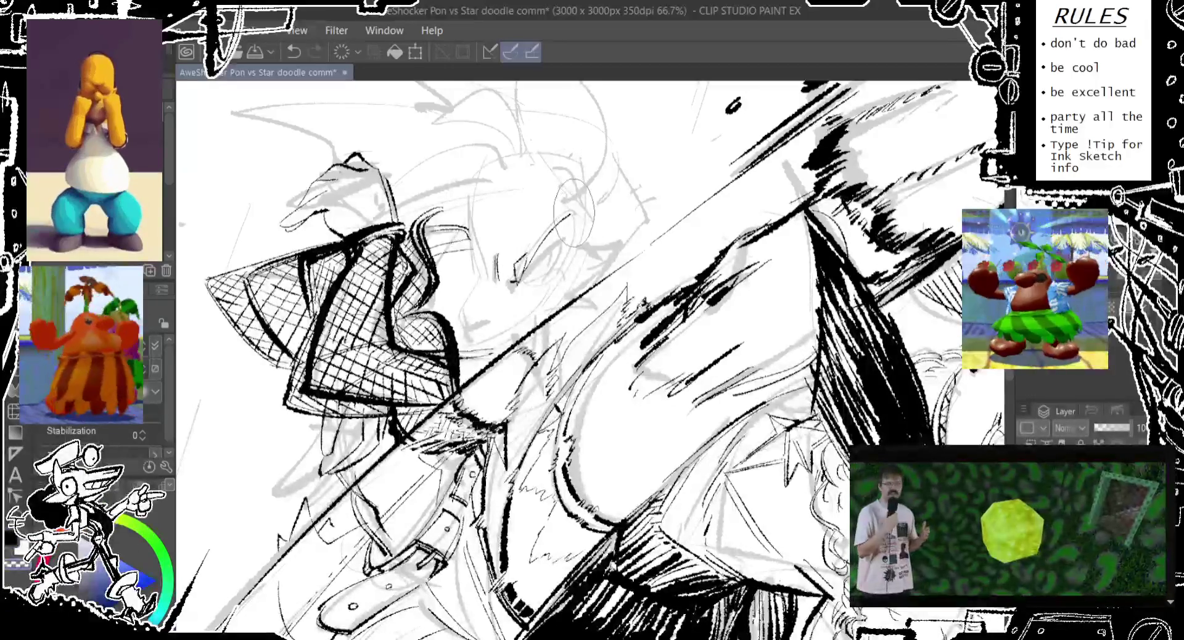
{"action": "key", "text": "ctrl+z"}
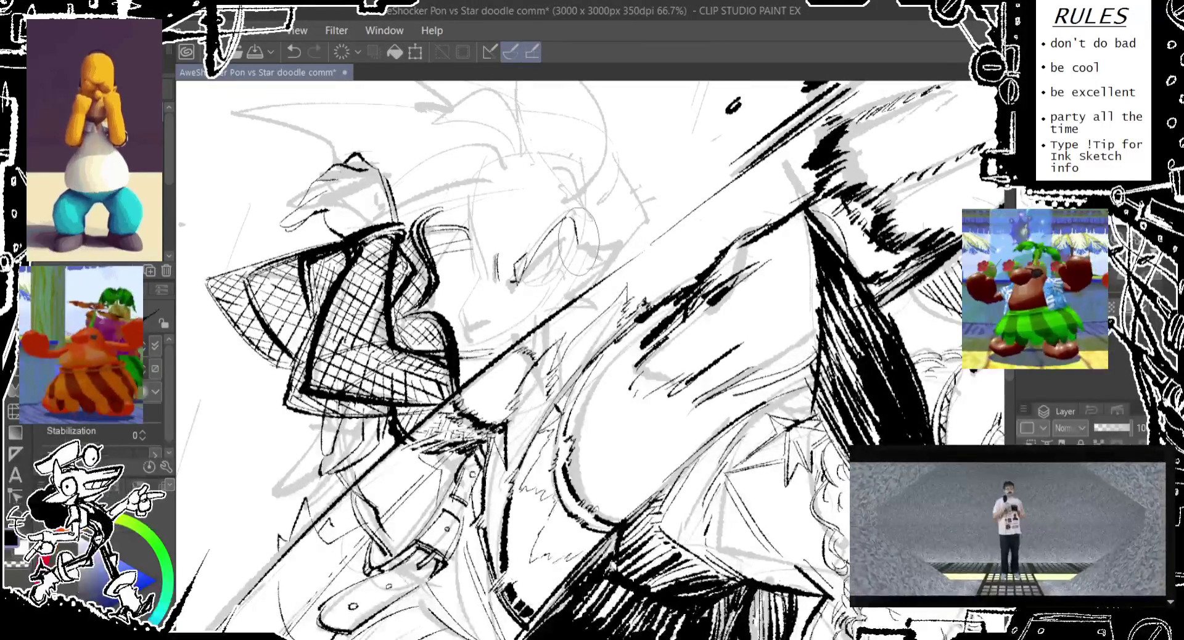
{"action": "key", "text": "ctrl+z"}
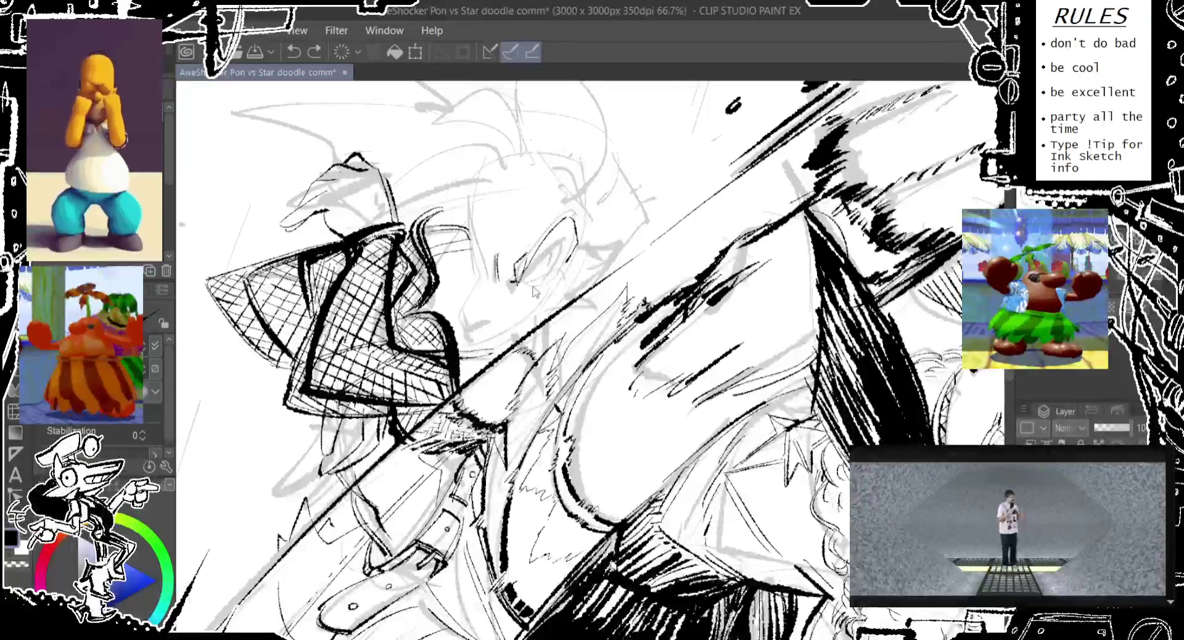
{"action": "key", "text": "ctrl+z"}
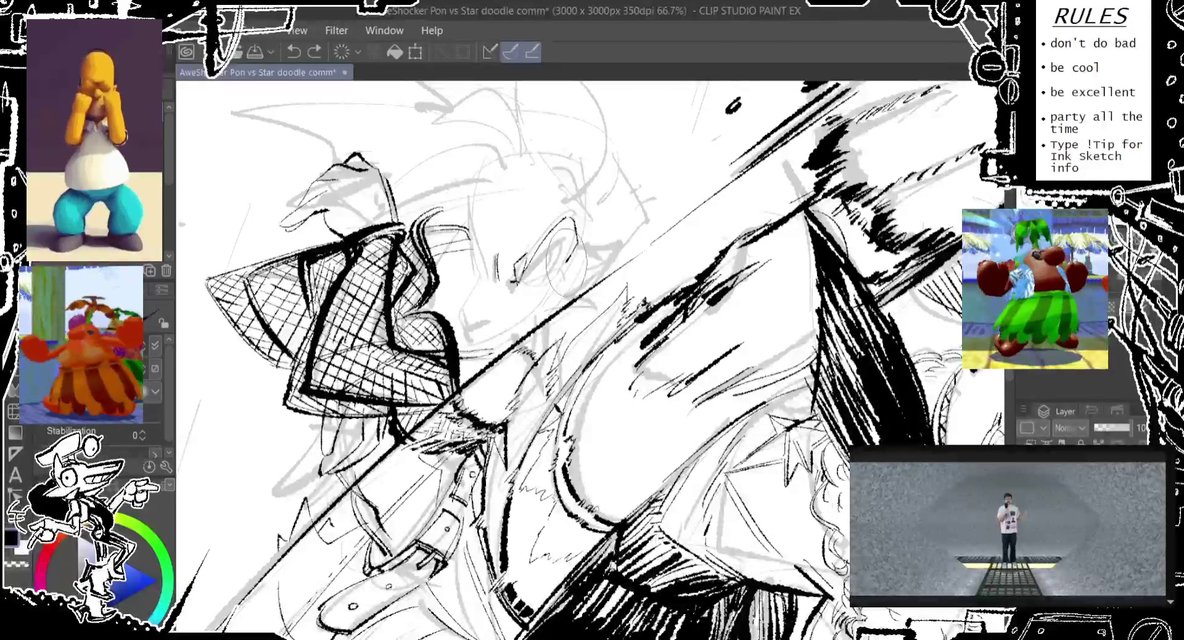
{"action": "mouse_move", "coordinate": [518, 284]}
{"action": "left_mouse_down"}
{"action": "mouse_move", "coordinate": [574, 259]}
{"action": "mouse_move", "coordinate": [559, 210]}
{"action": "left_mouse_up"}
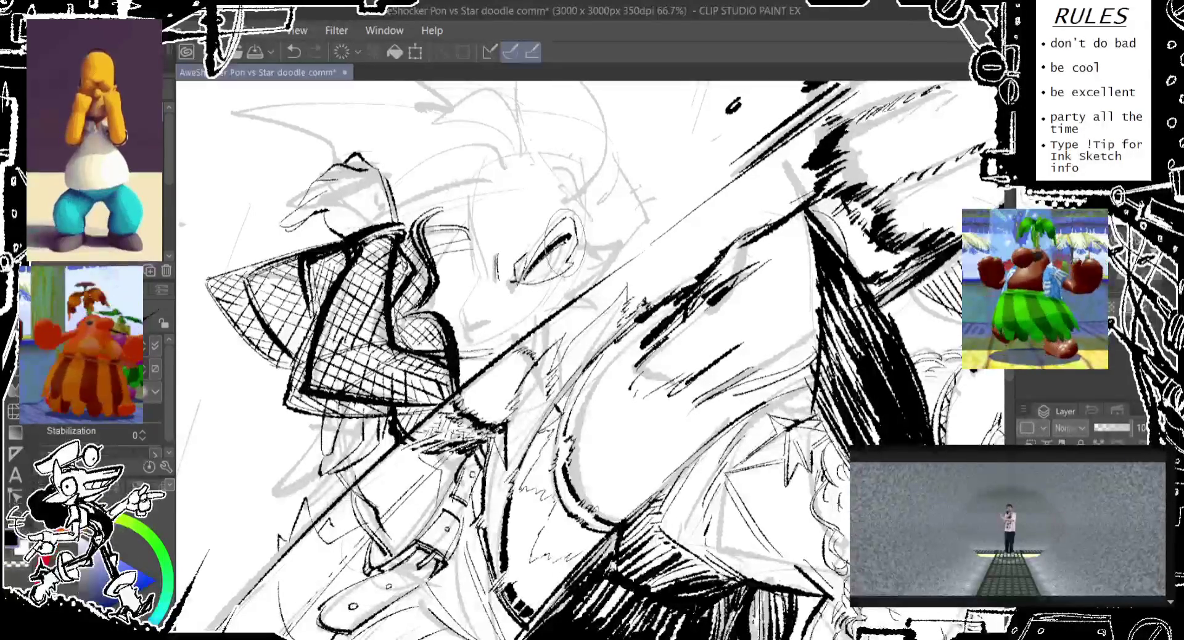
{"action": "key", "text": "ctrl+z"}
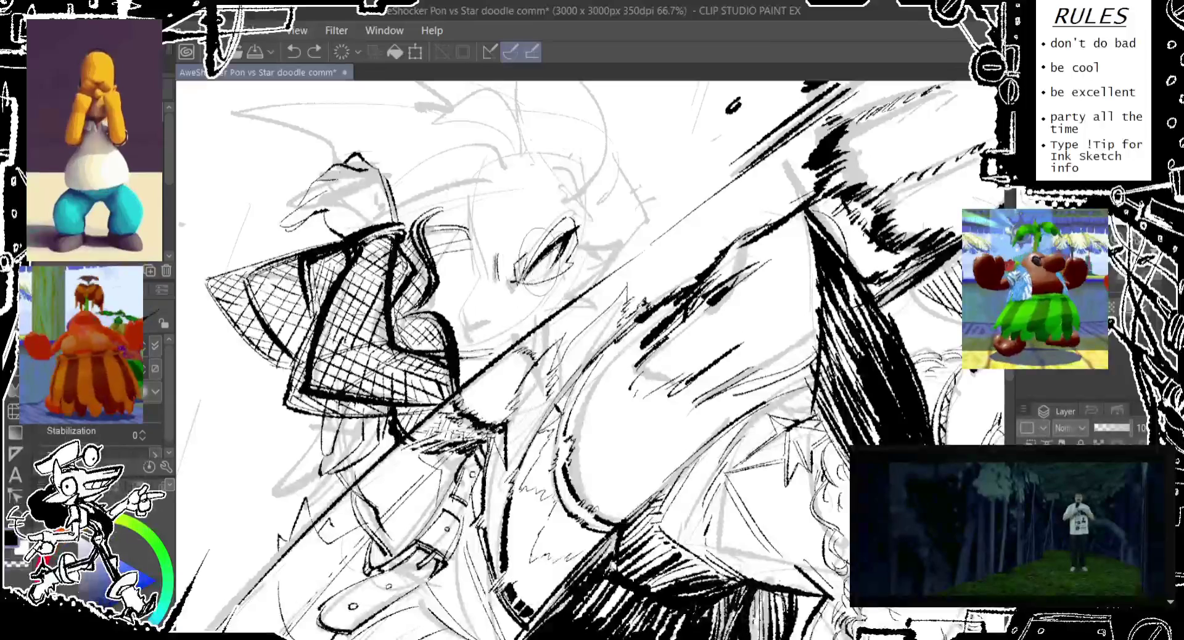
Step: Ink small strokes around the hat-wearing figure's eye and face
{"action": "left_click_drag", "start_coordinate": [543, 253], "coordinate": [549, 247]}
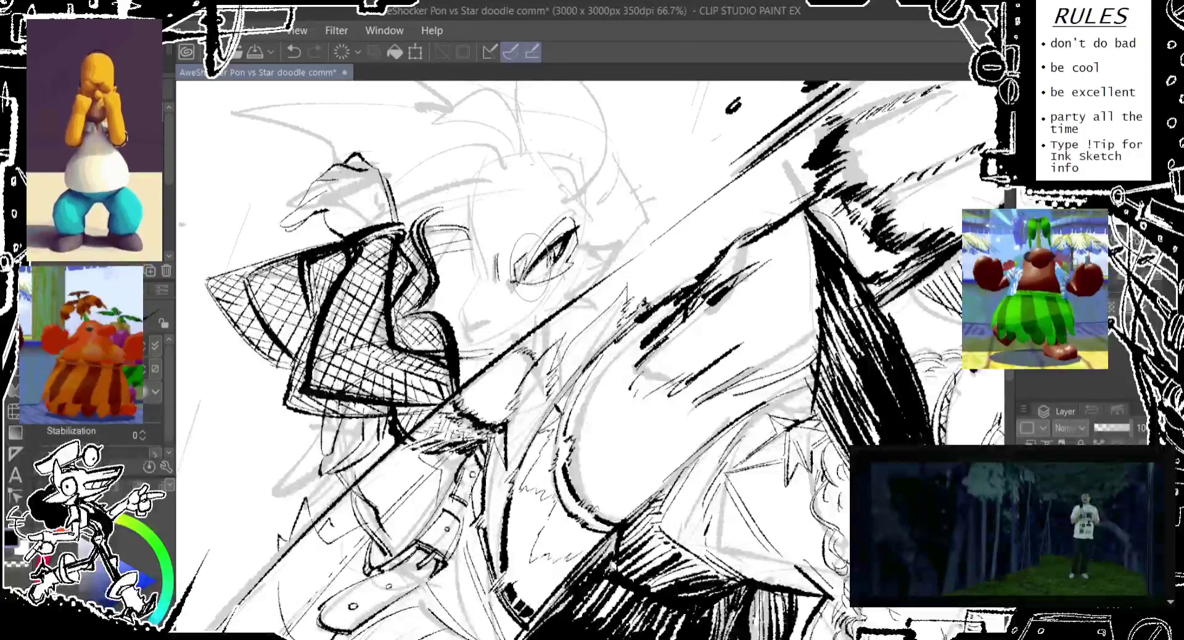
{"action": "left_click_drag", "start_coordinate": [542, 219], "coordinate": [537, 223]}
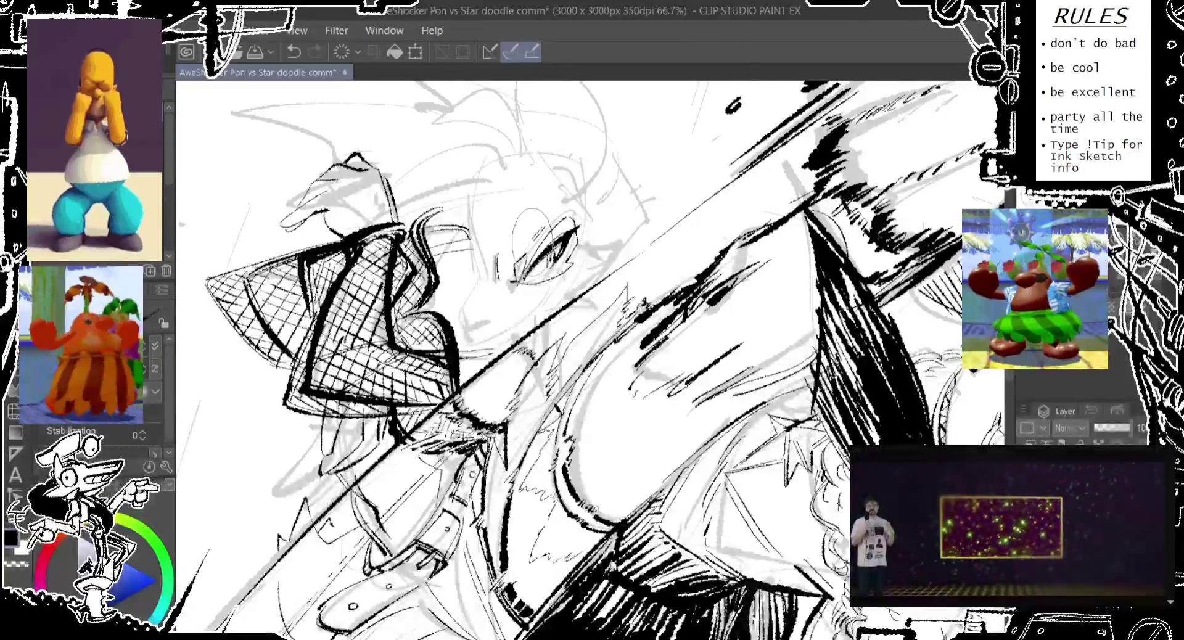
{"action": "left_click_drag", "start_coordinate": [530, 272], "coordinate": [521, 308]}
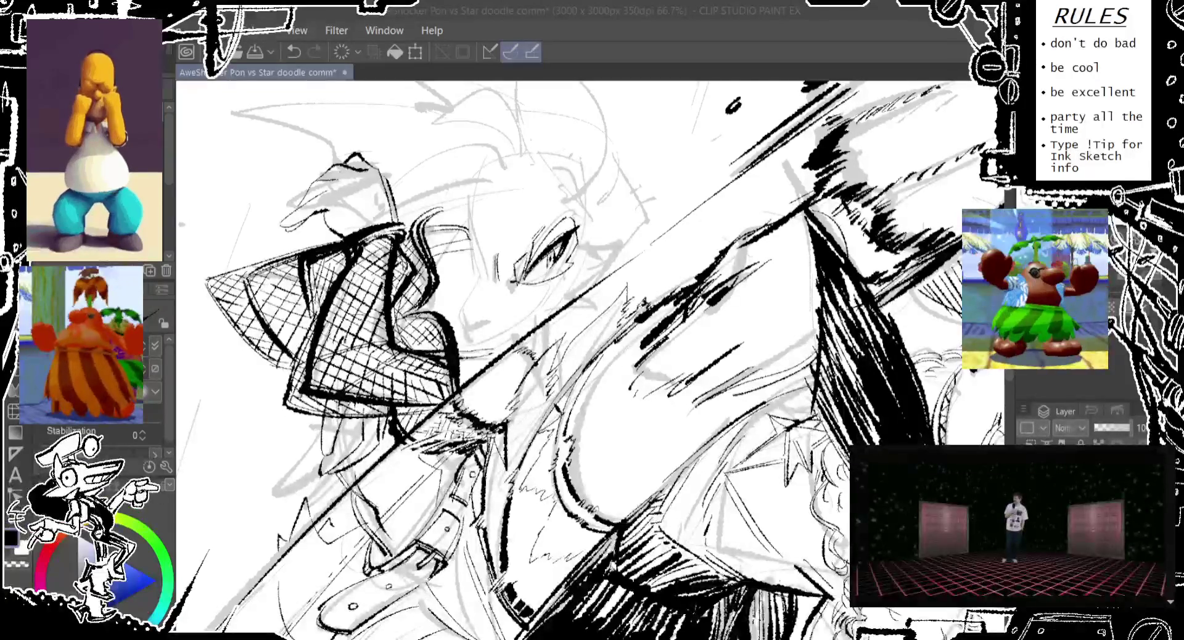
{"action": "left_click", "coordinate": [652, 57]}
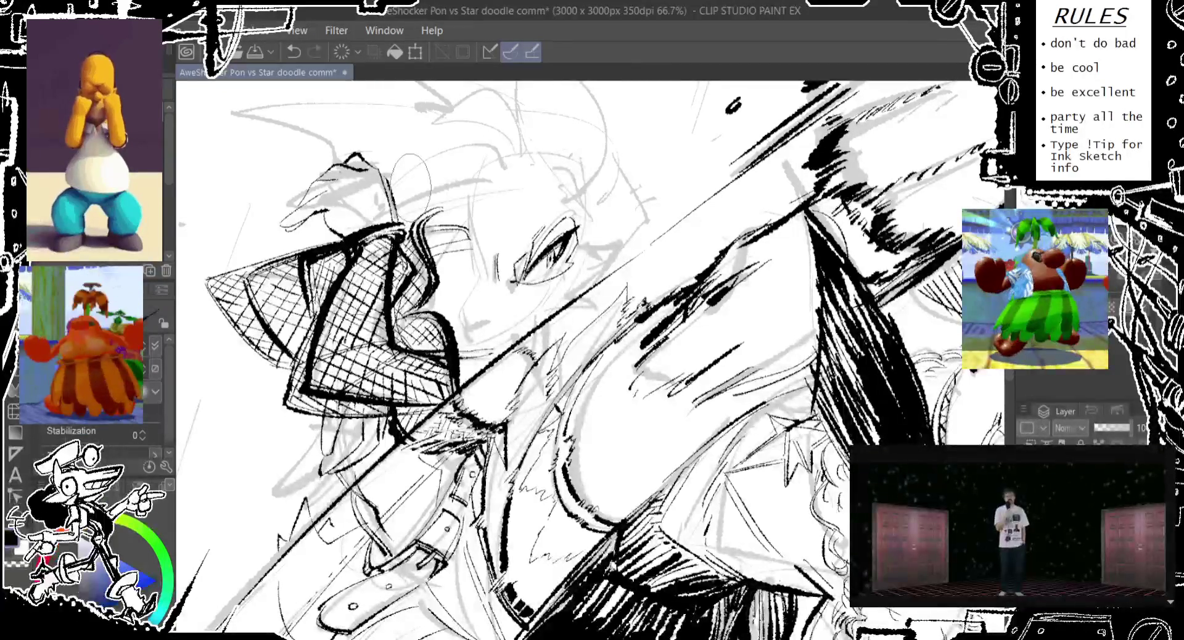
Step: Add a dot by the nose, rejecting the trial nose and cheek curves
{"action": "left_click", "coordinate": [474, 306]}
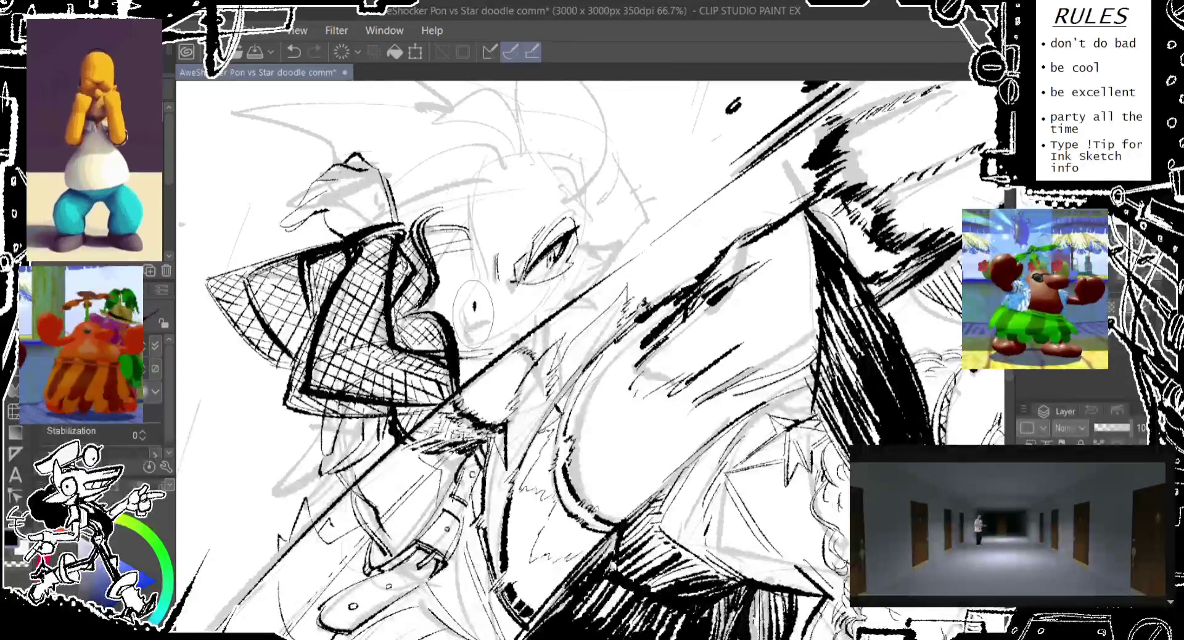
{"action": "left_click_drag", "start_coordinate": [467, 319], "coordinate": [486, 316]}
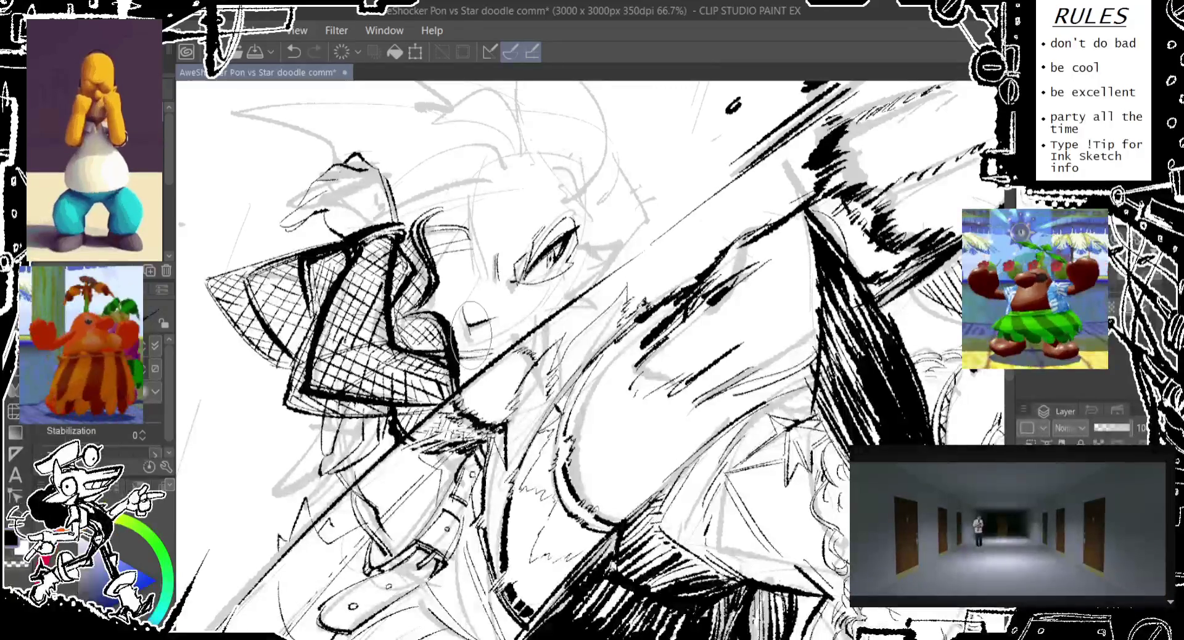
{"action": "key", "text": "ctrl+z"}
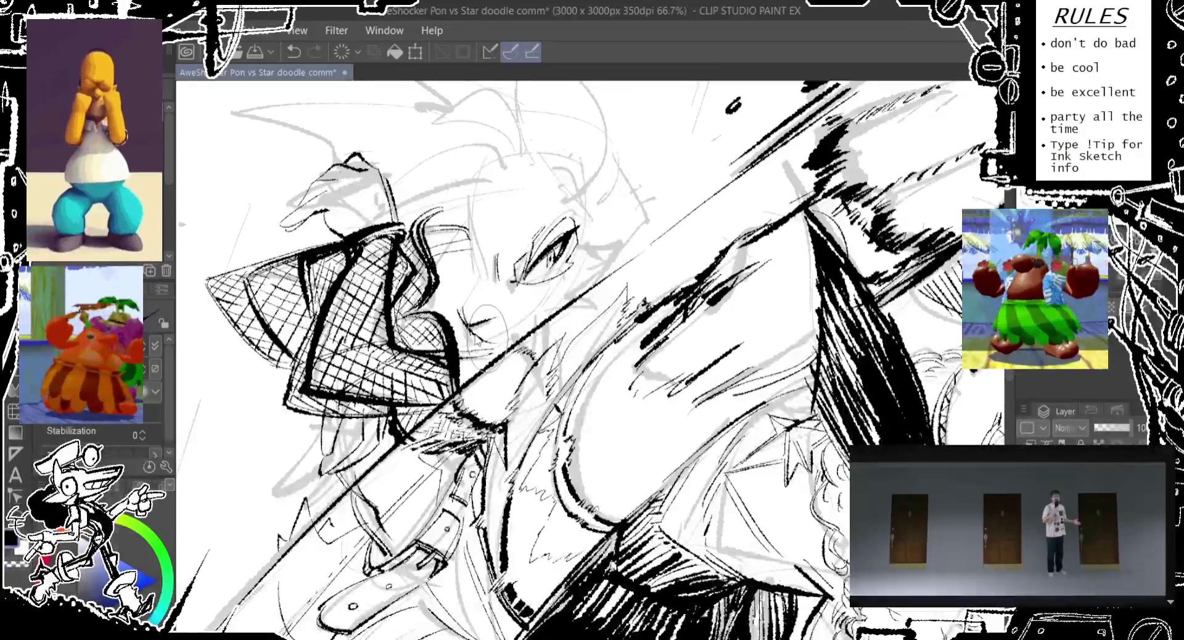
{"action": "left_click_drag", "start_coordinate": [443, 266], "coordinate": [435, 333]}
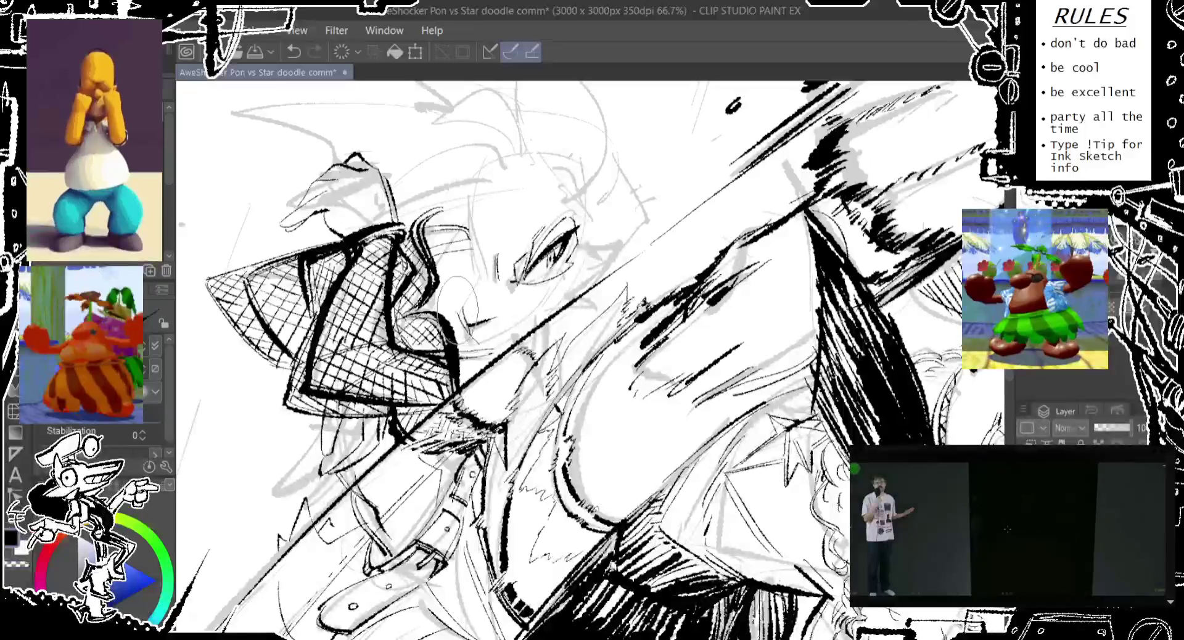
{"action": "key", "text": "ctrl+z"}
{"action": "scroll", "coordinate": [586, 358], "scroll_direction": "up", "scroll_amount": 2}
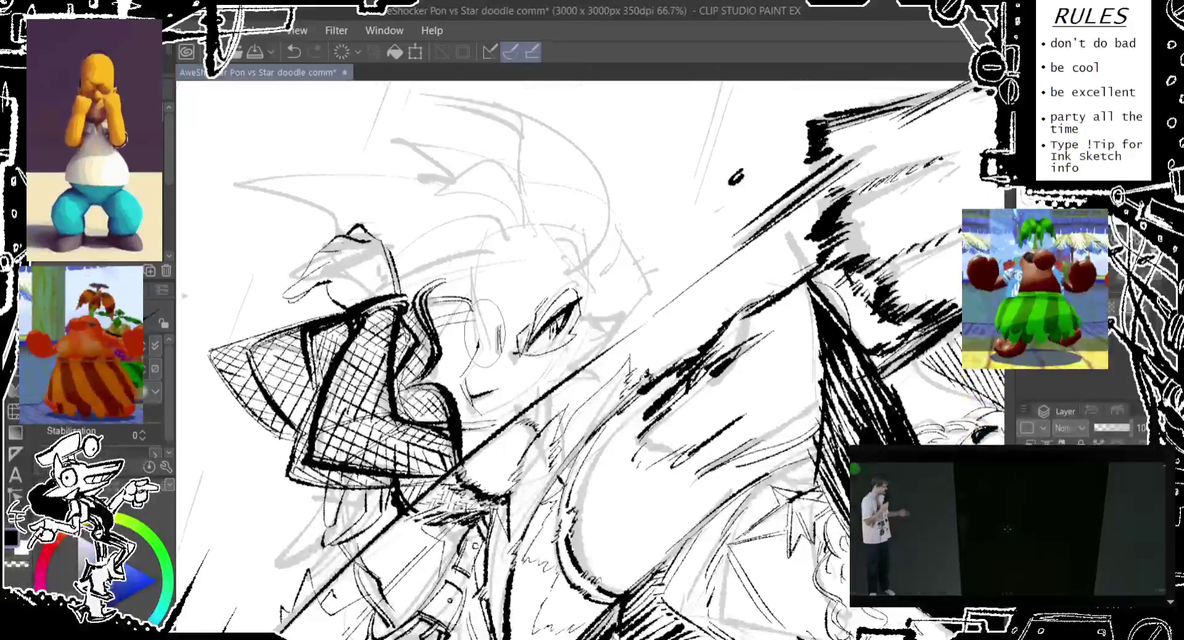
Step: Add a short stroke by the cheek and retry a loose circle around the eye
{"action": "left_click_drag", "start_coordinate": [480, 327], "coordinate": [476, 265]}
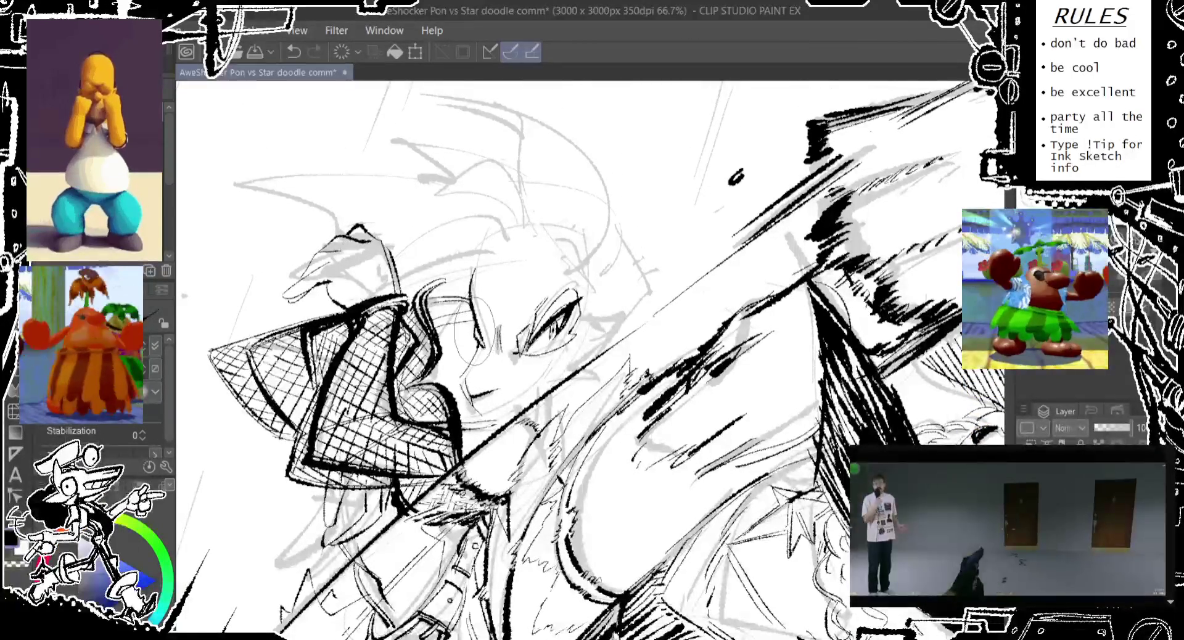
{"action": "left_click_drag", "start_coordinate": [472, 275], "coordinate": [457, 324]}
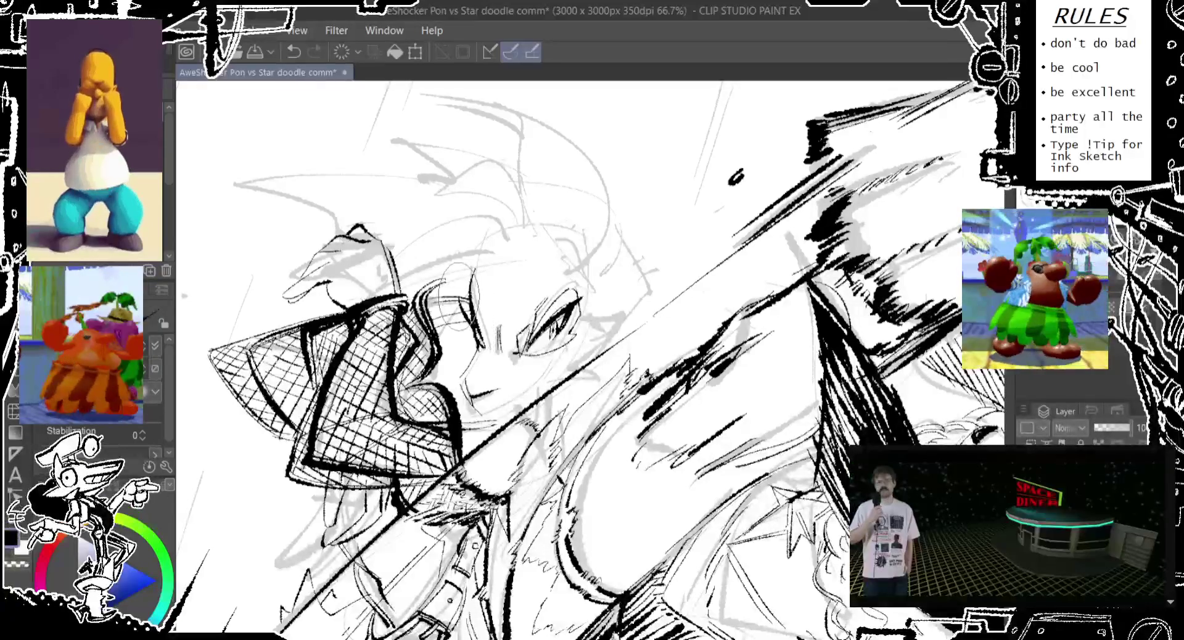
{"action": "key", "text": "ctrl+z"}
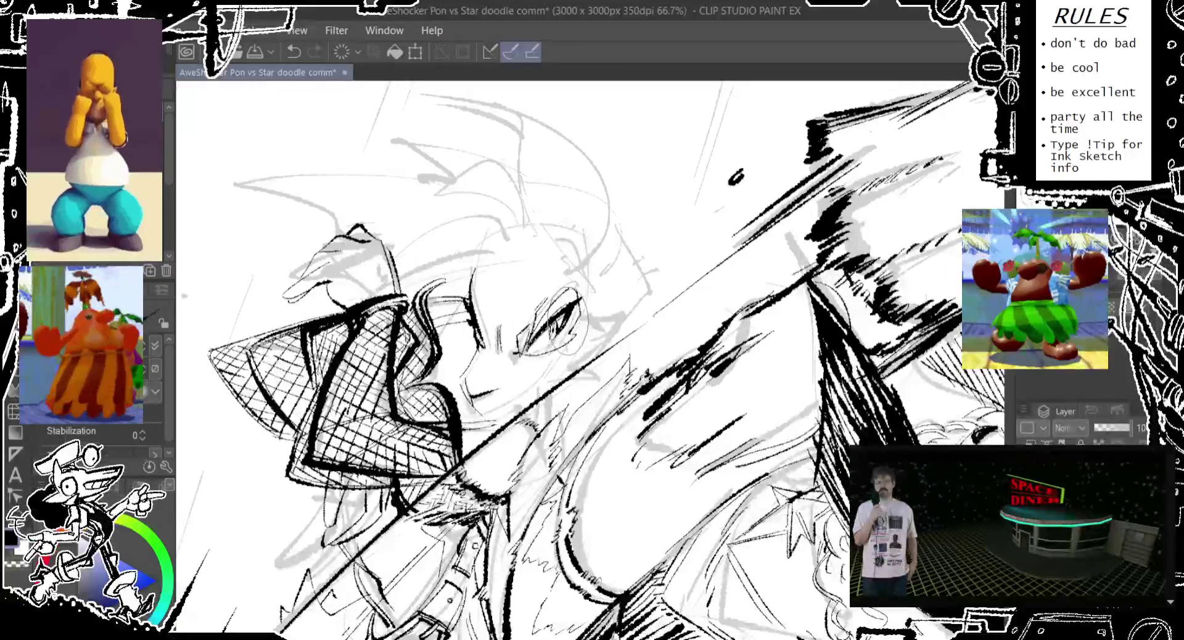
{"action": "left_click_drag", "start_coordinate": [577, 287], "coordinate": [559, 348]}
{"action": "key", "text": "ctrl+z"}
{"action": "key", "text": "ctrl+z"}
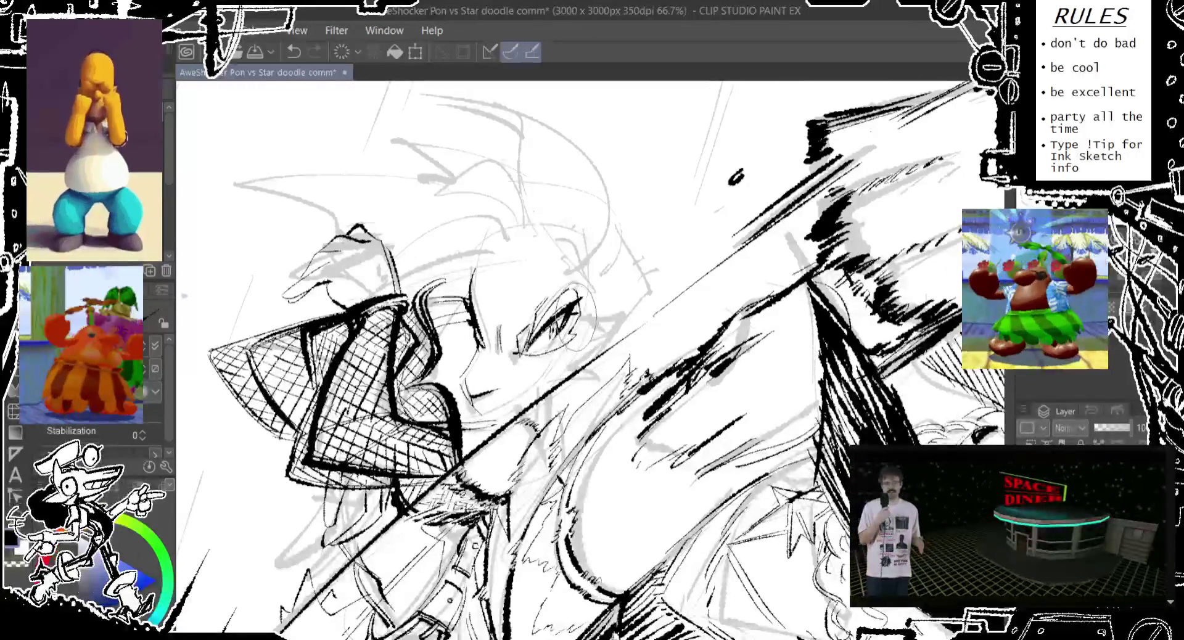
{"action": "left_click_drag", "start_coordinate": [574, 289], "coordinate": [546, 345]}
{"action": "key", "text": "ctrl+z"}
{"action": "left_click_drag", "start_coordinate": [574, 285], "coordinate": [549, 352]}
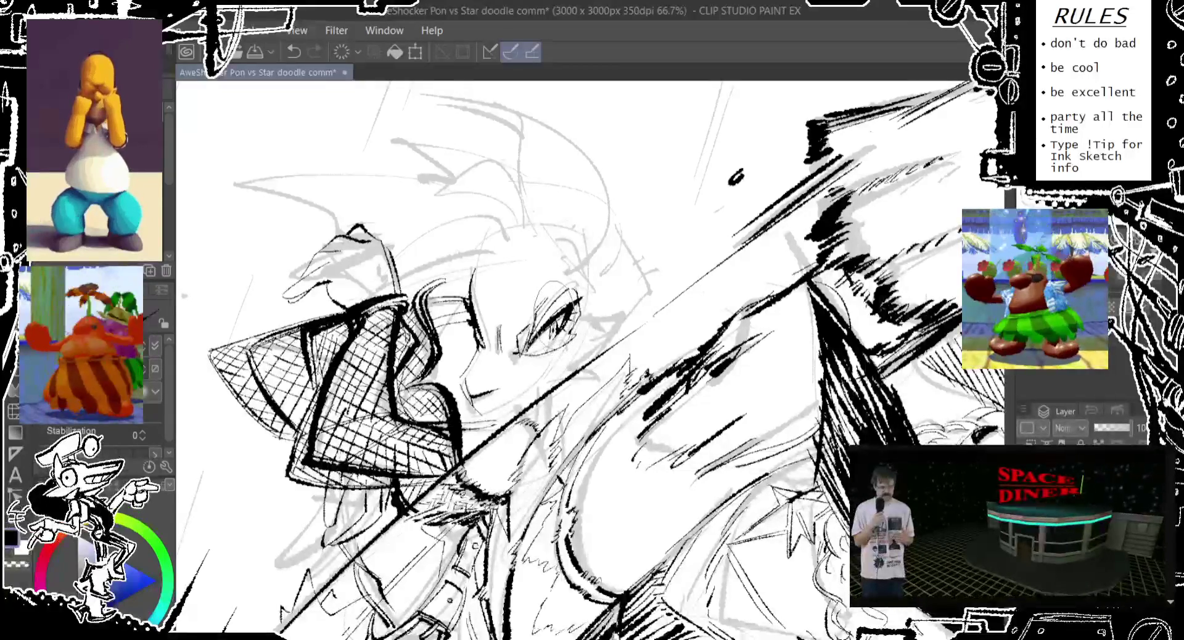
Step: Try erasing parts of the hat outline and sketching a light oval atop the head, then undo
{"action": "left_click_drag", "start_coordinate": [543, 308], "coordinate": [615, 325]}
{"action": "mouse_move", "coordinate": [435, 306]}
{"action": "left_mouse_down"}
{"action": "mouse_move", "coordinate": [425, 370]}
{"action": "mouse_move", "coordinate": [445, 370]}
{"action": "left_mouse_up"}
{"action": "left_click_drag", "start_coordinate": [395, 336], "coordinate": [469, 379]}
{"action": "left_click_drag", "start_coordinate": [426, 266], "coordinate": [555, 395]}
{"action": "mouse_move", "coordinate": [580, 244]}
{"action": "left_mouse_down"}
{"action": "mouse_move", "coordinate": [451, 298]}
{"action": "mouse_move", "coordinate": [563, 271]}
{"action": "mouse_move", "coordinate": [422, 321]}
{"action": "mouse_move", "coordinate": [556, 283]}
{"action": "mouse_move", "coordinate": [483, 285]}
{"action": "mouse_move", "coordinate": [501, 282]}
{"action": "mouse_move", "coordinate": [436, 316]}
{"action": "mouse_move", "coordinate": [588, 288]}
{"action": "mouse_move", "coordinate": [512, 272]}
{"action": "mouse_move", "coordinate": [454, 301]}
{"action": "mouse_move", "coordinate": [546, 259]}
{"action": "mouse_move", "coordinate": [435, 315]}
{"action": "left_mouse_up"}
{"action": "key", "text": "ctrl+z"}
{"action": "key", "text": "ctrl+z"}
{"action": "key", "text": "ctrl+z"}
{"action": "key", "text": "ctrl+z"}
{"action": "key", "text": "ctrl+z"}
Step: Move the light oval onto the head and discard a trial hat-brim line
{"action": "key", "text": "ctrl+z"}
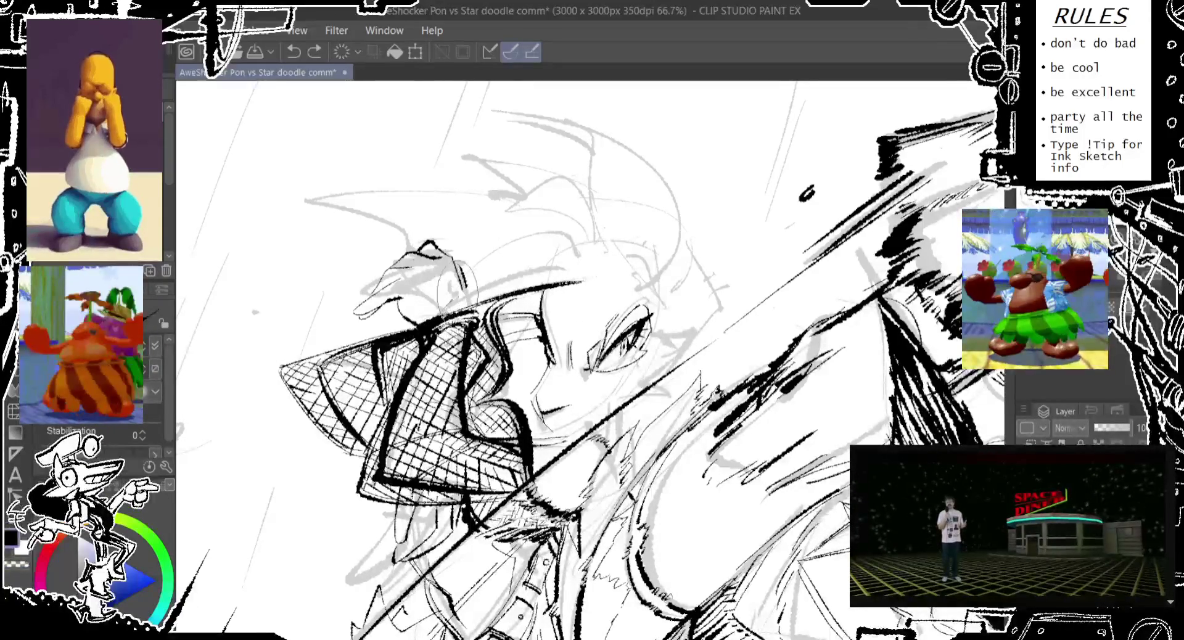
{"action": "key", "text": "ctrl+z"}
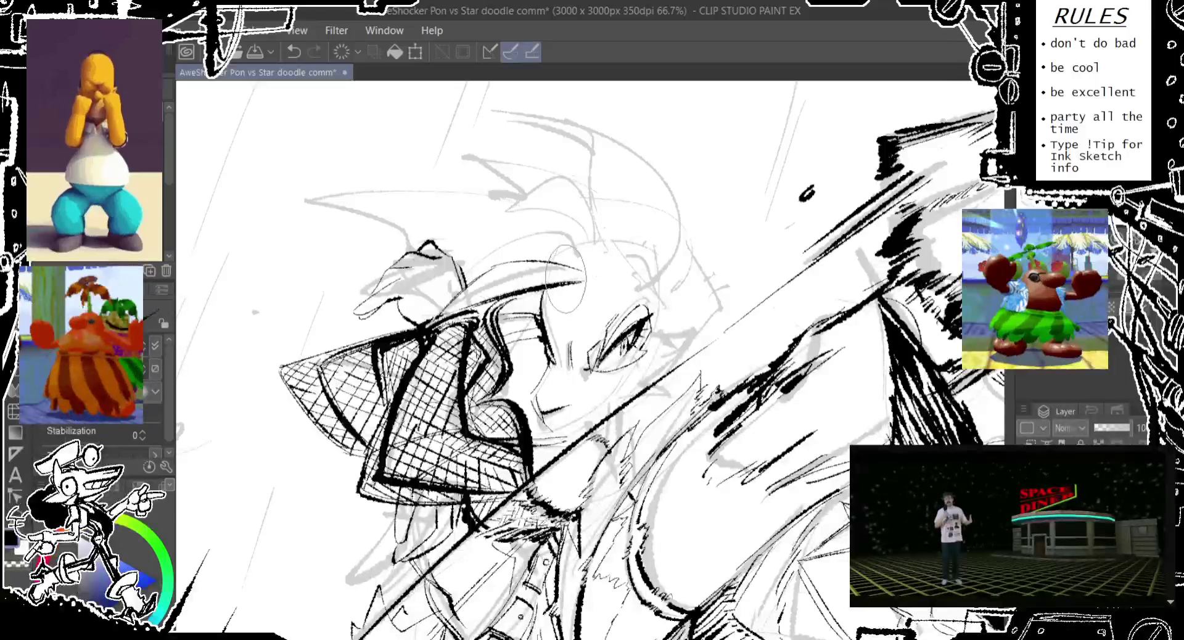
{"action": "mouse_move", "coordinate": [487, 271]}
{"action": "left_mouse_down"}
{"action": "mouse_move", "coordinate": [569, 264]}
{"action": "mouse_move", "coordinate": [565, 243]}
{"action": "left_mouse_up"}
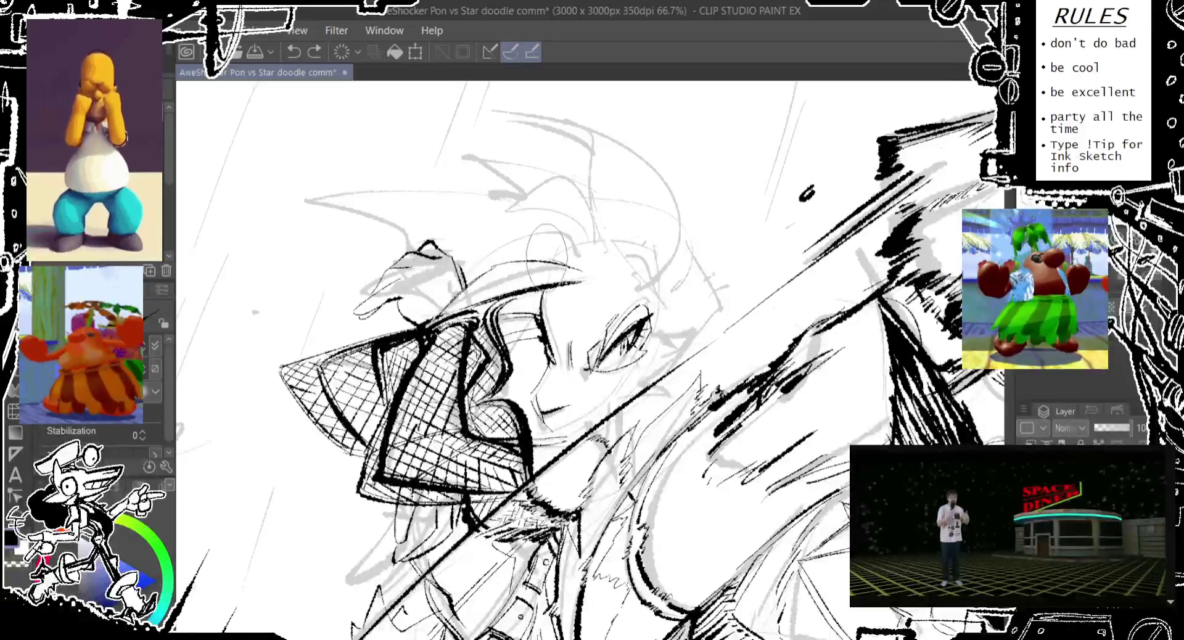
{"action": "left_click_drag", "start_coordinate": [470, 258], "coordinate": [546, 228]}
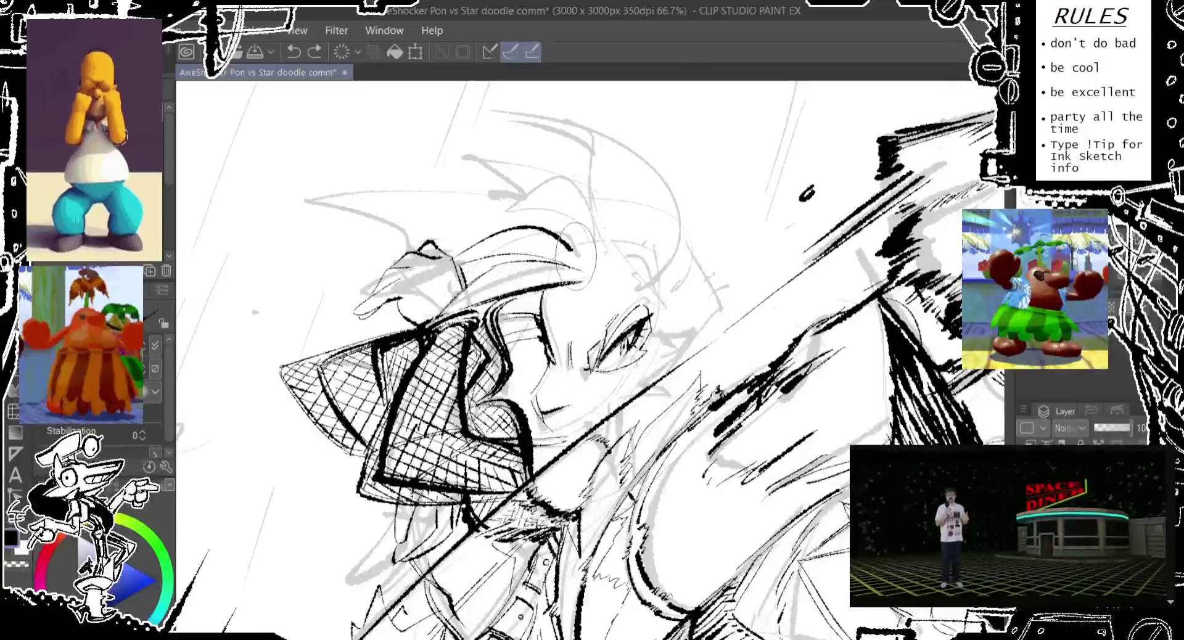
{"action": "key", "text": "ctrl+z"}
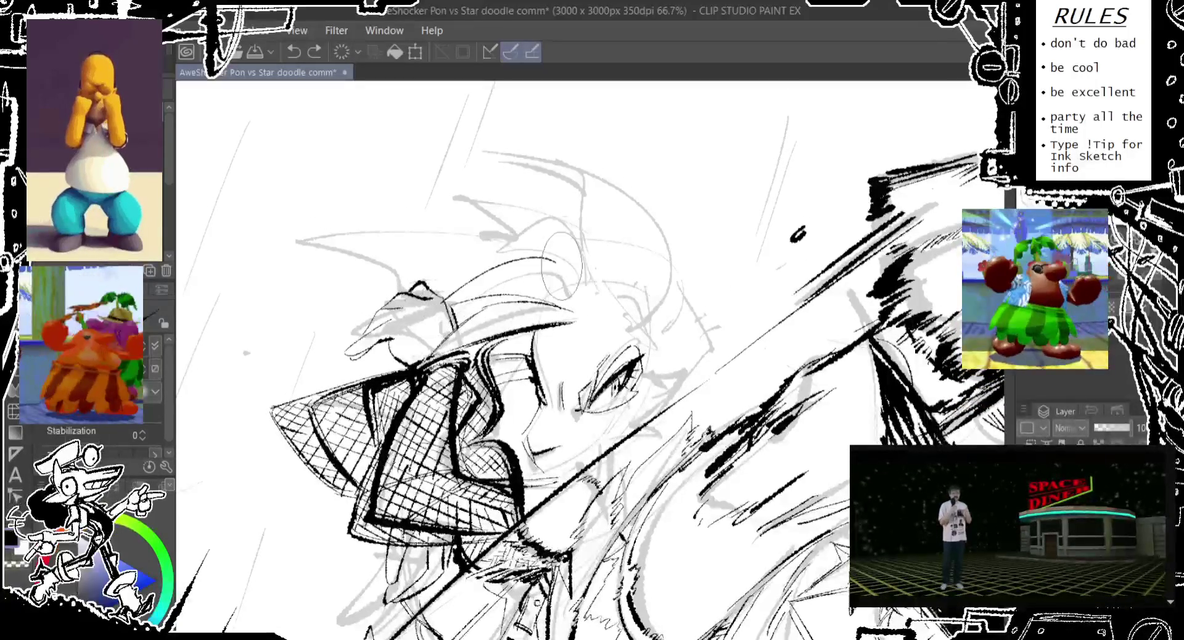
Step: Discard a redrawn hat-brim line and ink trial hair strands above the hat
{"action": "mouse_move", "coordinate": [434, 299]}
{"action": "left_mouse_down"}
{"action": "mouse_move", "coordinate": [549, 263]}
{"action": "mouse_move", "coordinate": [557, 271]}
{"action": "left_mouse_up"}
{"action": "key", "text": "ctrl+z"}
{"action": "key", "text": "ctrl+z"}
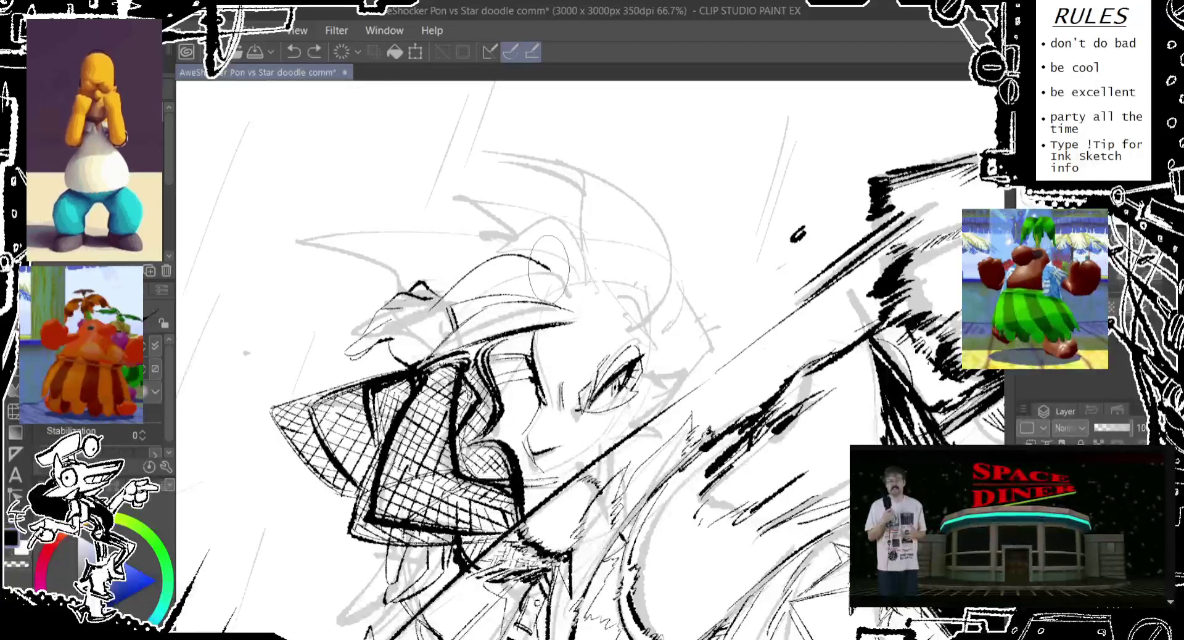
{"action": "left_click_drag", "start_coordinate": [478, 262], "coordinate": [534, 207]}
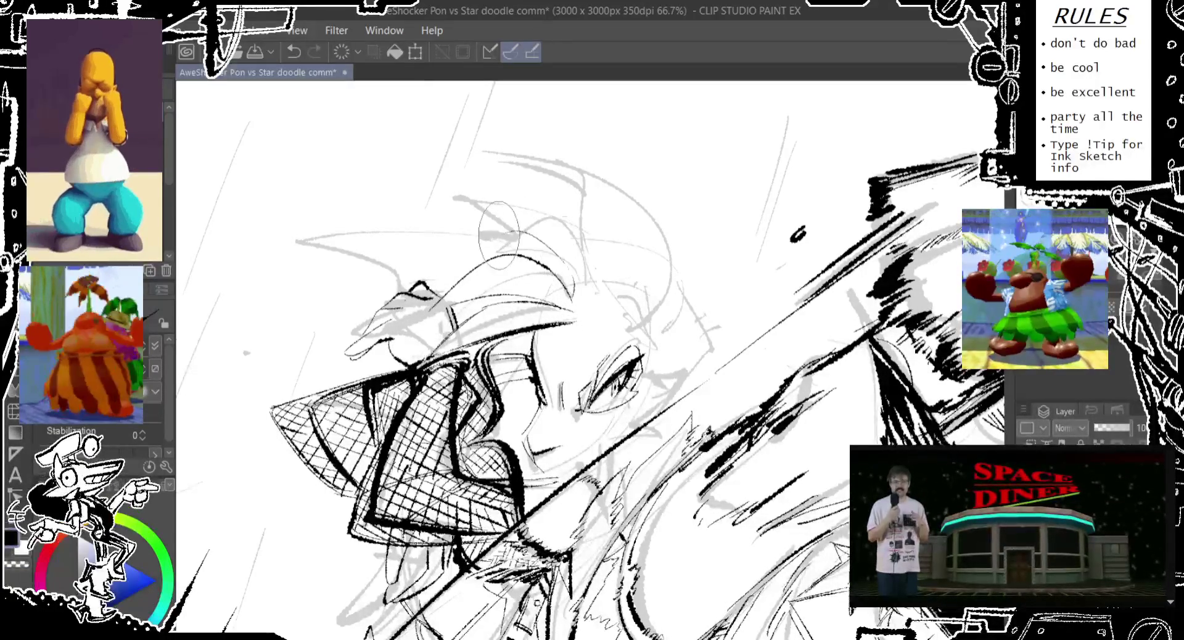
{"action": "key", "text": "ctrl+z"}
{"action": "left_click_drag", "start_coordinate": [509, 253], "coordinate": [549, 204]}
{"action": "left_click_drag", "start_coordinate": [518, 240], "coordinate": [491, 269]}
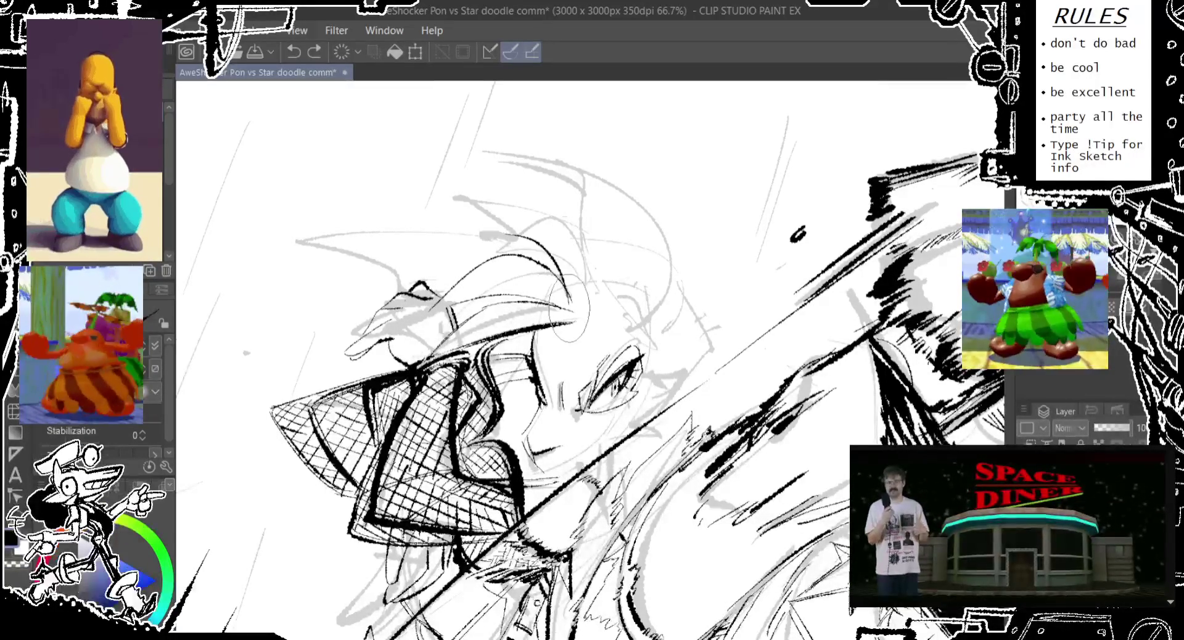
{"action": "key", "text": "ctrl+z"}
{"action": "left_click_drag", "start_coordinate": [537, 229], "coordinate": [601, 309]}
{"action": "key", "text": "ctrl+z"}
{"action": "left_click_drag", "start_coordinate": [543, 242], "coordinate": [574, 308]}
{"action": "key", "text": "ctrl+z"}
{"action": "left_click_drag", "start_coordinate": [543, 242], "coordinate": [583, 309]}
Step: Keep redrawing hair strands above the hat until new strands stay on the left side
{"action": "key", "text": "ctrl+z"}
{"action": "left_click_drag", "start_coordinate": [555, 253], "coordinate": [571, 318]}
{"action": "key", "text": "ctrl+z"}
{"action": "left_click_drag", "start_coordinate": [535, 227], "coordinate": [568, 296]}
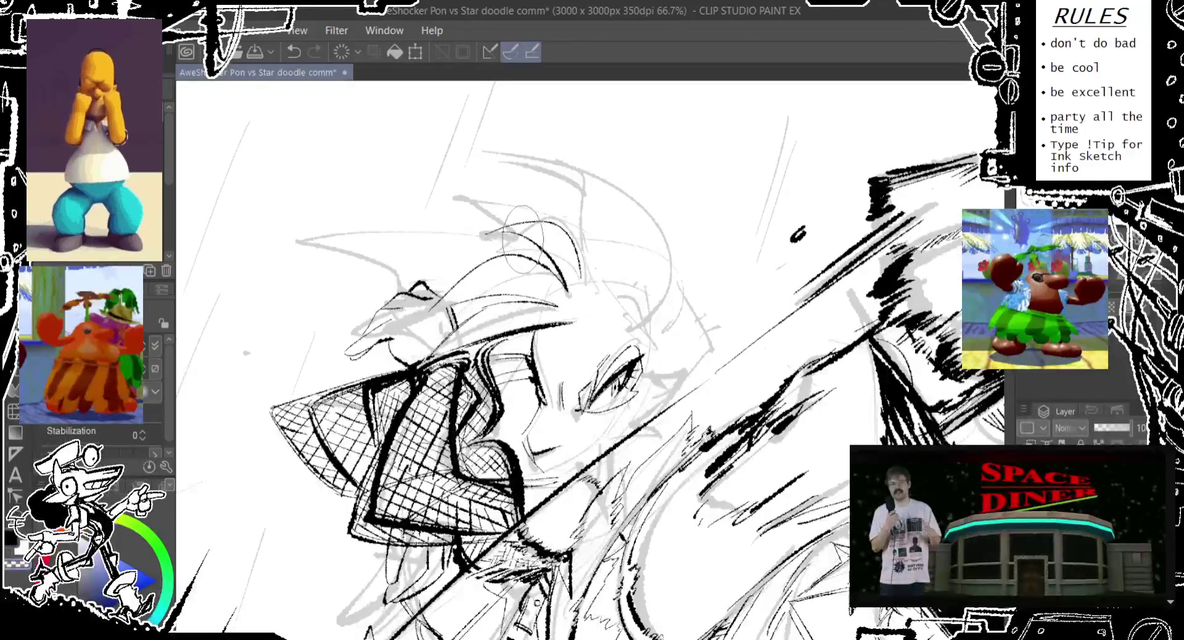
{"action": "key", "text": "ctrl+z"}
{"action": "left_click_drag", "start_coordinate": [484, 238], "coordinate": [537, 222]}
{"action": "key", "text": "ctrl+z"}
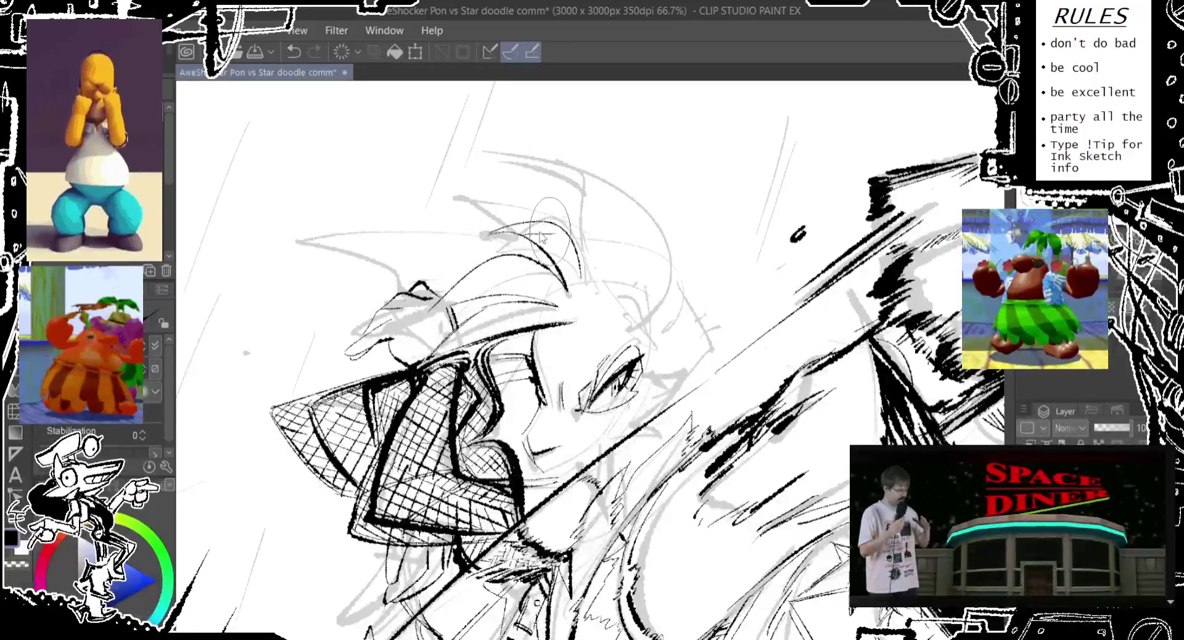
{"action": "key", "text": "ctrl+z"}
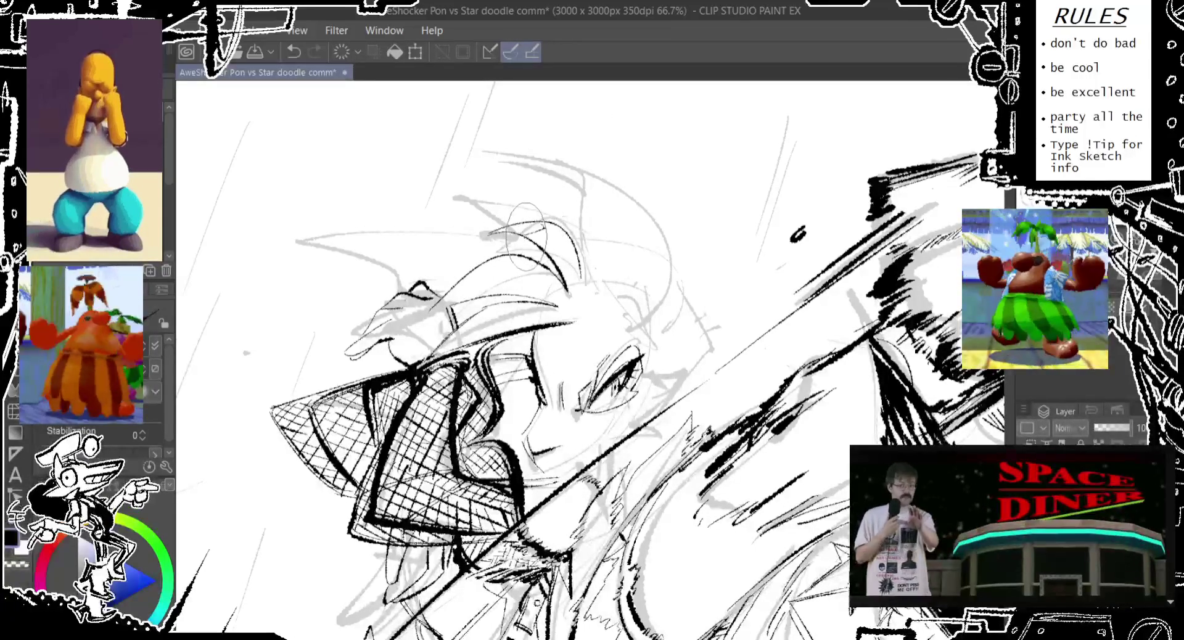
{"action": "left_click_drag", "start_coordinate": [509, 262], "coordinate": [456, 290]}
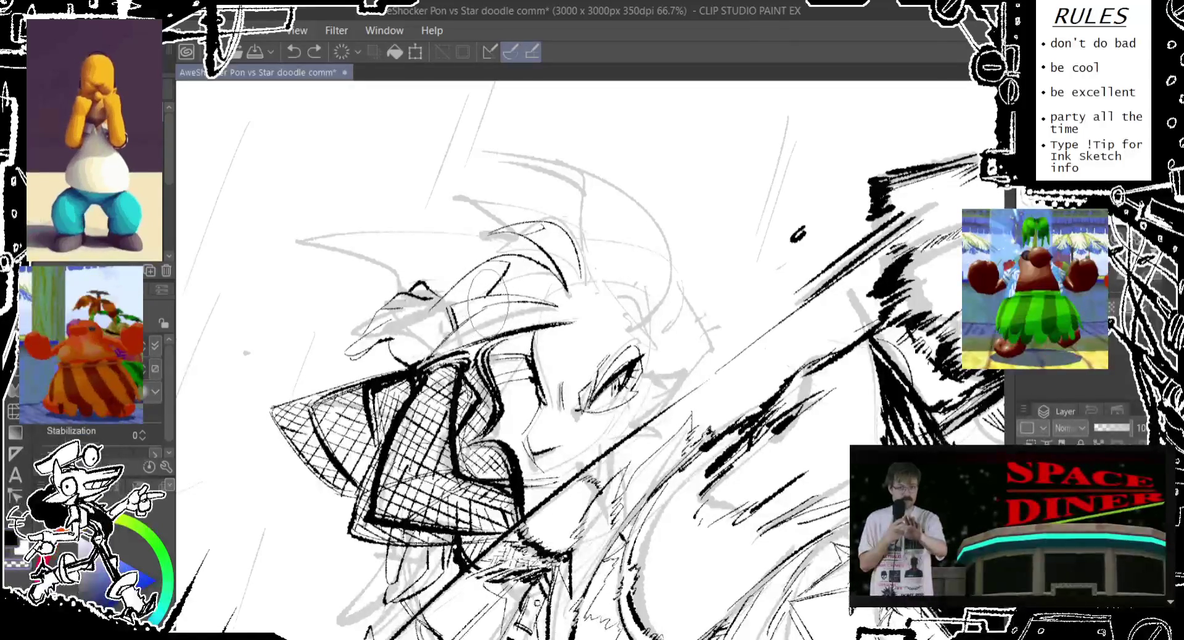
{"action": "left_click_drag", "start_coordinate": [491, 316], "coordinate": [507, 318]}
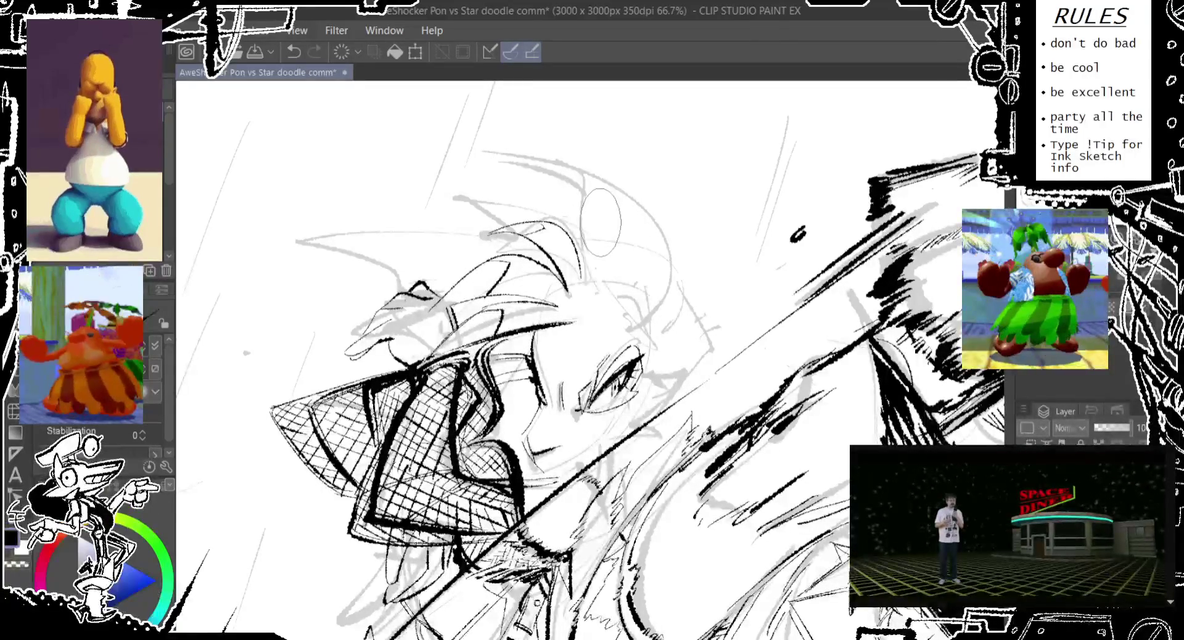
{"action": "left_click_drag", "start_coordinate": [599, 256], "coordinate": [606, 191]}
{"action": "key", "text": "ctrl+z"}
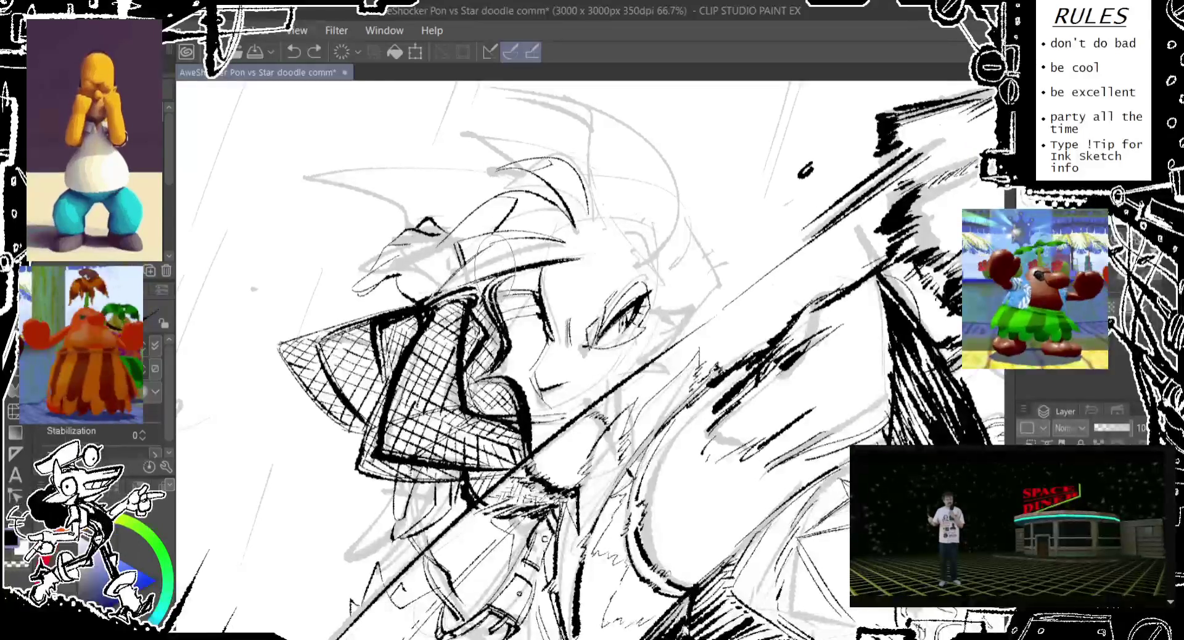
Step: Remove stray strokes near the hat and ink dark lines through the hair
{"action": "key", "text": "ctrl+z"}
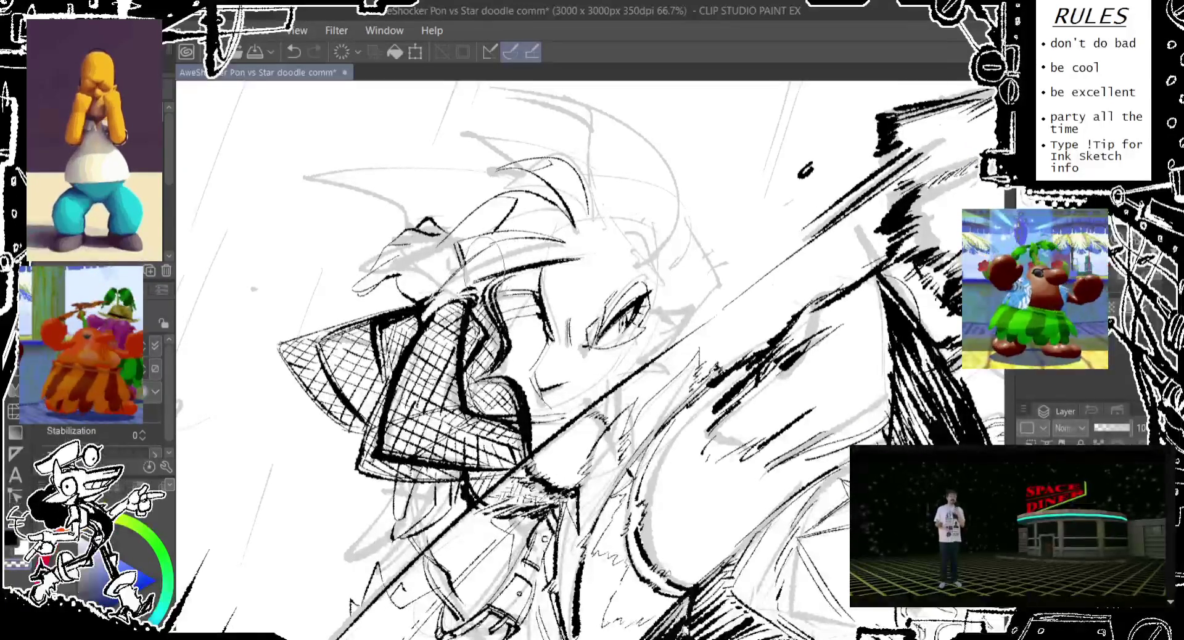
{"action": "key", "text": "ctrl+z"}
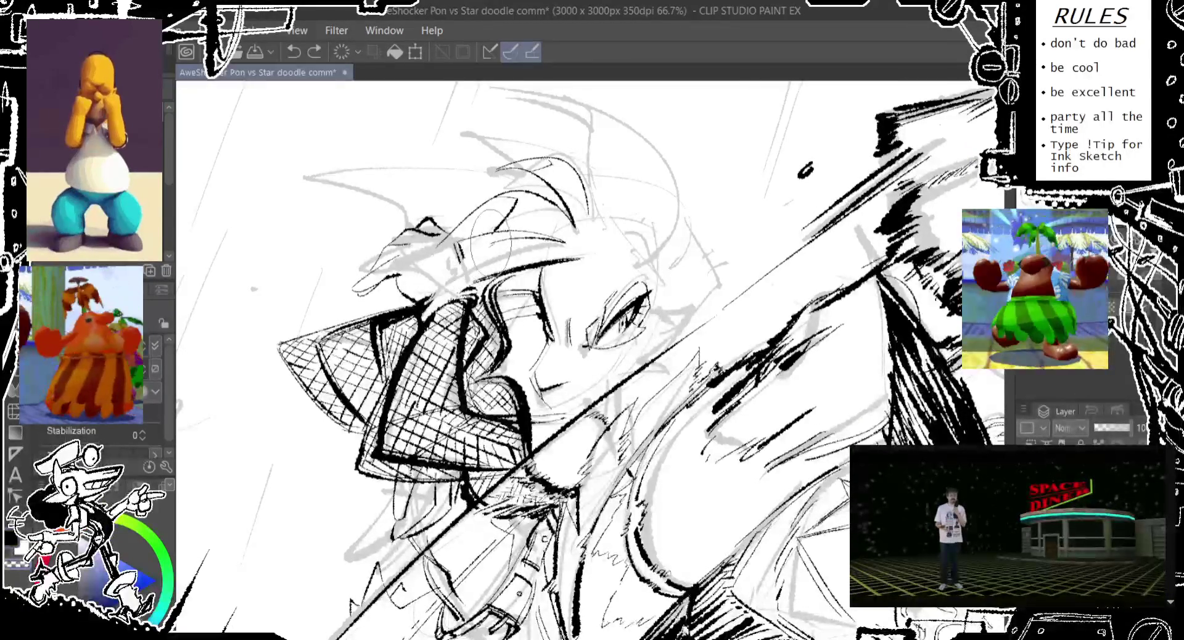
{"action": "left_click_drag", "start_coordinate": [459, 264], "coordinate": [426, 315]}
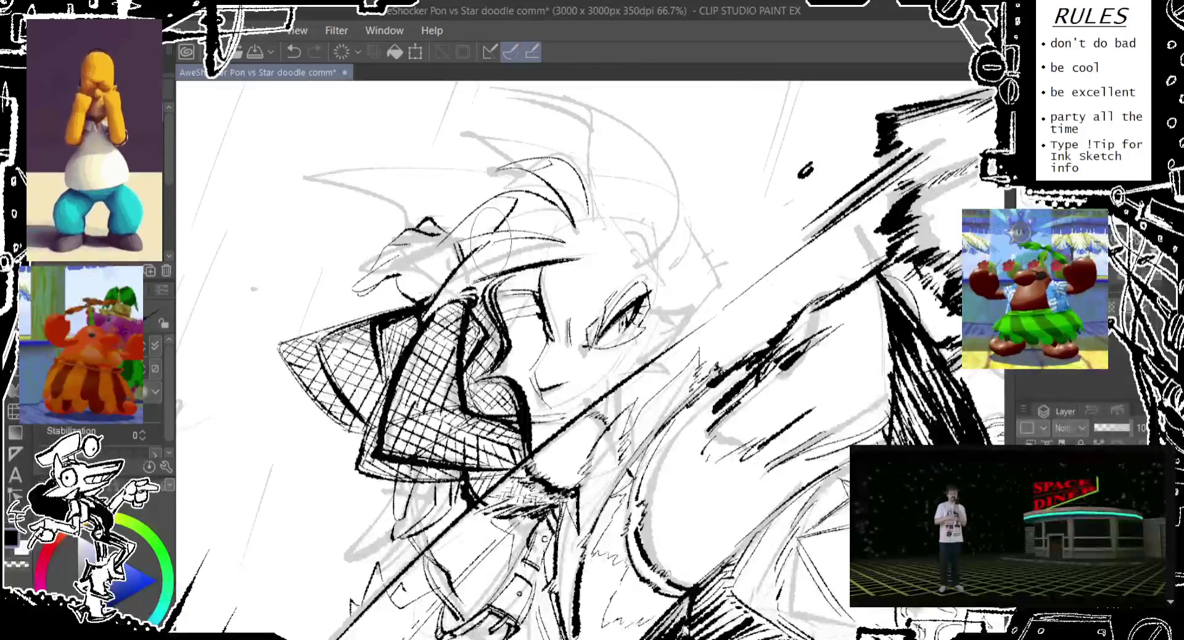
{"action": "left_click_drag", "start_coordinate": [593, 241], "coordinate": [604, 283]}
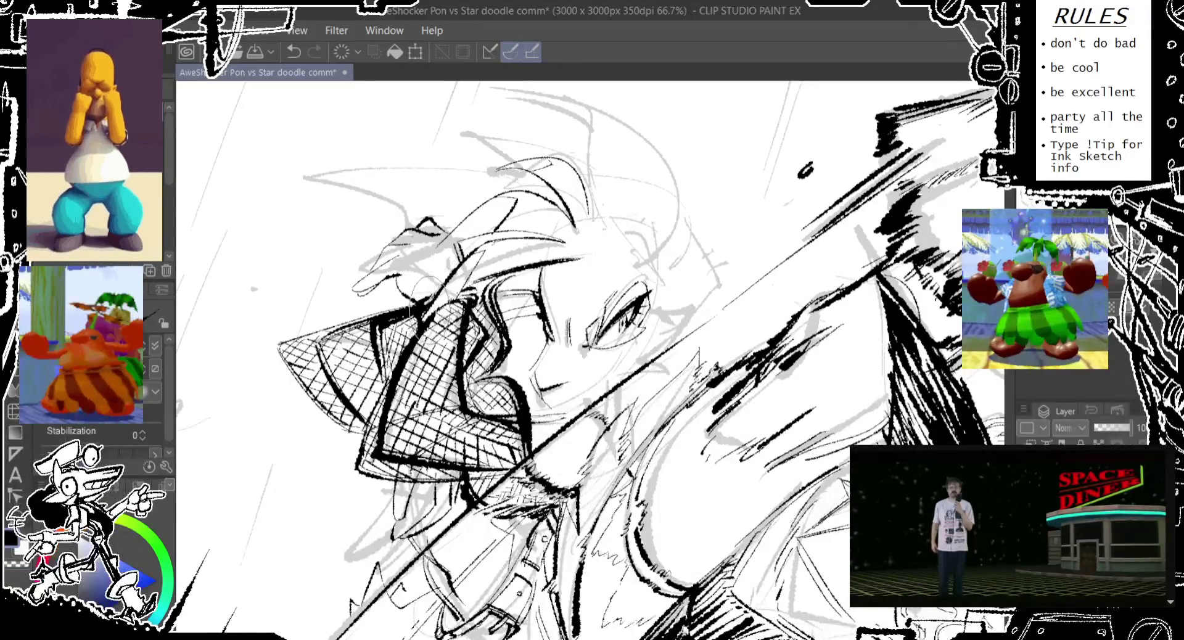
{"action": "left_click_drag", "start_coordinate": [532, 247], "coordinate": [512, 302]}
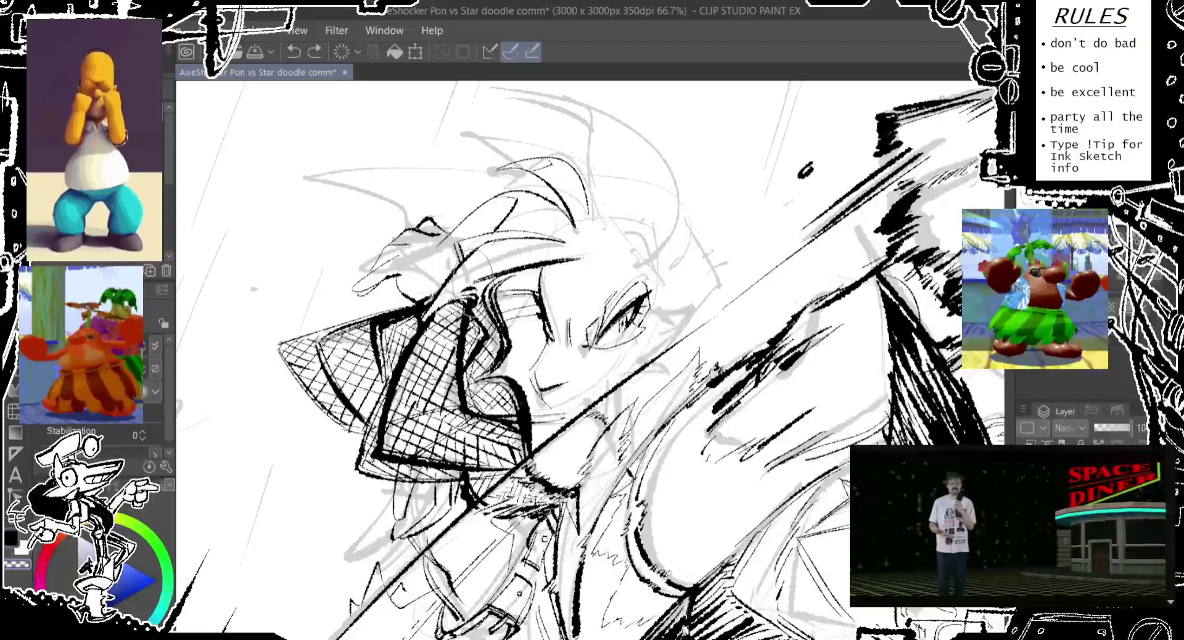
Step: Add short ink strokes to the hatched hair and reveal the canvas top edge
{"action": "left_click_drag", "start_coordinate": [434, 290], "coordinate": [426, 361]}
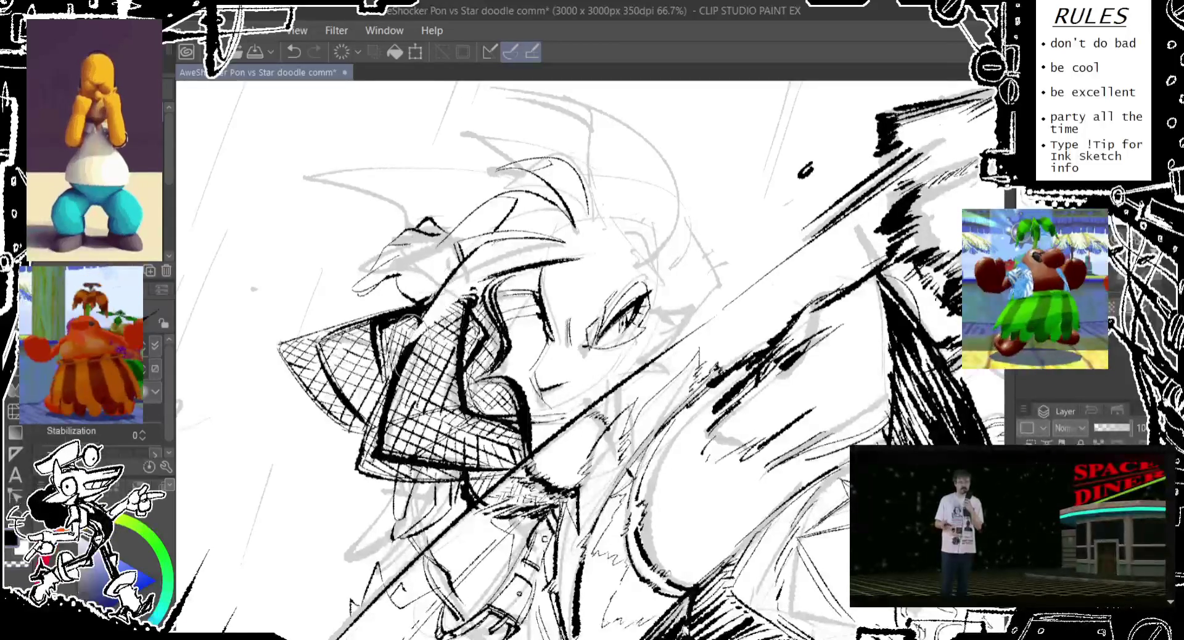
{"action": "left_click_drag", "start_coordinate": [410, 305], "coordinate": [395, 371]}
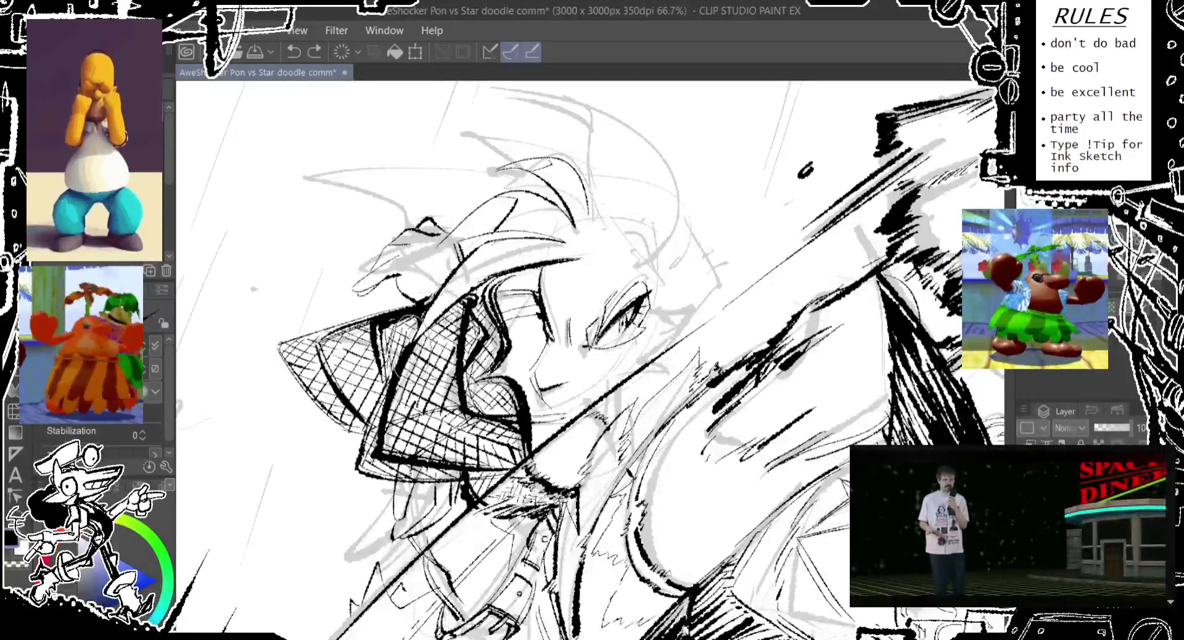
{"action": "key", "text": "ctrl+z"}
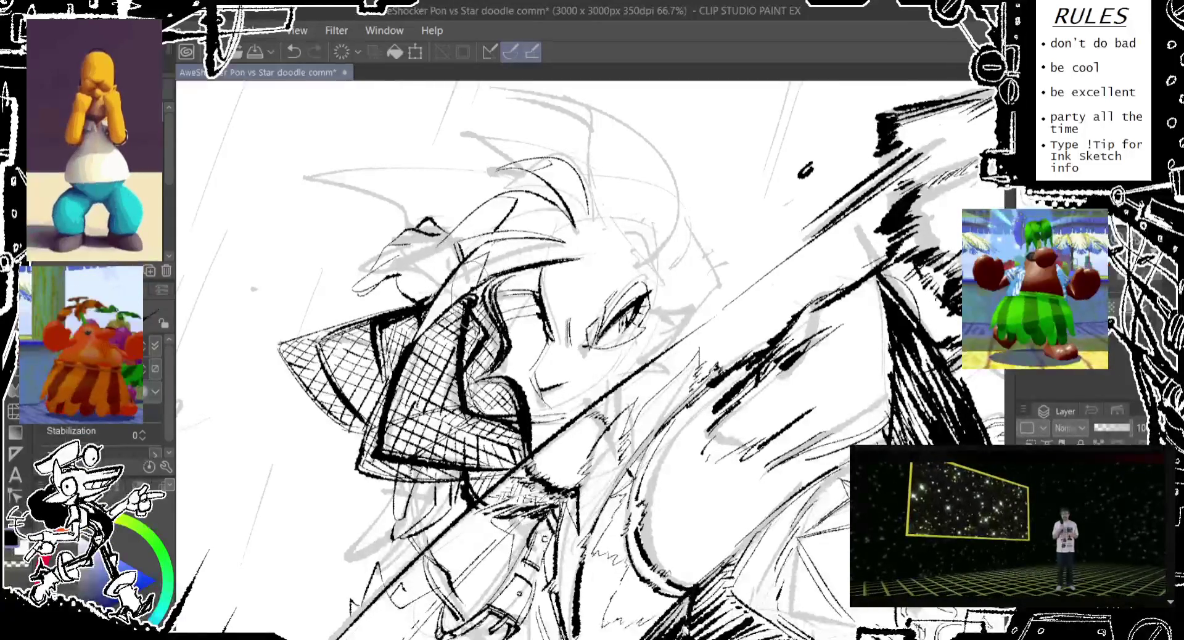
{"action": "left_click_drag", "start_coordinate": [494, 222], "coordinate": [469, 265]}
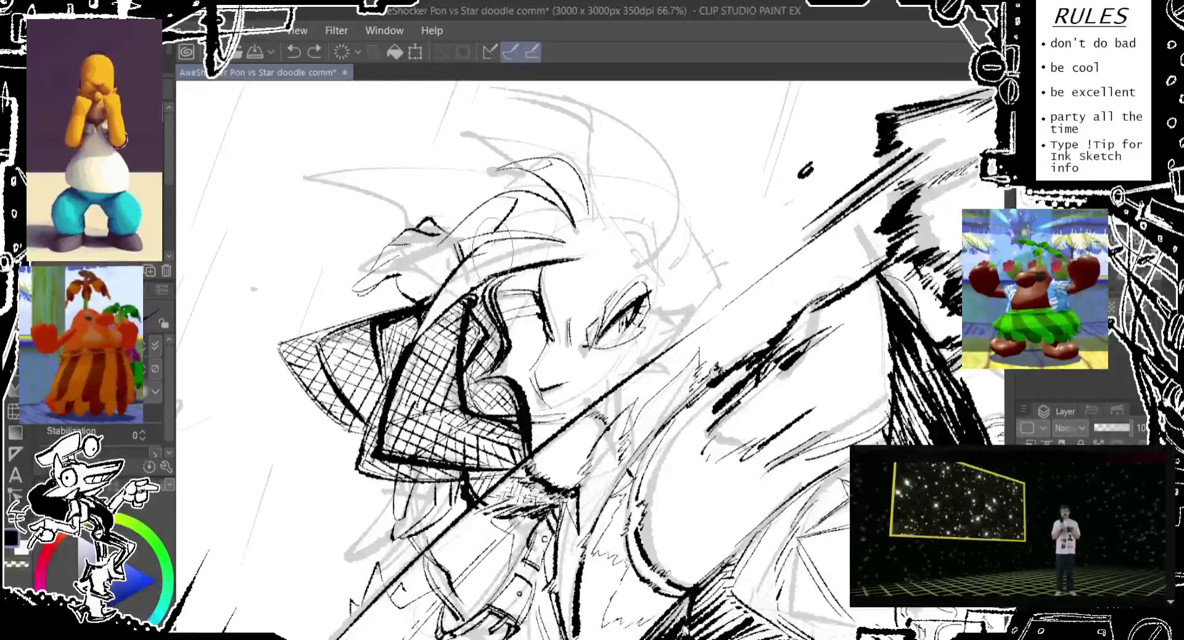
{"action": "left_click_drag", "start_coordinate": [574, 130], "coordinate": [512, 246]}
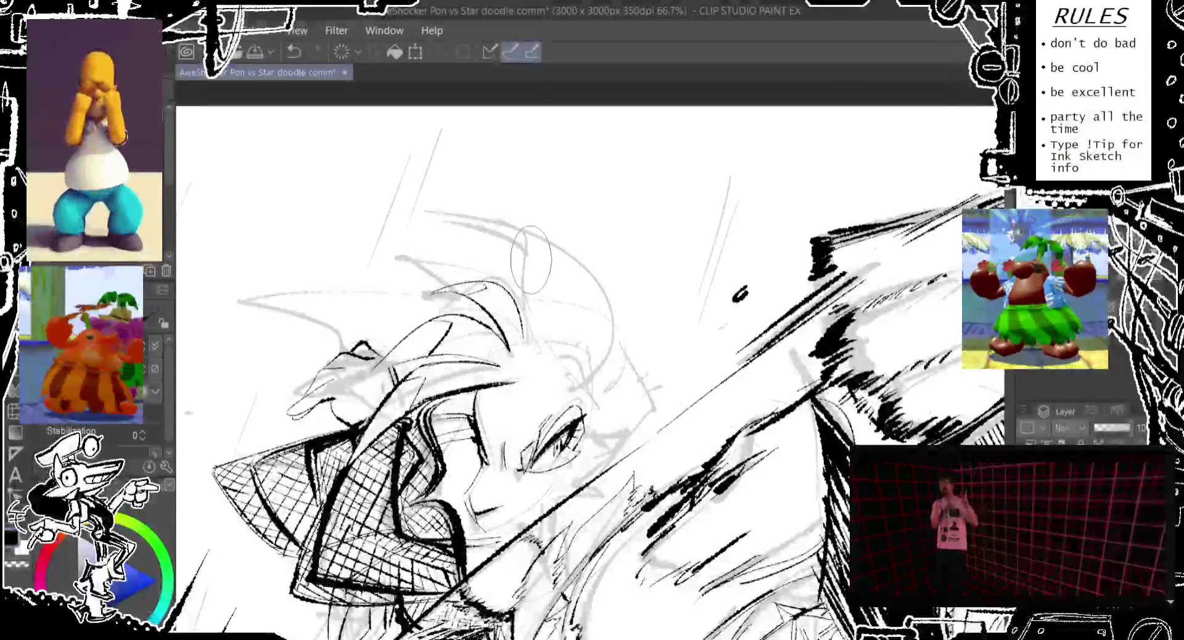
Step: Ink and retry dark curving strokes through the hair spikes
{"action": "key", "text": "ctrl+z"}
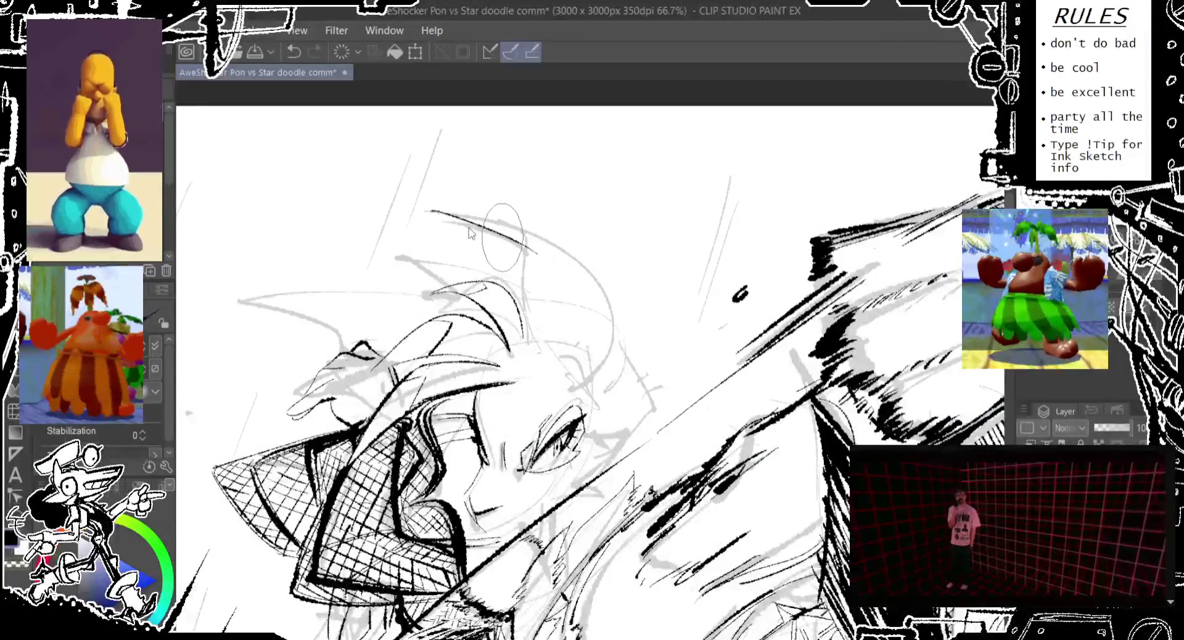
{"action": "mouse_move", "coordinate": [427, 212]}
{"action": "left_mouse_down"}
{"action": "mouse_move", "coordinate": [525, 254]}
{"action": "mouse_move", "coordinate": [540, 346]}
{"action": "left_mouse_up"}
{"action": "left_click_drag", "start_coordinate": [526, 250], "coordinate": [538, 369]}
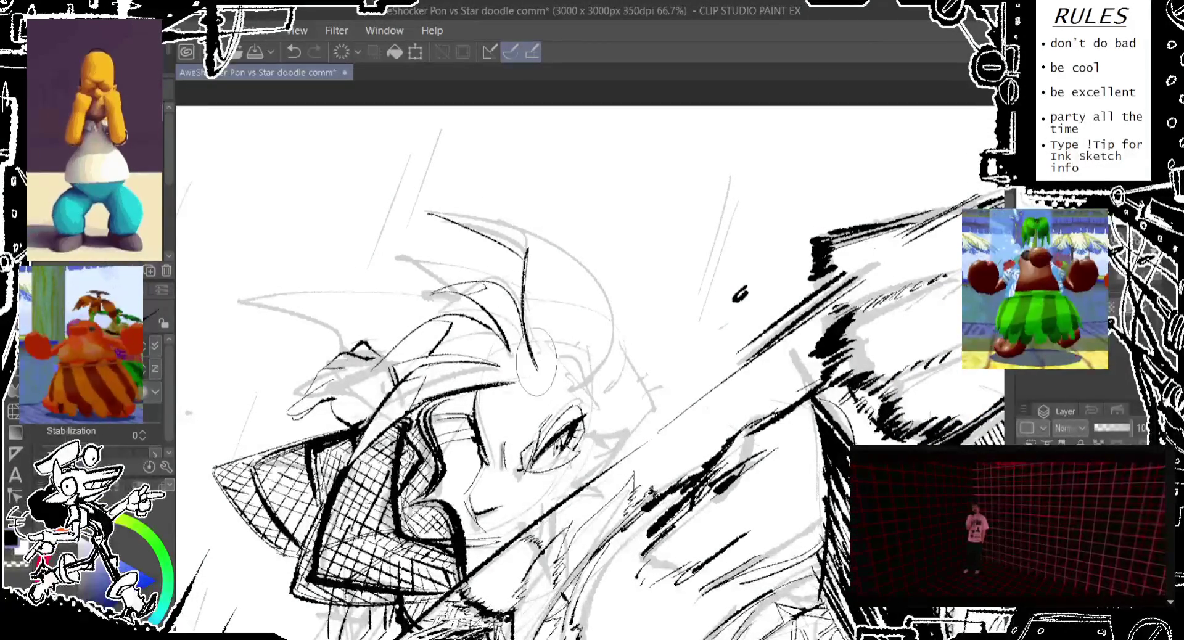
{"action": "key", "text": "ctrl+z"}
{"action": "left_click_drag", "start_coordinate": [526, 247], "coordinate": [537, 371]}
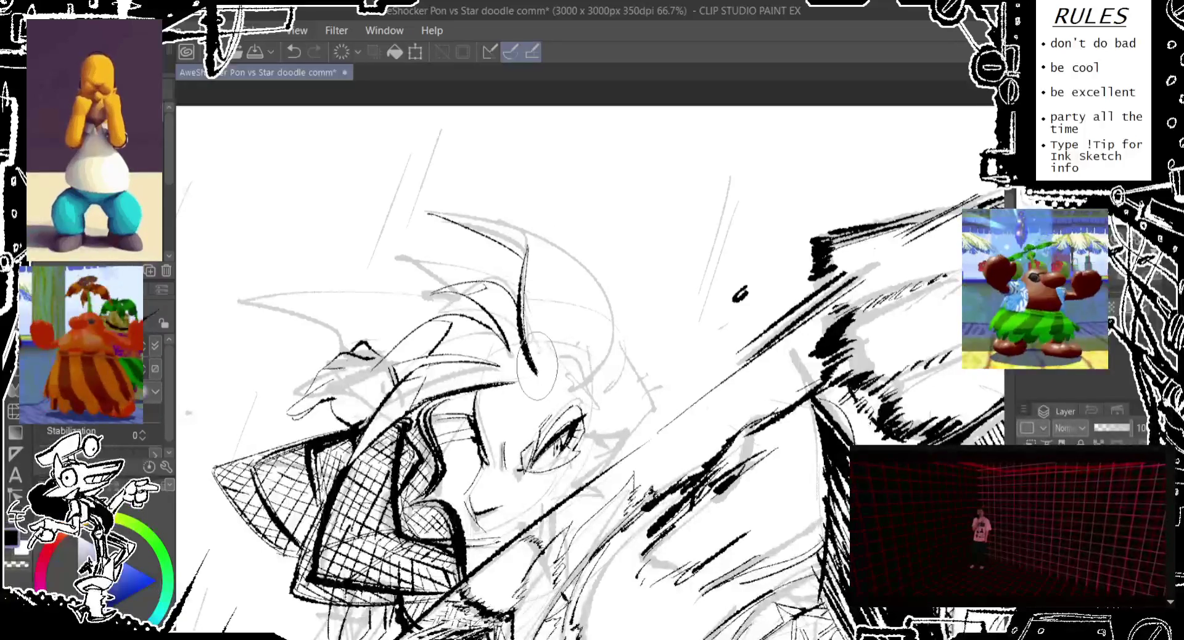
{"action": "key", "text": "ctrl+z"}
{"action": "left_click_drag", "start_coordinate": [521, 277], "coordinate": [554, 290]}
{"action": "key", "text": "ctrl+z"}
{"action": "left_click_drag", "start_coordinate": [536, 250], "coordinate": [559, 364]}
{"action": "key", "text": "ctrl+z"}
Step: Try a large arc for the hair tip, undoing and restoring it until it stays
{"action": "key", "text": "ctrl+z"}
{"action": "left_click_drag", "start_coordinate": [561, 293], "coordinate": [592, 401]}
{"action": "key", "text": "ctrl+z"}
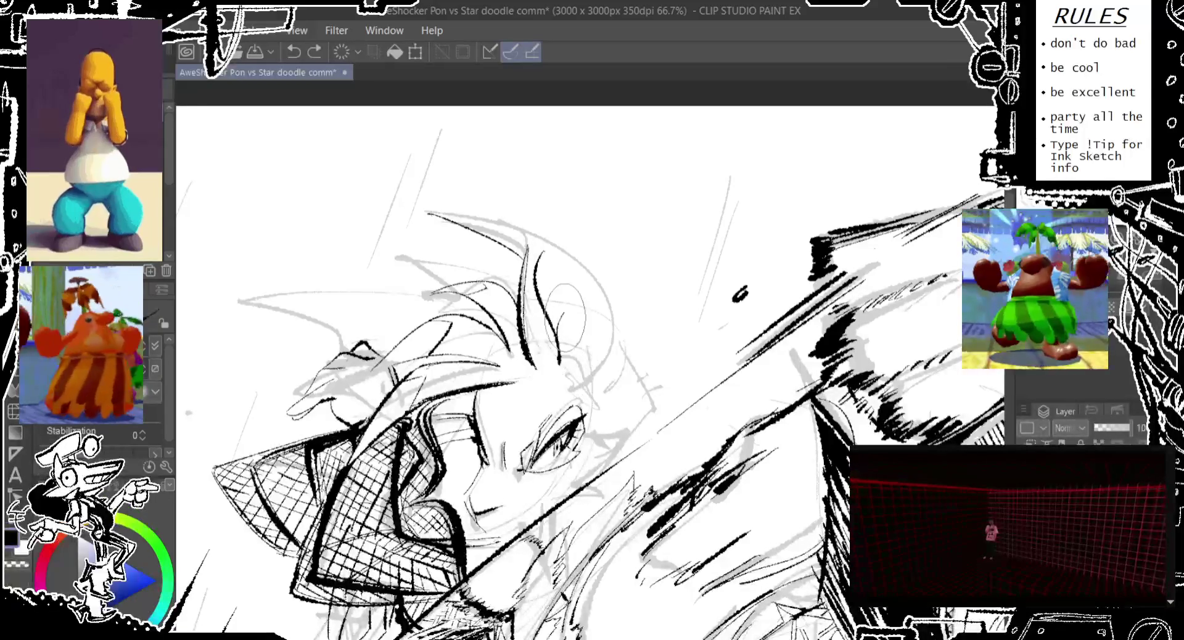
{"action": "key", "text": "ctrl+z"}
{"action": "left_click_drag", "start_coordinate": [574, 268], "coordinate": [589, 364]}
{"action": "left_click_drag", "start_coordinate": [567, 227], "coordinate": [564, 230]}
{"action": "key", "text": "ctrl+z"}
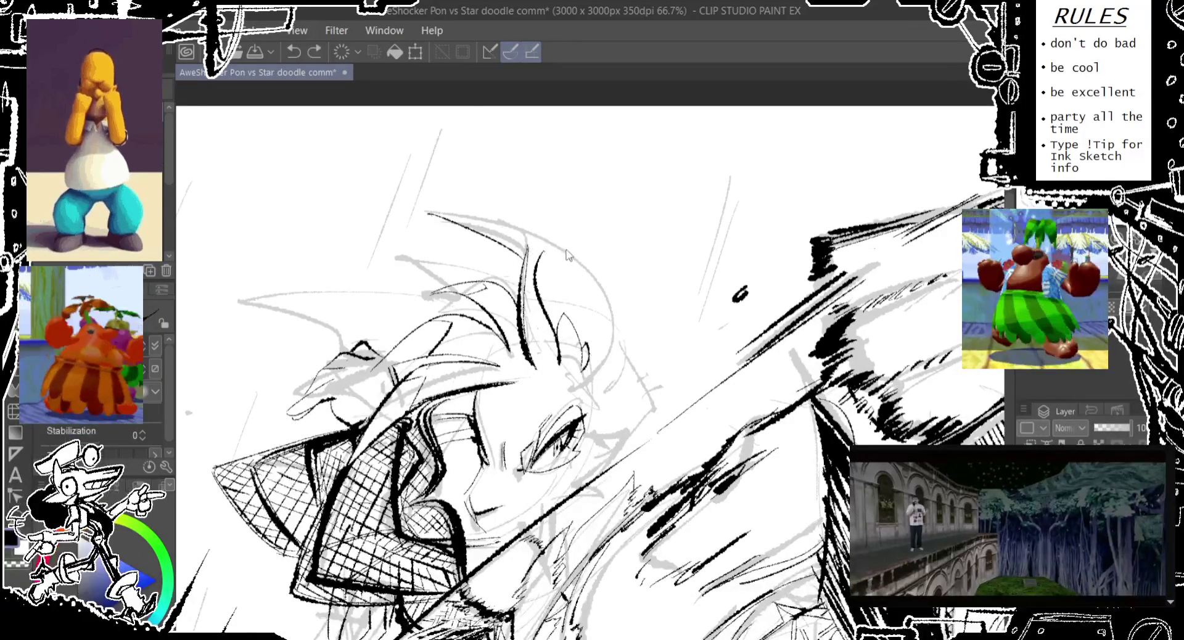
{"action": "left_click_drag", "start_coordinate": [462, 217], "coordinate": [610, 343]}
{"action": "key", "text": "ctrl+z"}
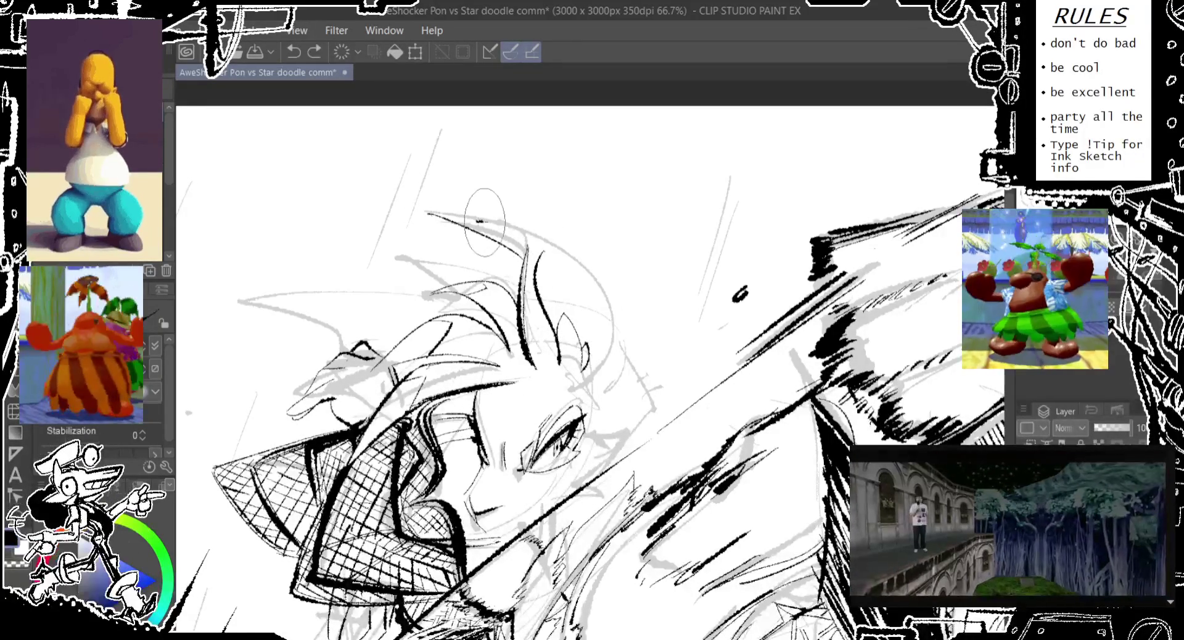
{"action": "key", "text": "ctrl+y"}
{"action": "key", "text": "ctrl+z"}
{"action": "key", "text": "ctrl+y"}
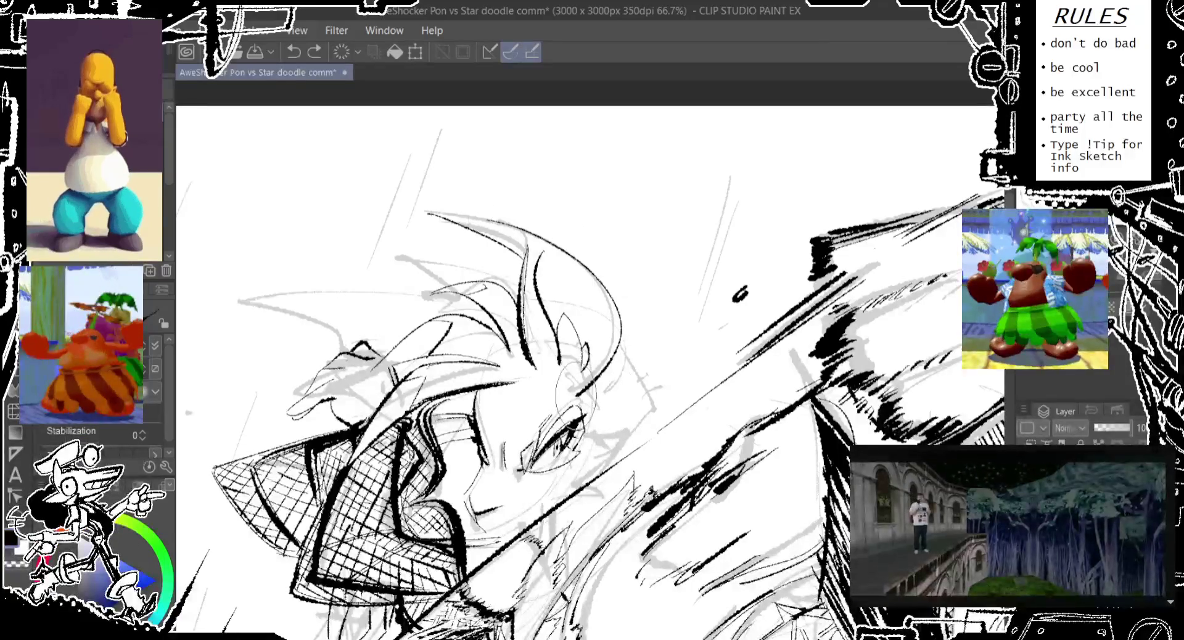
Step: Ink a bold hair arc extending left plus short dark strokes in the hair
{"action": "left_click_drag", "start_coordinate": [502, 222], "coordinate": [457, 217]}
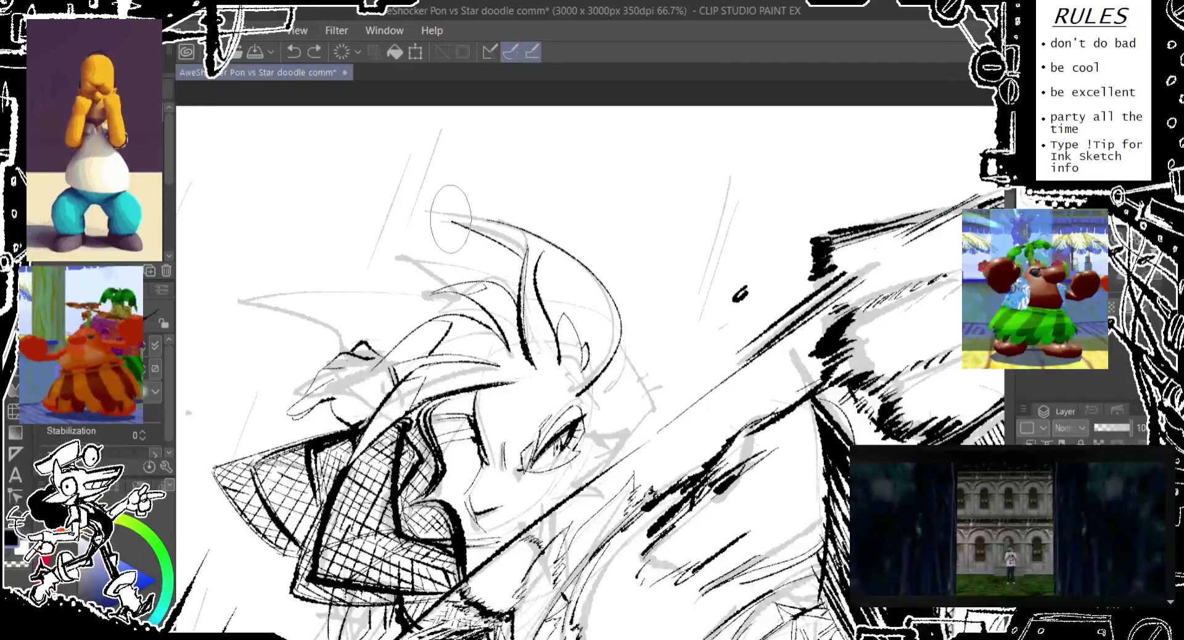
{"action": "left_click_drag", "start_coordinate": [425, 216], "coordinate": [511, 223]}
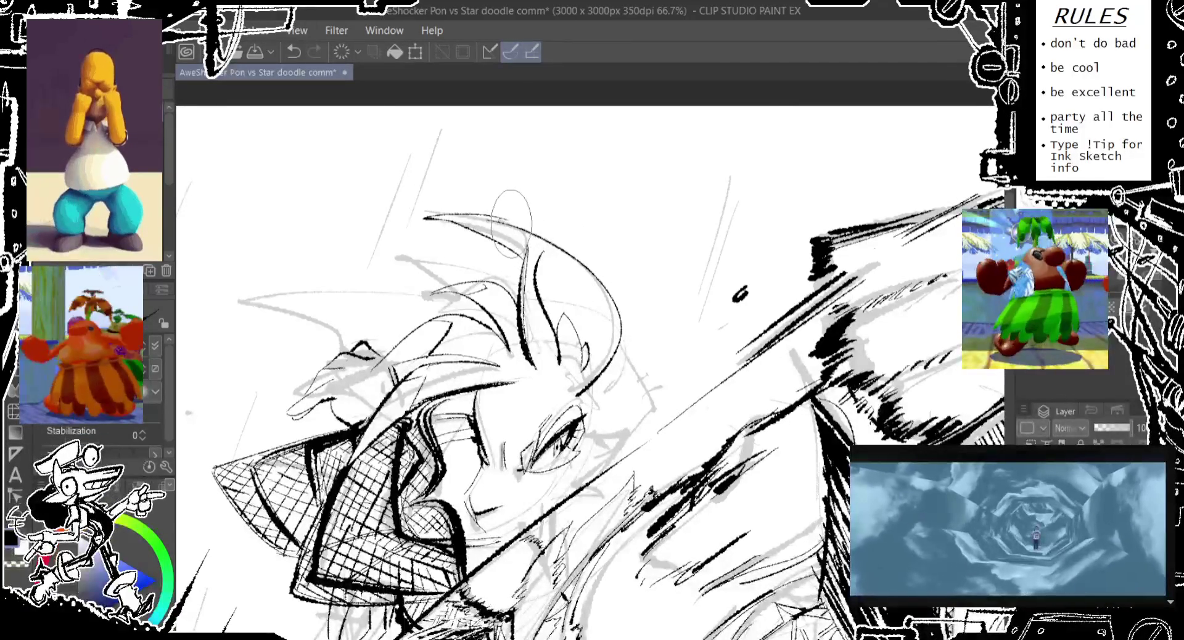
{"action": "left_click_drag", "start_coordinate": [425, 218], "coordinate": [499, 225]}
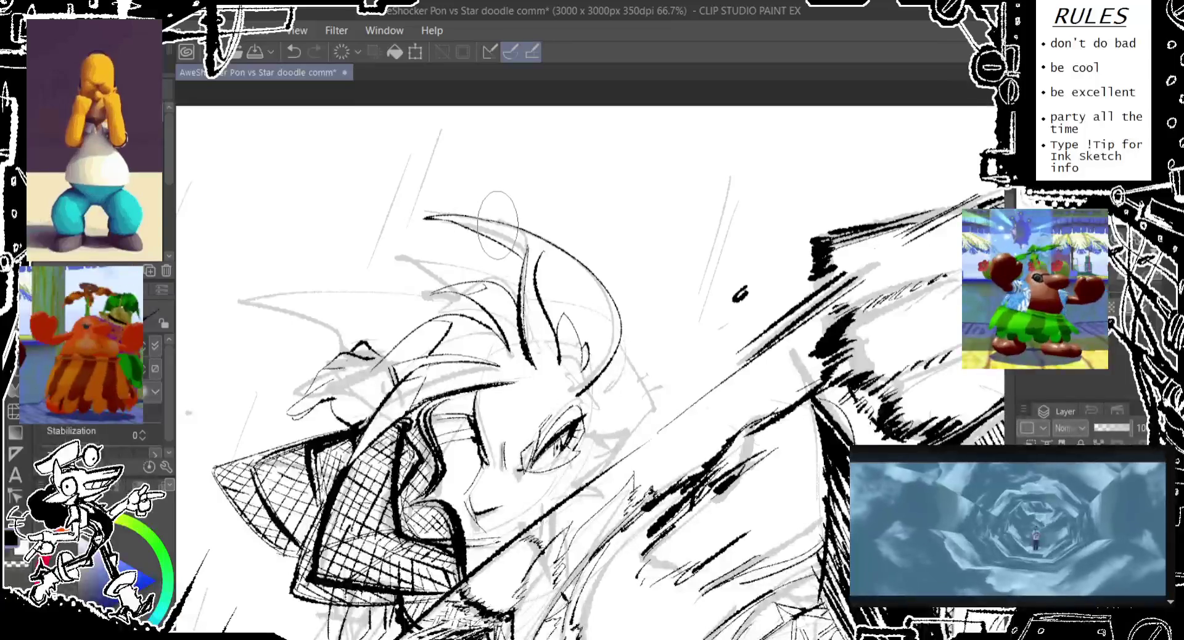
{"action": "key", "text": "ctrl+z"}
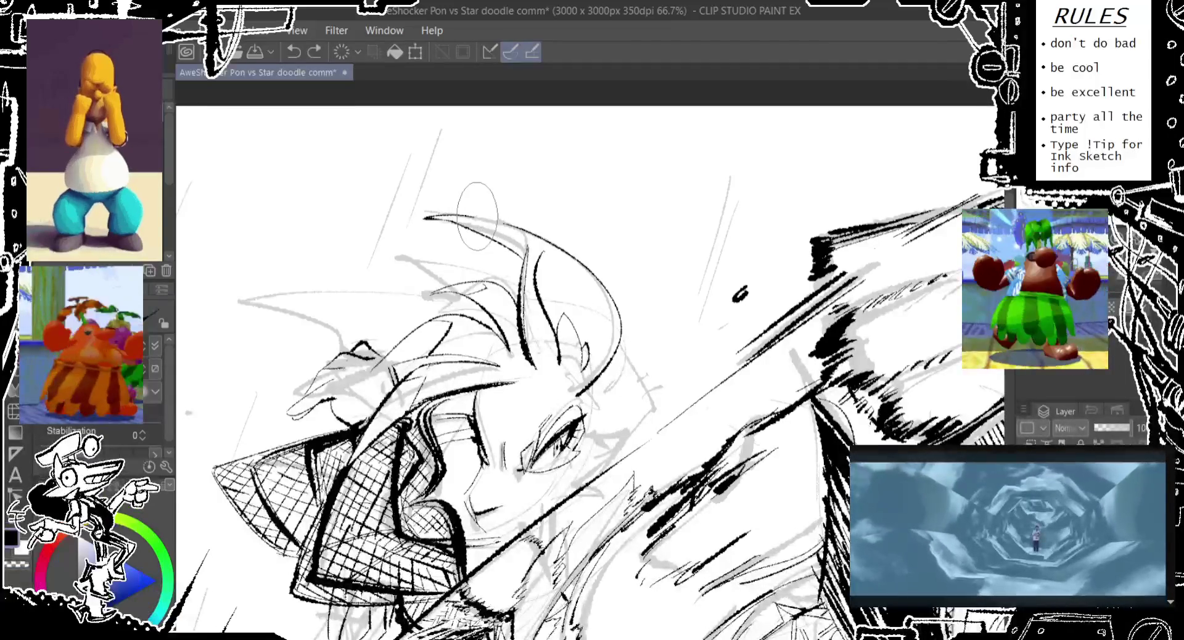
{"action": "mouse_move", "coordinate": [544, 222]}
{"action": "left_mouse_down"}
{"action": "mouse_move", "coordinate": [543, 193]}
{"action": "mouse_move", "coordinate": [583, 240]}
{"action": "mouse_move", "coordinate": [543, 246]}
{"action": "left_mouse_up"}
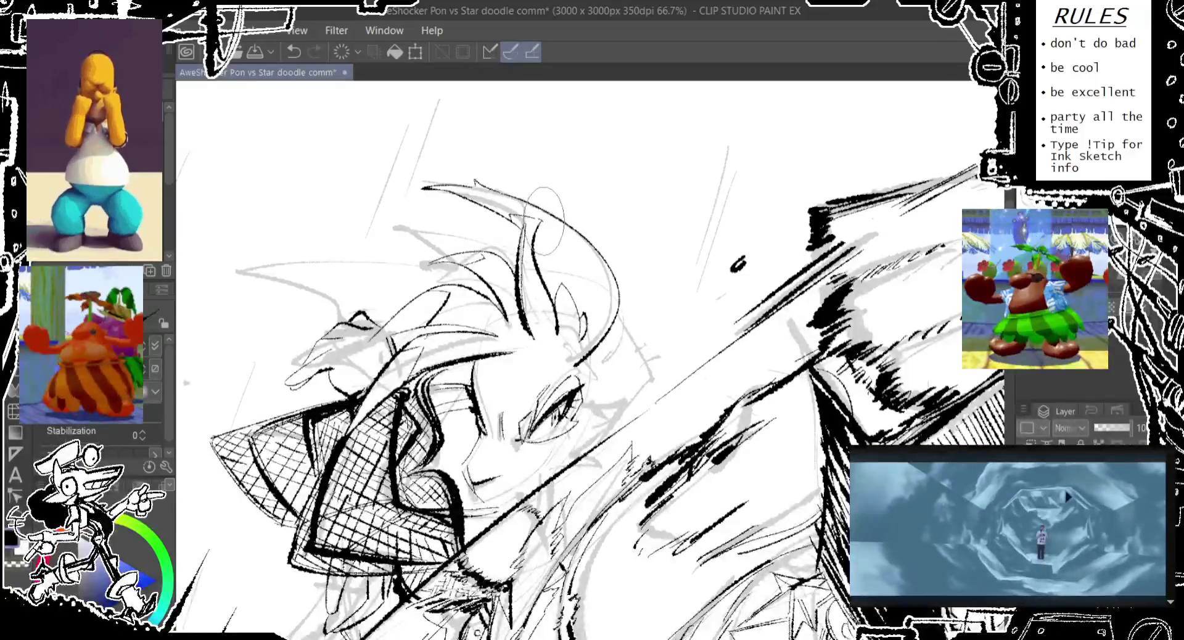
{"action": "key", "text": "ctrl+z"}
{"action": "left_click_drag", "start_coordinate": [537, 216], "coordinate": [543, 250]}
{"action": "key", "text": "ctrl+z"}
{"action": "left_click_drag", "start_coordinate": [390, 288], "coordinate": [541, 254]}
Step: Draw the long strand across the top of the hair and trim its left end
{"action": "key", "text": "ctrl+z"}
{"action": "left_click_drag", "start_coordinate": [367, 239], "coordinate": [574, 235]}
{"action": "key", "text": "ctrl+z"}
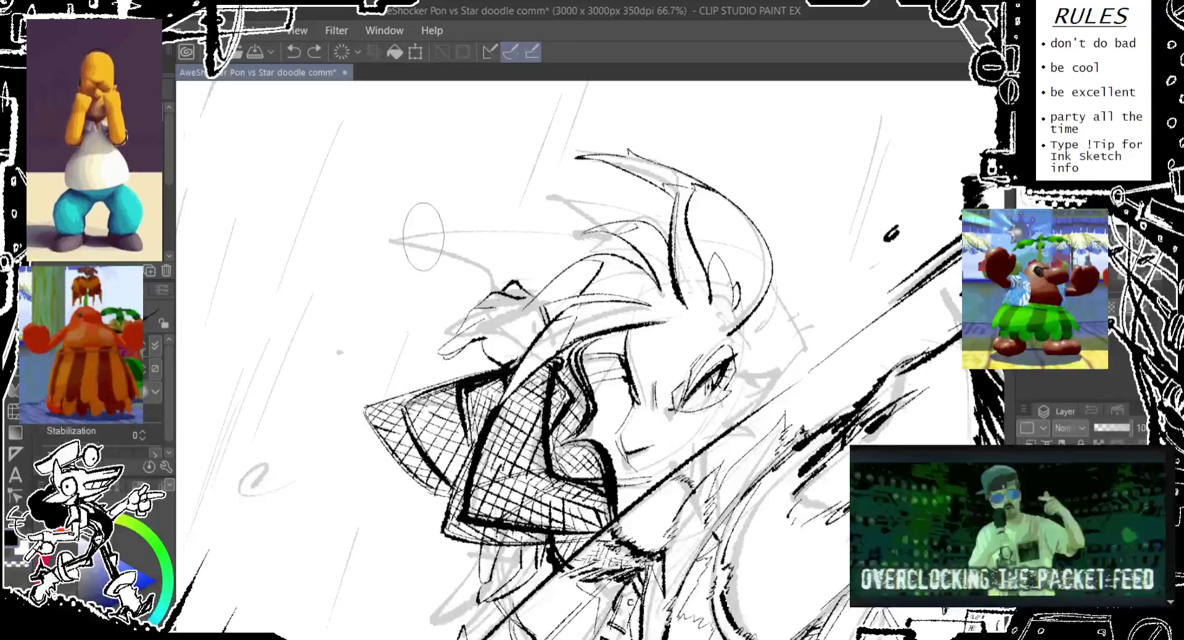
{"action": "left_click_drag", "start_coordinate": [391, 238], "coordinate": [614, 259]}
{"action": "key", "text": "ctrl+z"}
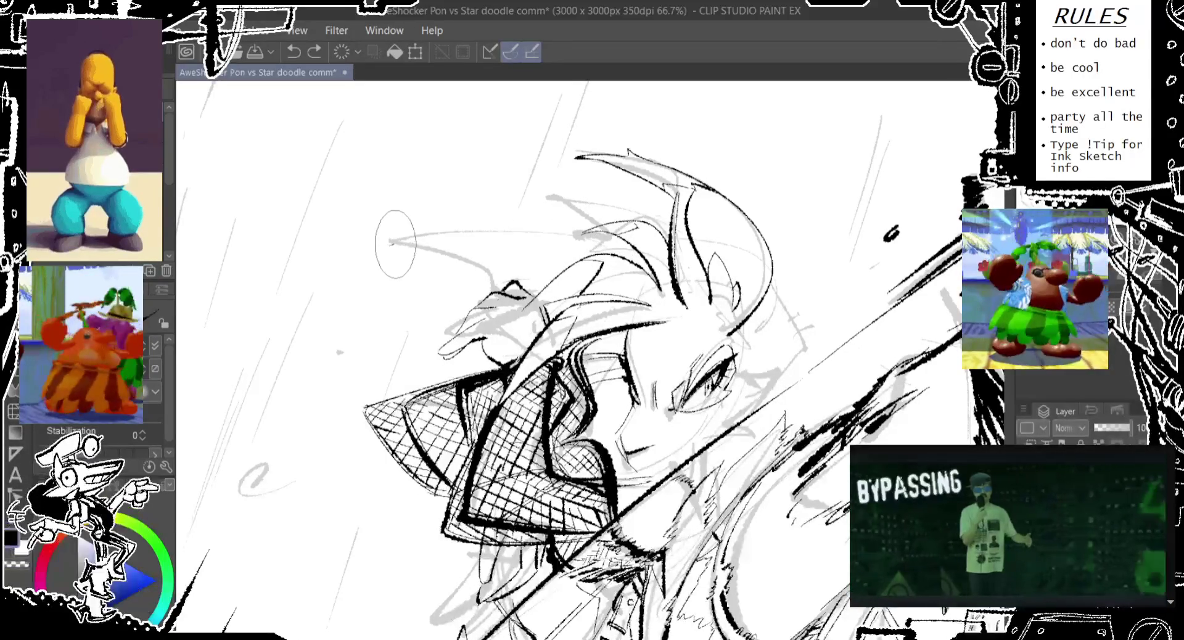
{"action": "left_click_drag", "start_coordinate": [392, 243], "coordinate": [617, 247]}
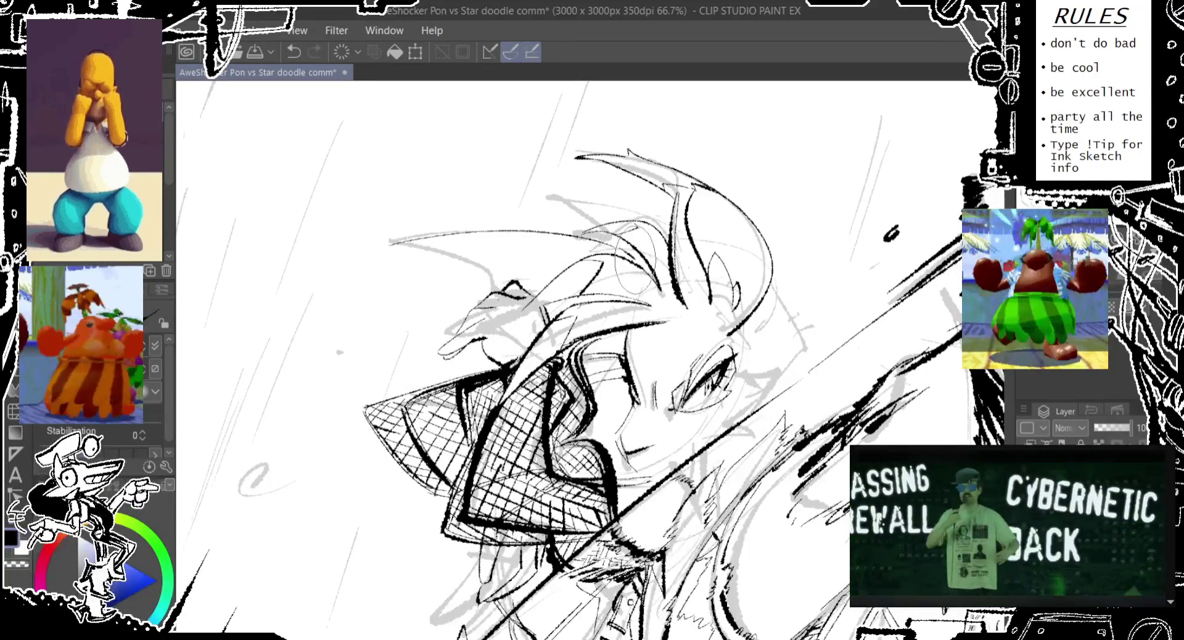
{"action": "key", "text": "ctrl+z"}
{"action": "left_click_drag", "start_coordinate": [391, 243], "coordinate": [620, 233]}
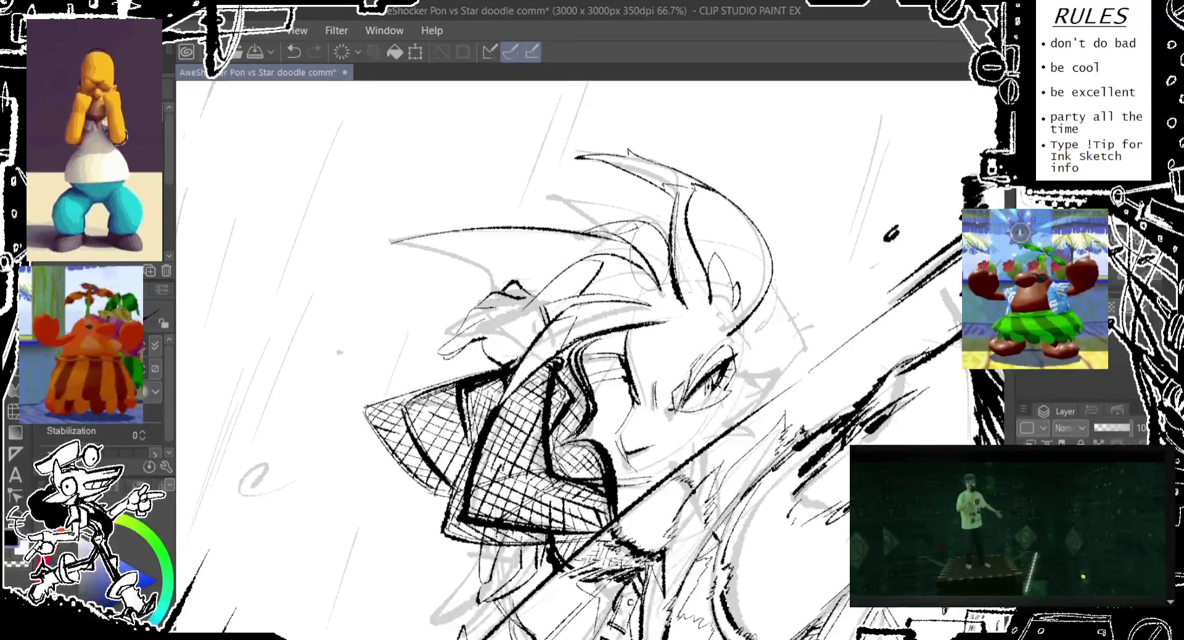
{"action": "left_click_drag", "start_coordinate": [386, 245], "coordinate": [460, 230]}
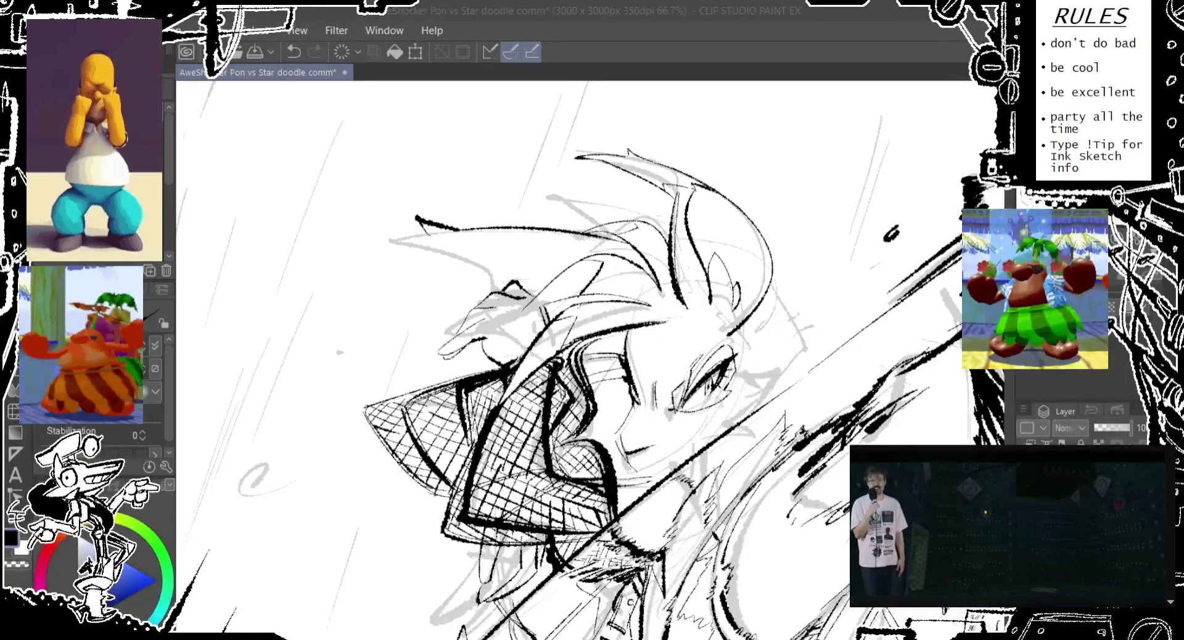
{"action": "key", "text": "ctrl+z"}
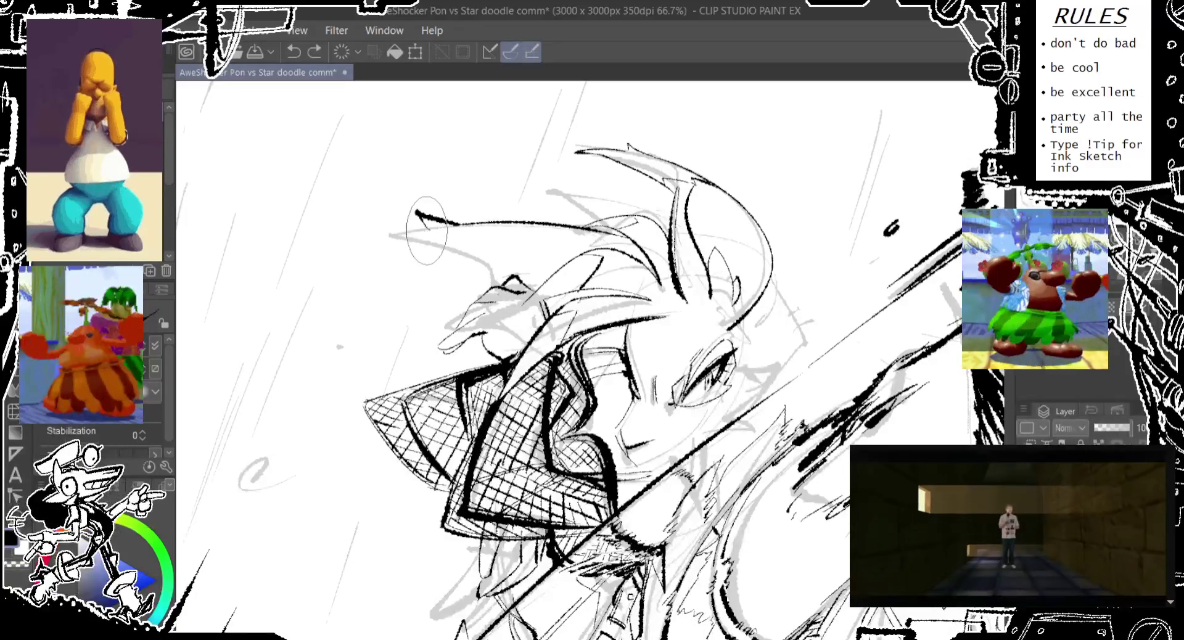
Step: Retry a long stroke through the hair and a thin curve near the face
{"action": "left_click_drag", "start_coordinate": [384, 235], "coordinate": [512, 284]}
{"action": "key", "text": "ctrl+z"}
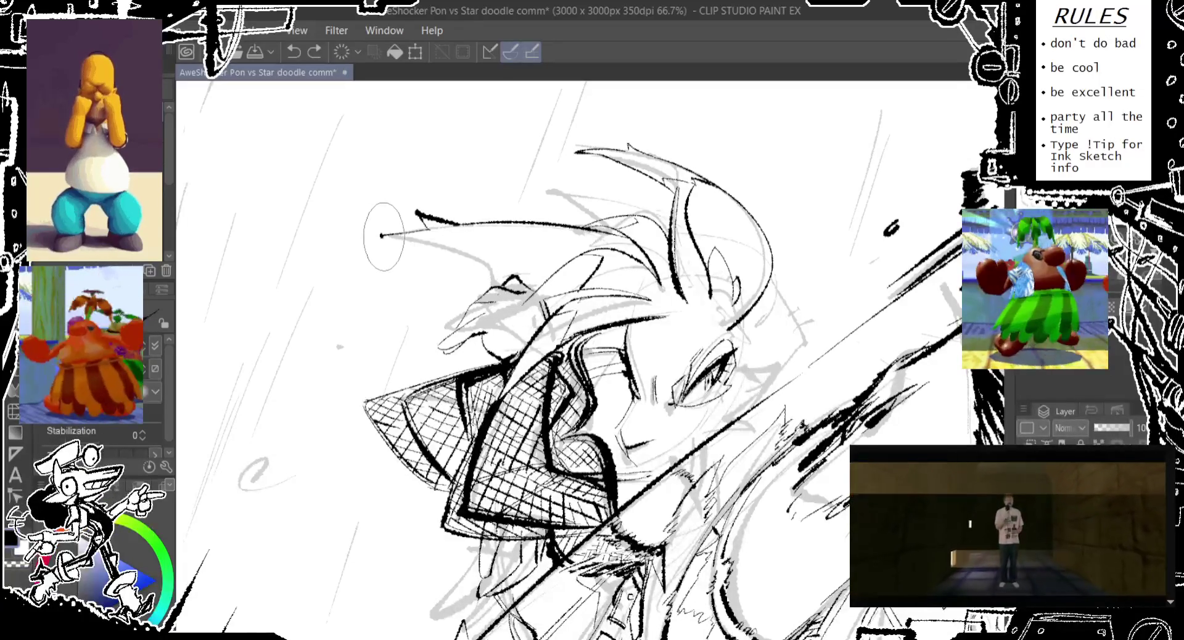
{"action": "left_click_drag", "start_coordinate": [384, 235], "coordinate": [519, 287]}
{"action": "key", "text": "ctrl+z"}
{"action": "left_click_drag", "start_coordinate": [384, 234], "coordinate": [512, 283]}
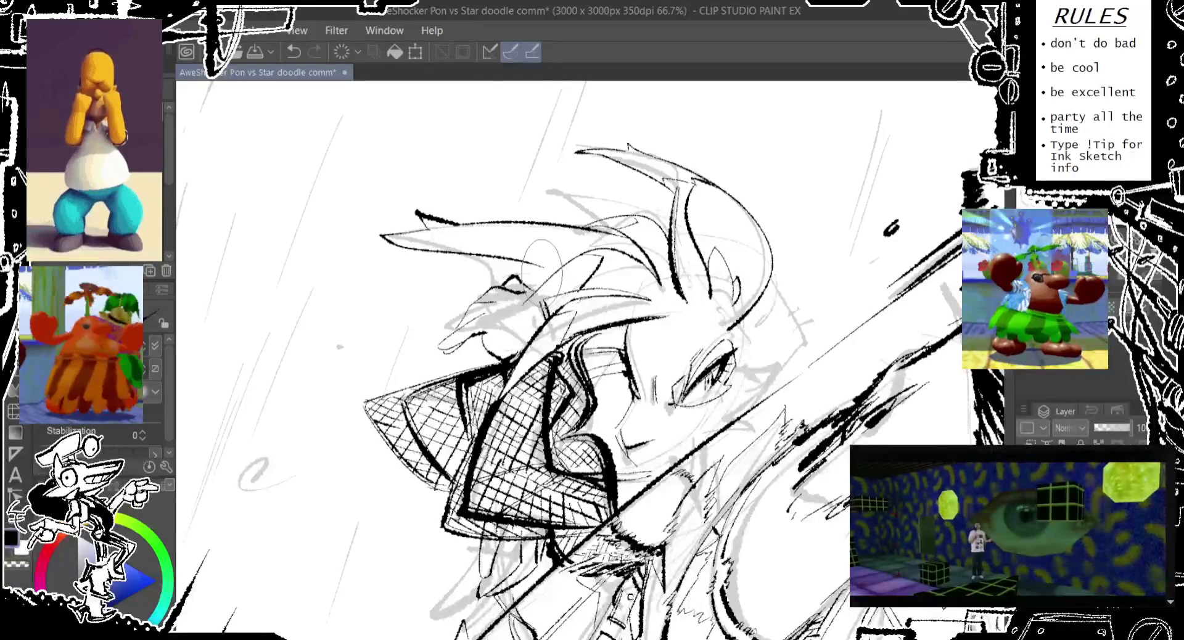
{"action": "key", "text": "ctrl+z"}
{"action": "left_click_drag", "start_coordinate": [494, 241], "coordinate": [537, 287]}
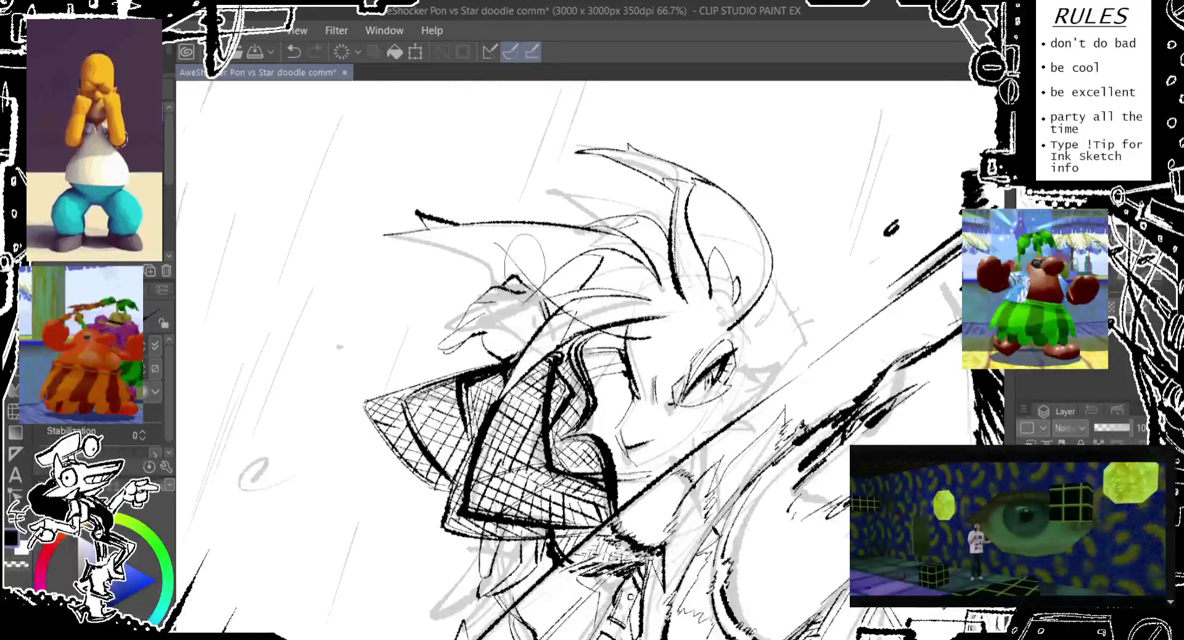
{"action": "key", "text": "ctrl+z"}
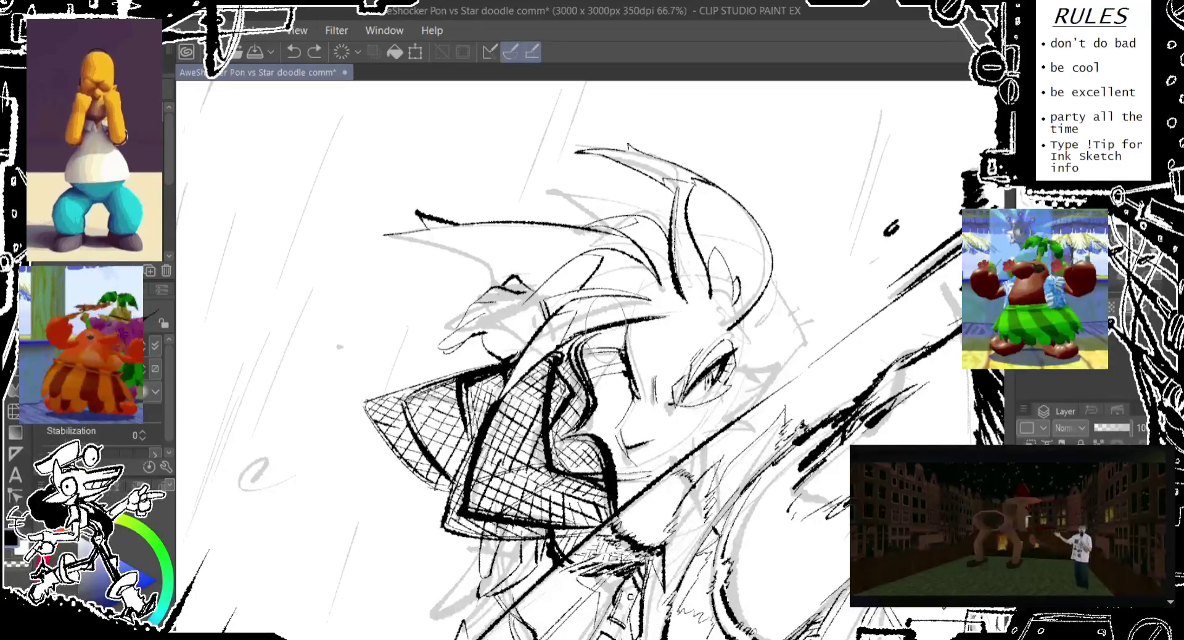
{"action": "left_click_drag", "start_coordinate": [602, 287], "coordinate": [580, 355]}
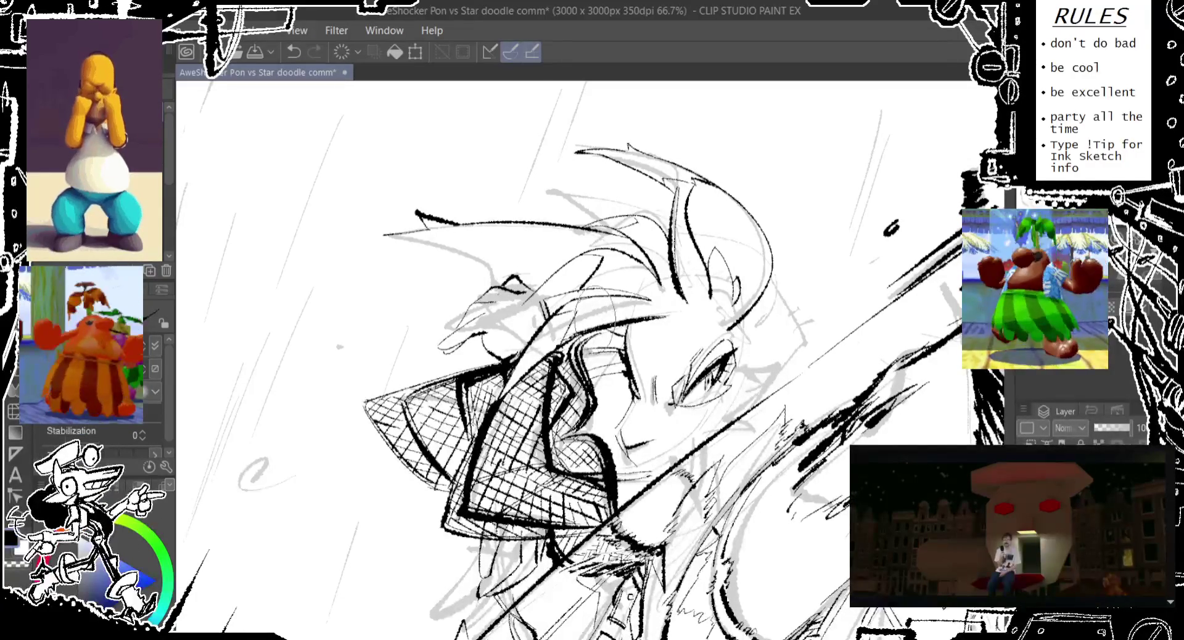
{"action": "key", "text": "alt+Tab"}
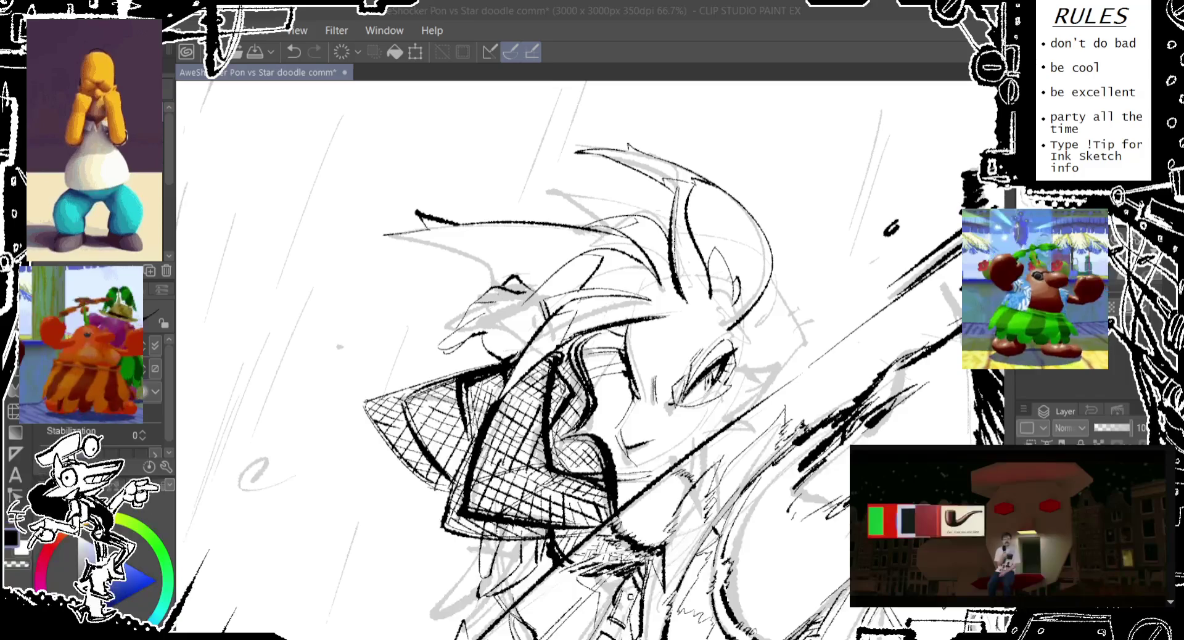
Step: Sketch strokes along the hat's upper edge and near the hair
{"action": "left_click_drag", "start_coordinate": [444, 382], "coordinate": [542, 299]}
{"action": "left_click_drag", "start_coordinate": [568, 345], "coordinate": [620, 284]}
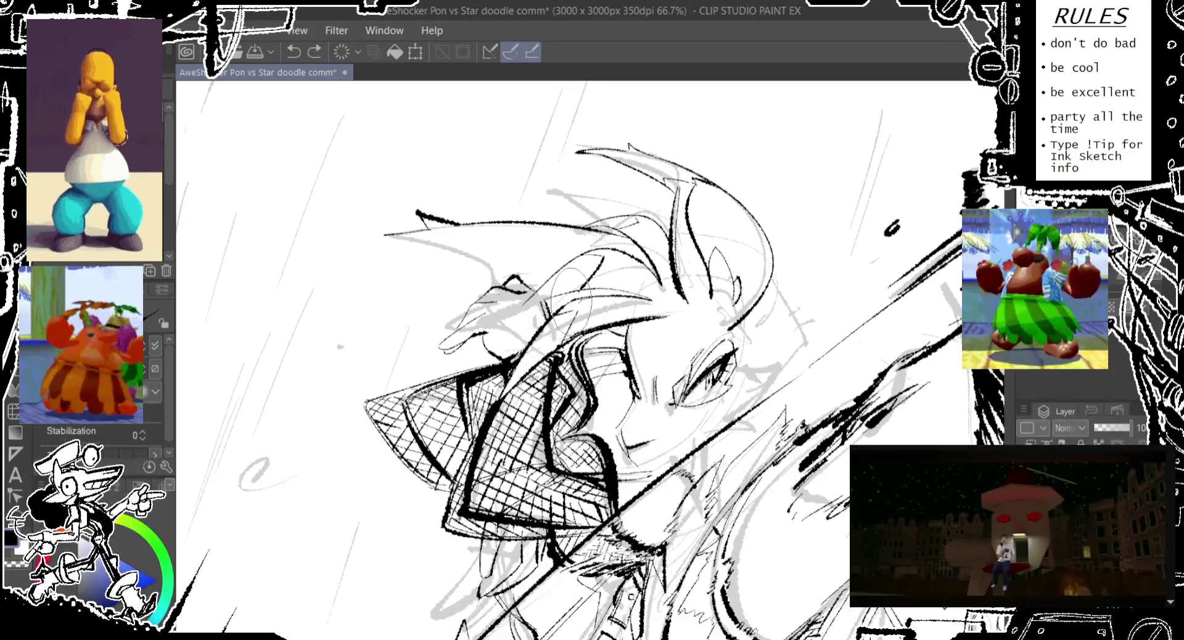
{"action": "left_click_drag", "start_coordinate": [555, 271], "coordinate": [469, 235]}
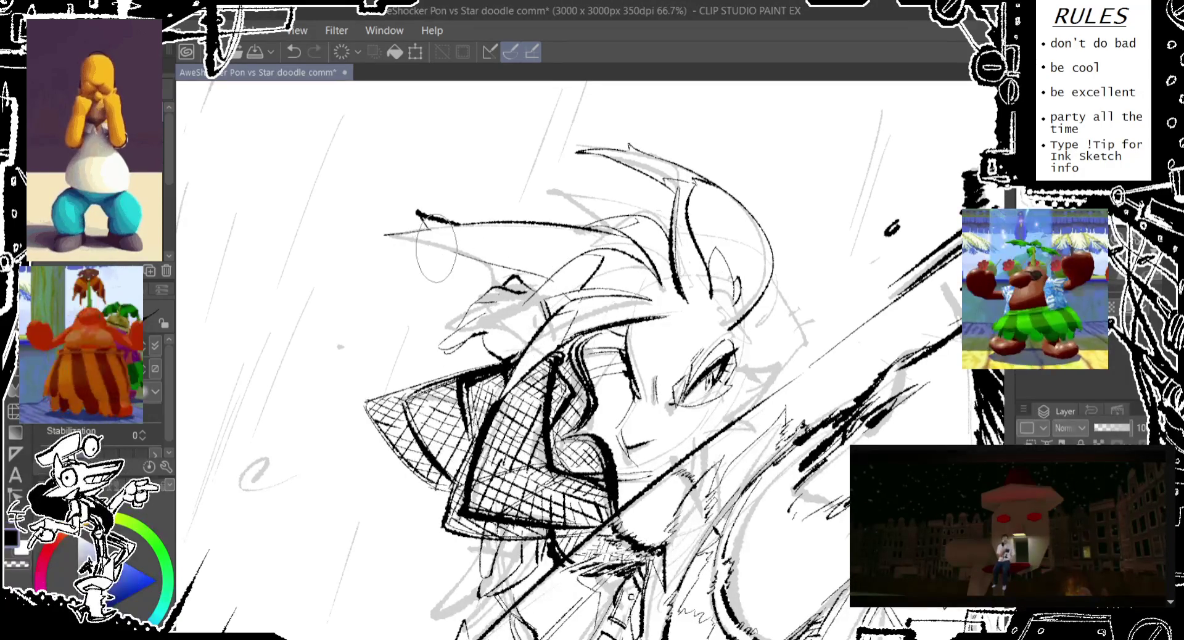
{"action": "key", "text": "ctrl+z"}
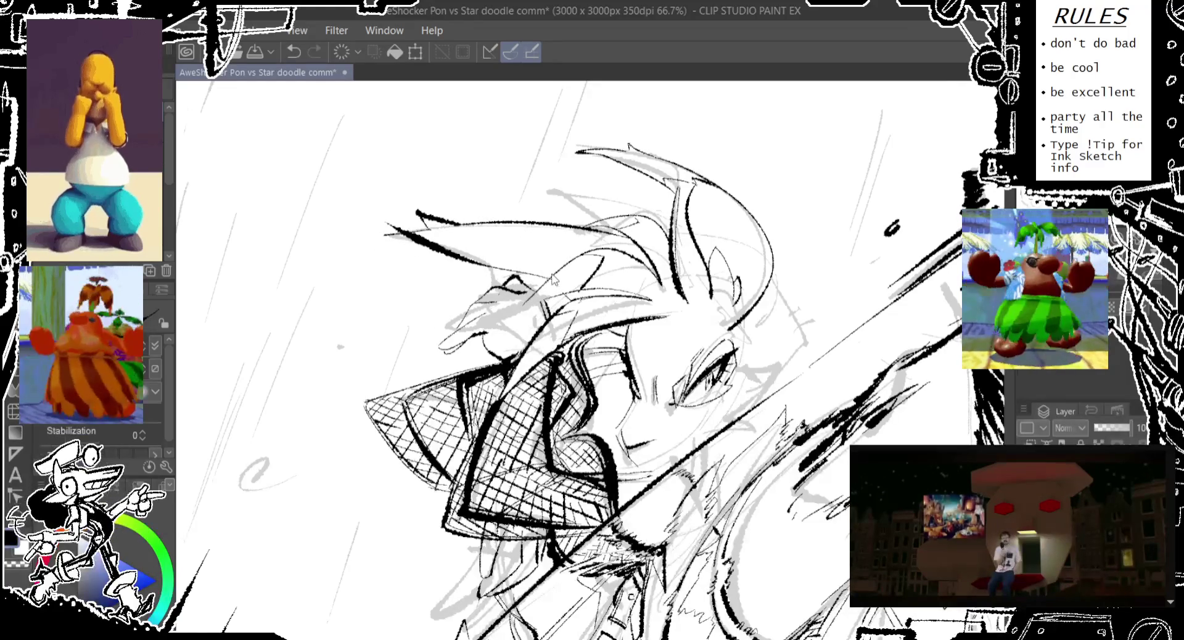
{"action": "left_click_drag", "start_coordinate": [555, 226], "coordinate": [384, 219]}
{"action": "key", "text": "ctrl+z"}
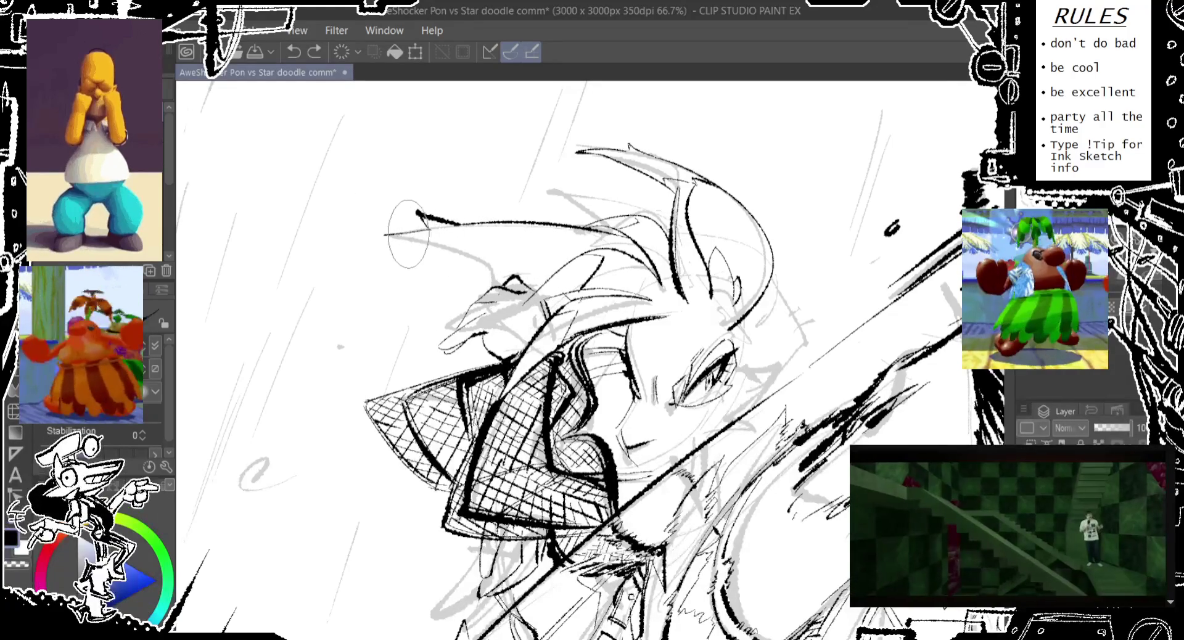
Step: Redraw the hat's upper-left edge line and add a few strokes on the hat
{"action": "left_click_drag", "start_coordinate": [387, 228], "coordinate": [555, 272]}
{"action": "key", "text": "ctrl+z"}
{"action": "left_click_drag", "start_coordinate": [398, 245], "coordinate": [538, 288]}
{"action": "left_click_drag", "start_coordinate": [391, 239], "coordinate": [555, 272]}
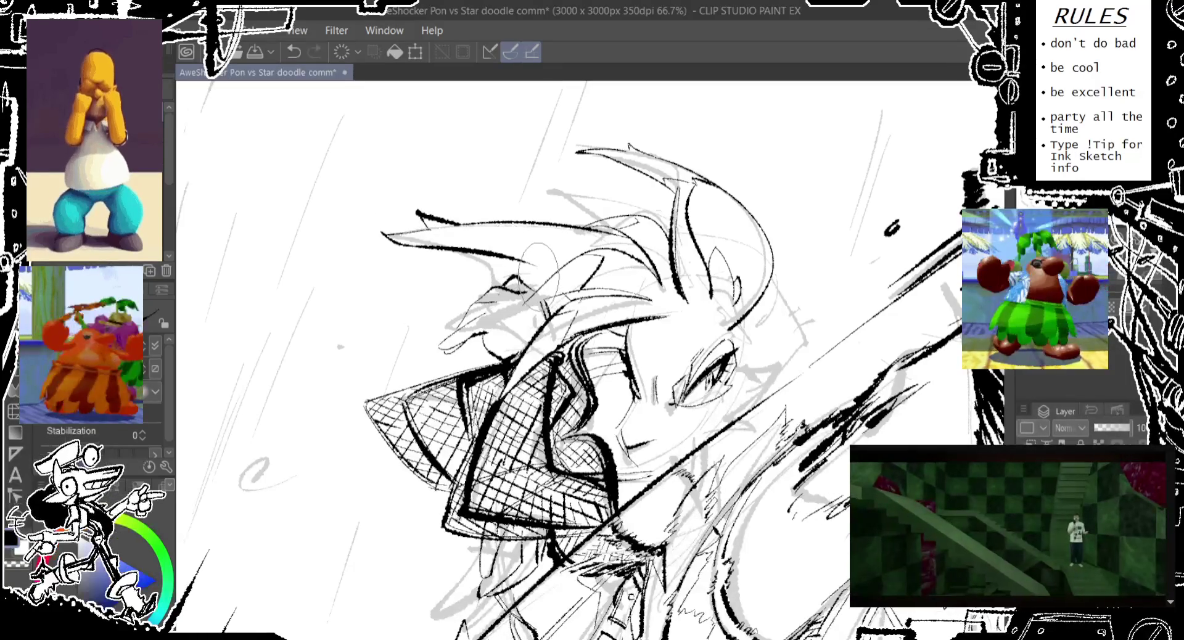
{"action": "key", "text": "ctrl+z"}
{"action": "left_click_drag", "start_coordinate": [442, 254], "coordinate": [564, 290]}
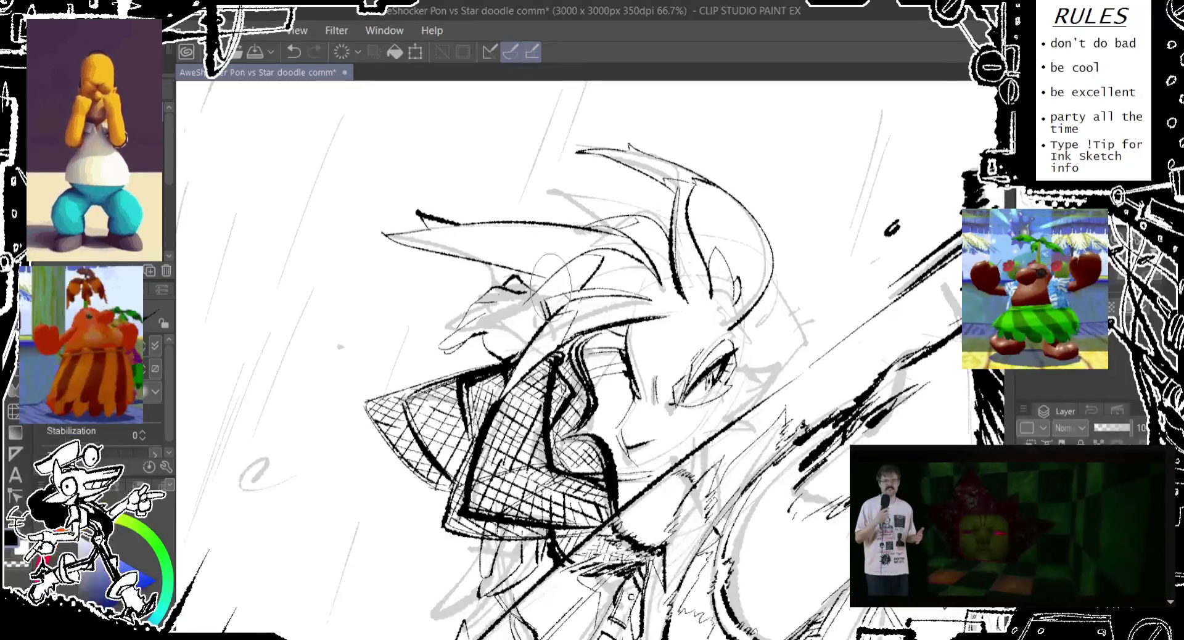
{"action": "left_click_drag", "start_coordinate": [456, 220], "coordinate": [469, 240]}
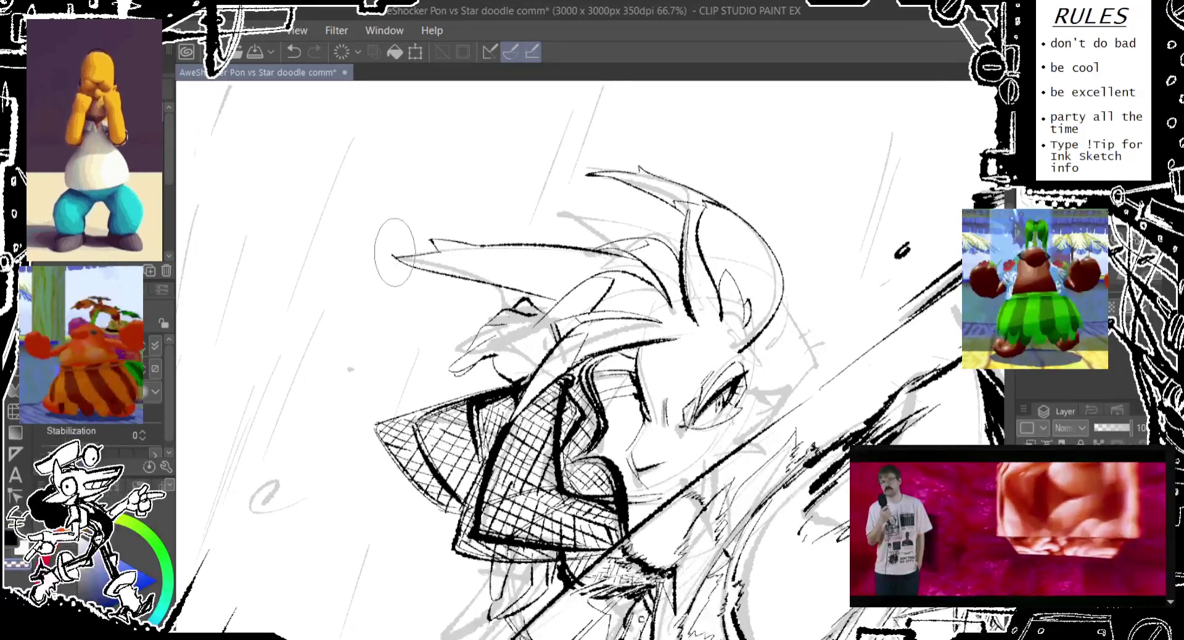
{"action": "key", "text": "ctrl+z"}
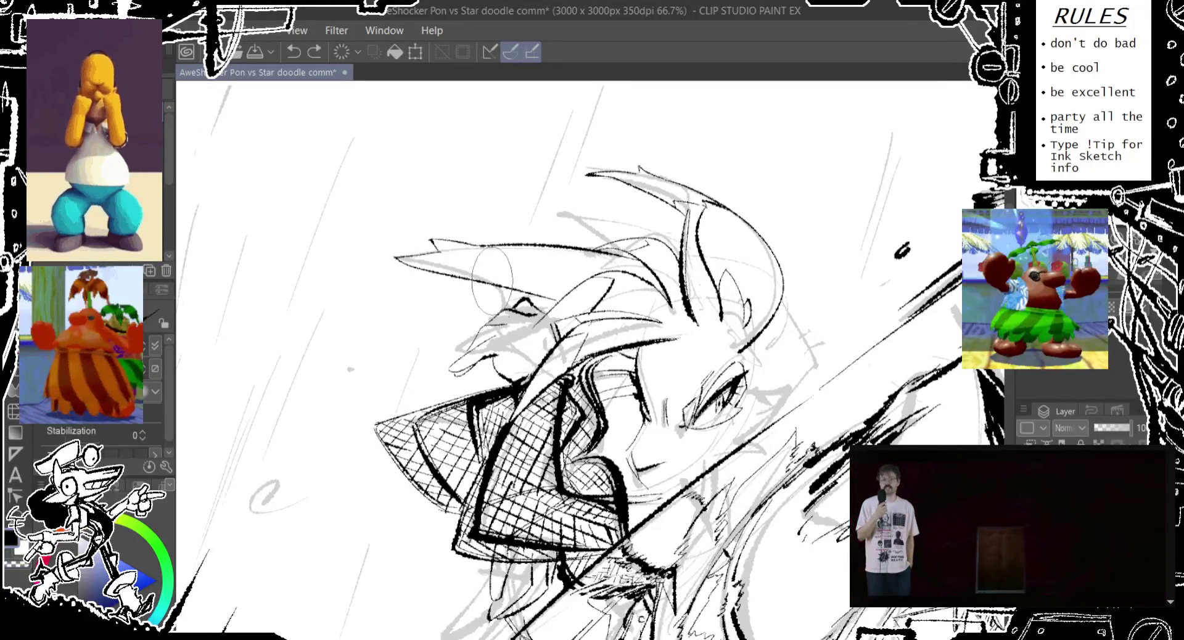
Step: Keep the earring lines and add faint strokes to the face
{"action": "left_click_drag", "start_coordinate": [745, 285], "coordinate": [712, 219]}
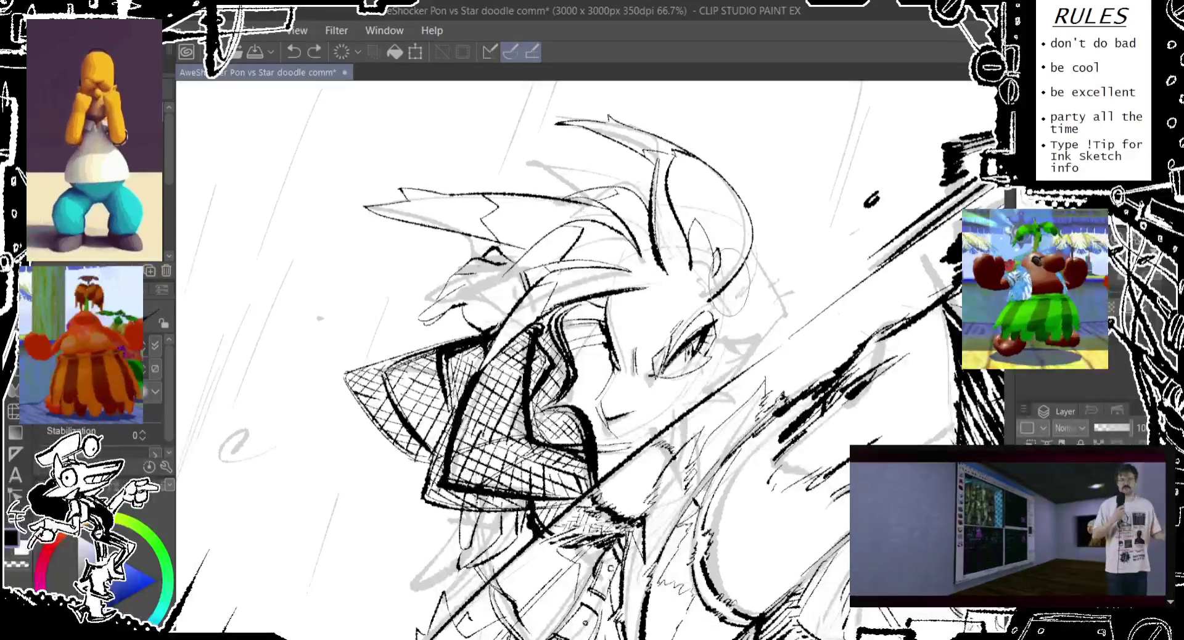
{"action": "left_click_drag", "start_coordinate": [741, 346], "coordinate": [738, 321]}
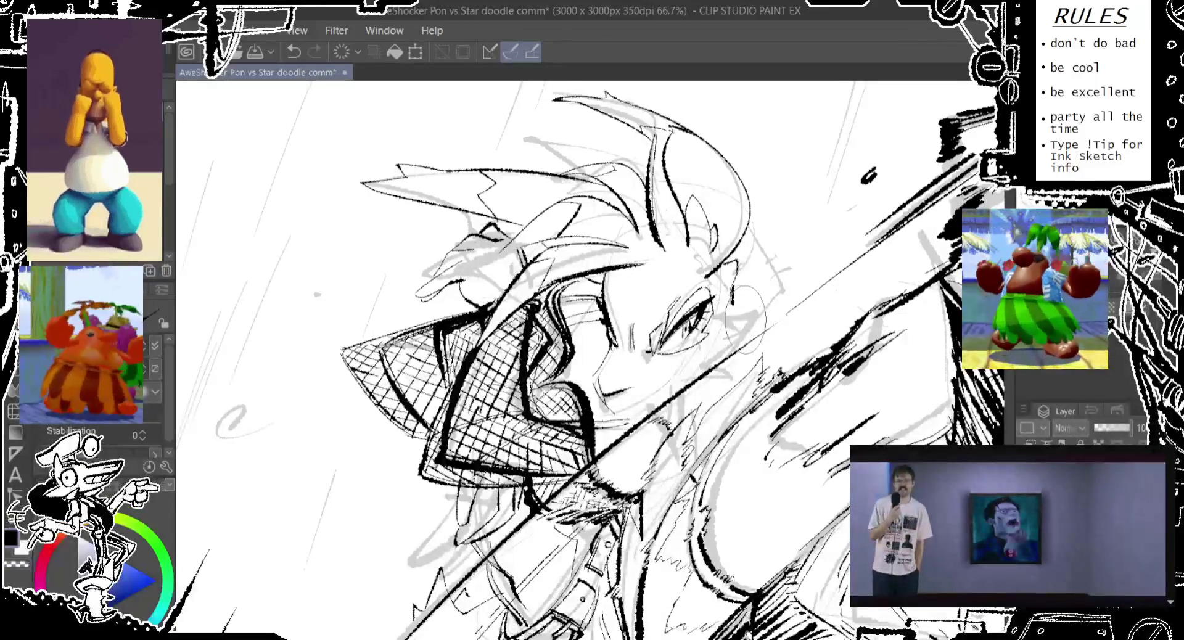
{"action": "key", "text": "ctrl+z"}
{"action": "key", "text": "ctrl+y"}
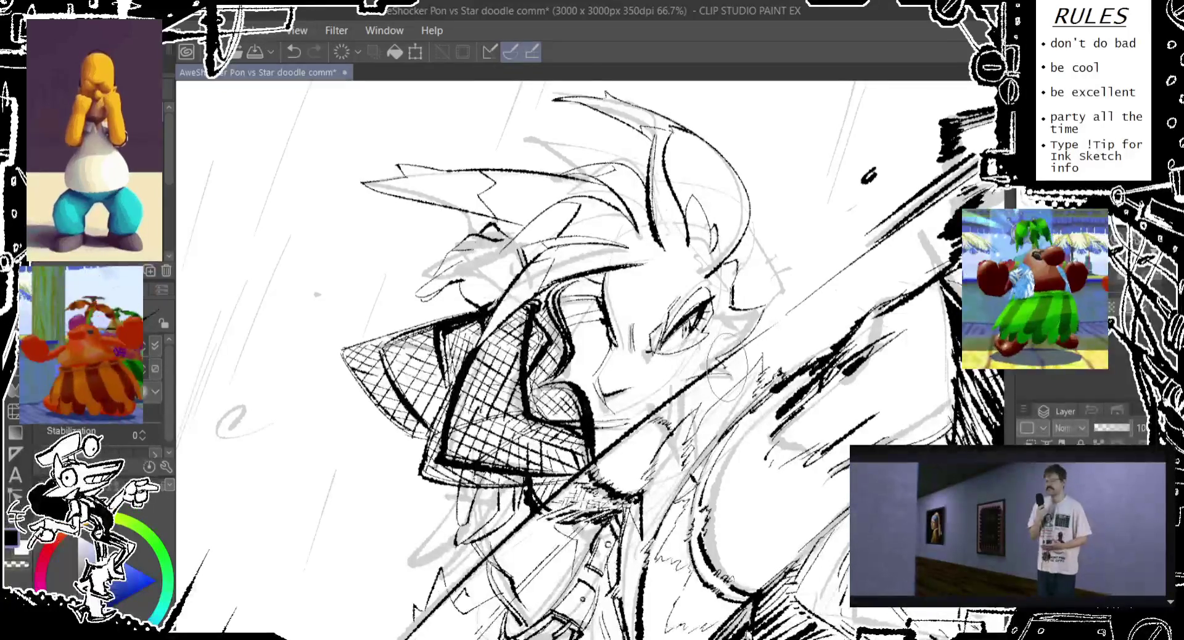
{"action": "left_click_drag", "start_coordinate": [718, 361], "coordinate": [734, 388]}
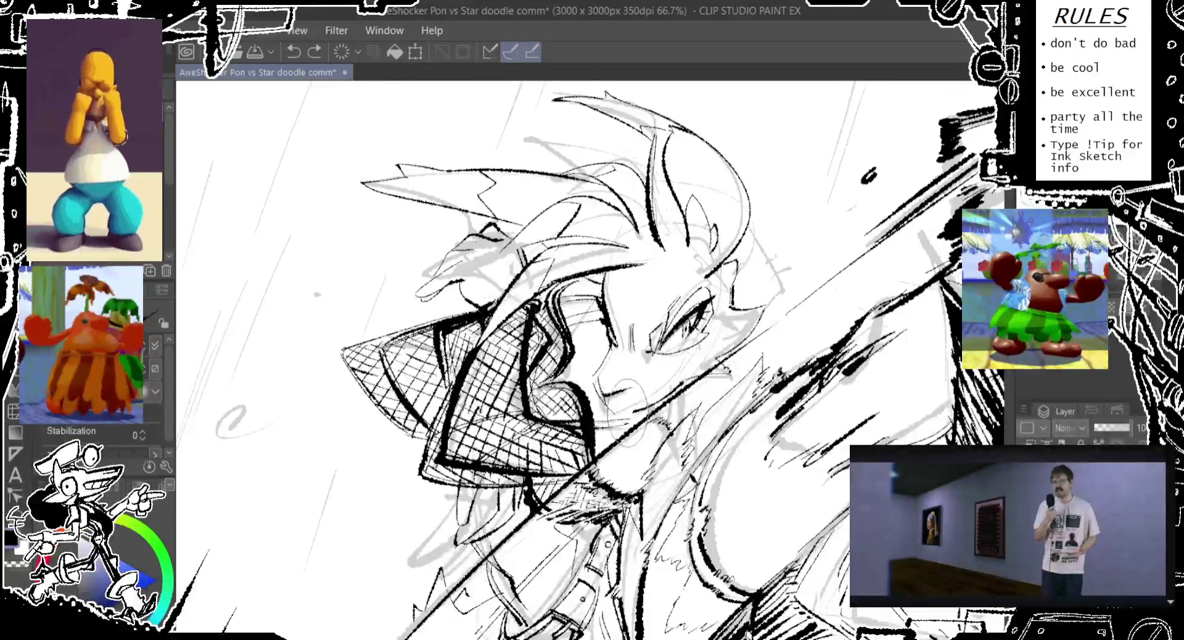
{"action": "key", "text": "ctrl+z"}
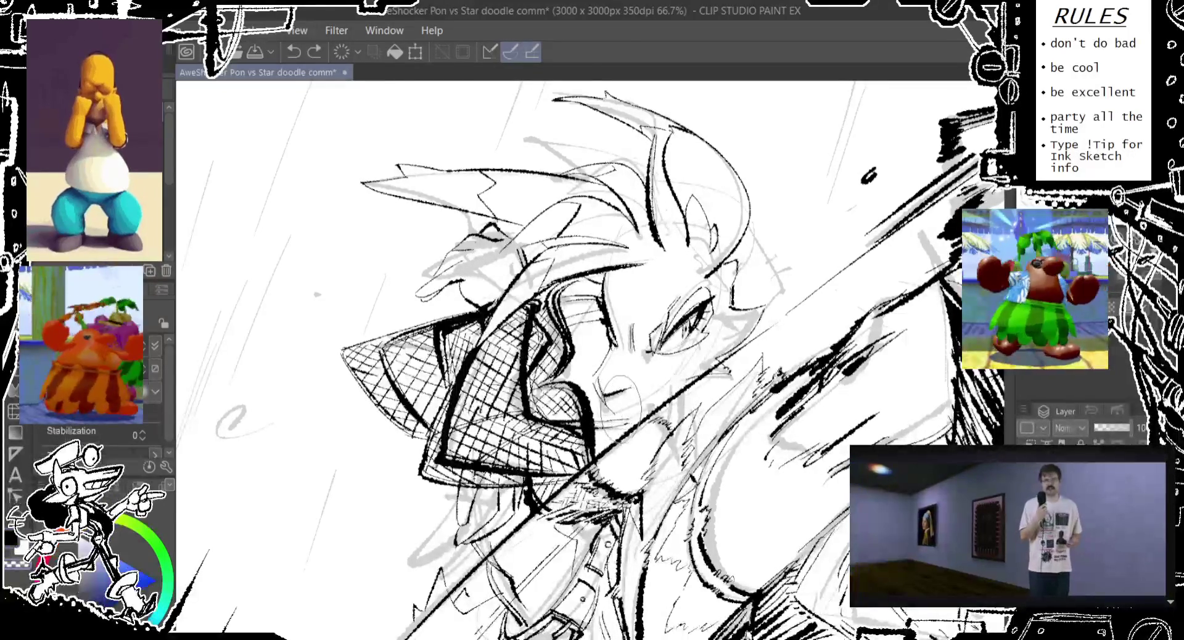
{"action": "left_click_drag", "start_coordinate": [615, 399], "coordinate": [609, 405]}
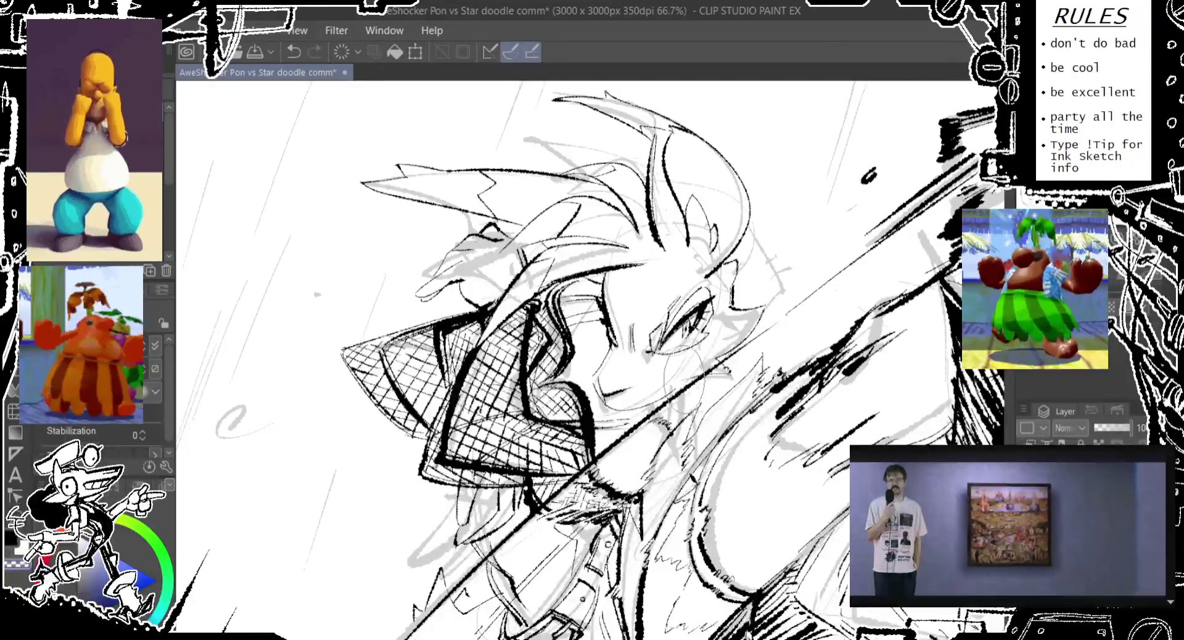
Step: Ink small strokes near the ear and the ear outline, discarding a hair-edge curve
{"action": "mouse_move", "coordinate": [767, 242]}
{"action": "left_mouse_down"}
{"action": "mouse_move", "coordinate": [690, 299]}
{"action": "mouse_move", "coordinate": [728, 294]}
{"action": "left_mouse_up"}
{"action": "key", "text": "ctrl+z"}
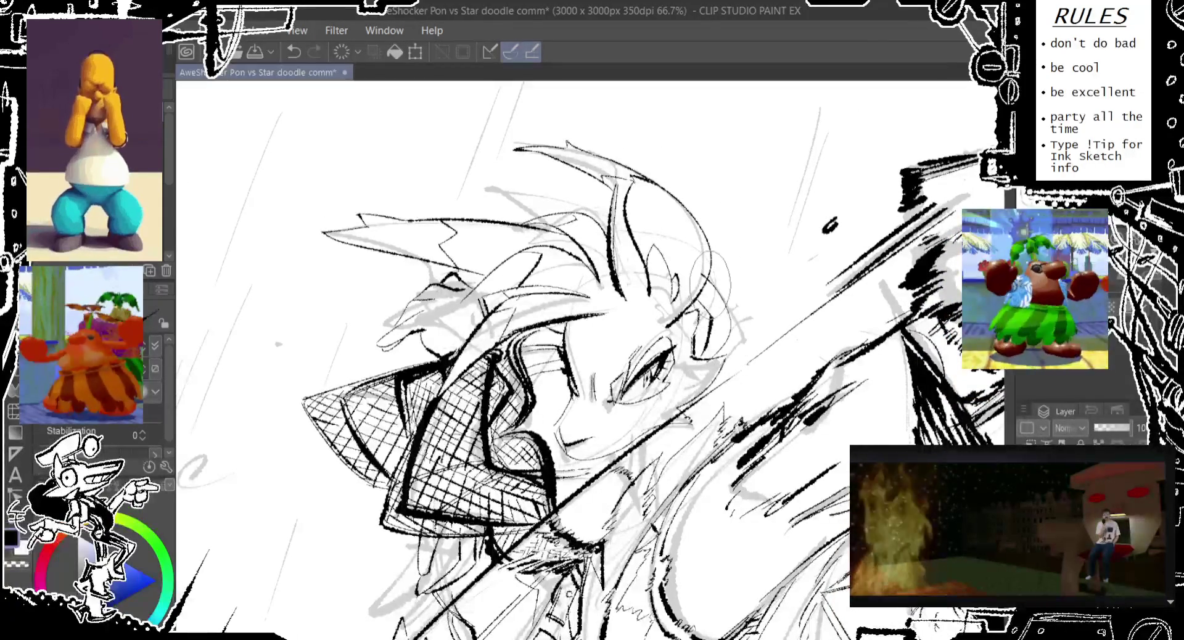
{"action": "left_click_drag", "start_coordinate": [703, 246], "coordinate": [703, 349]}
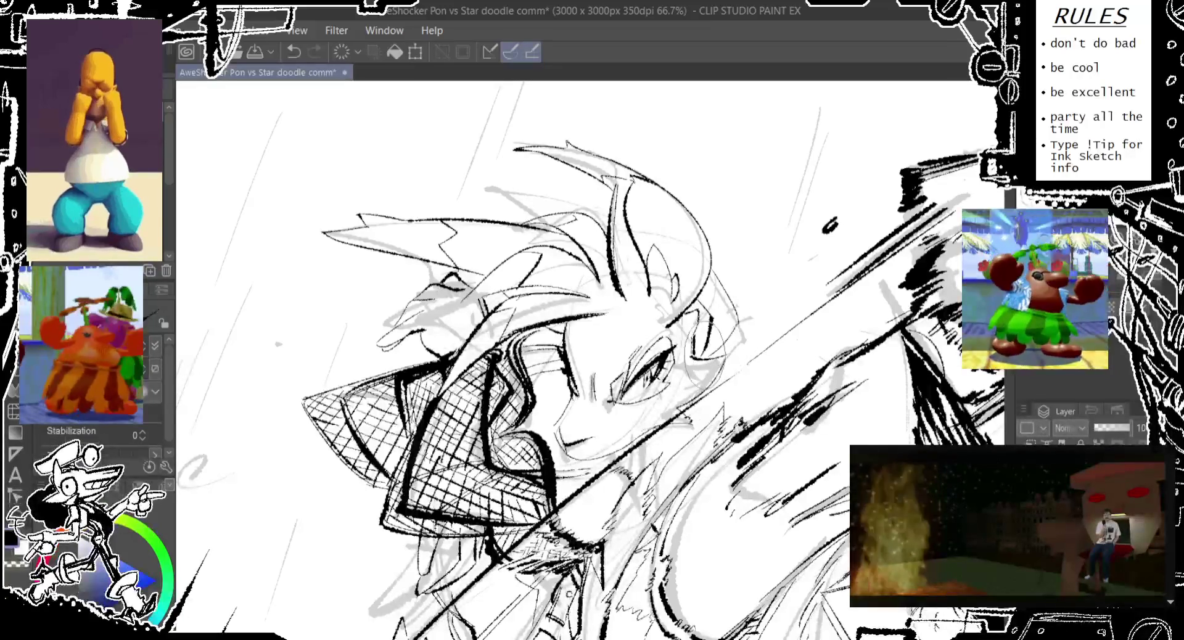
{"action": "key", "text": "ctrl+z"}
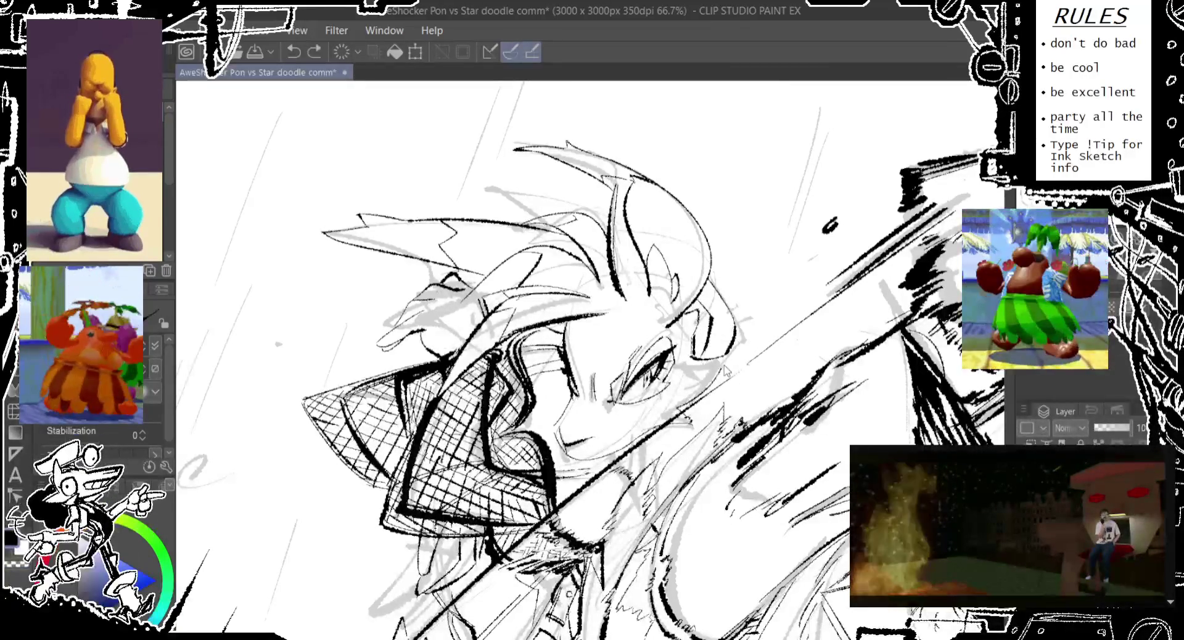
{"action": "left_click_drag", "start_coordinate": [617, 309], "coordinate": [623, 370]}
{"action": "left_click_drag", "start_coordinate": [687, 216], "coordinate": [695, 258]}
{"action": "key", "text": "ctrl+z"}
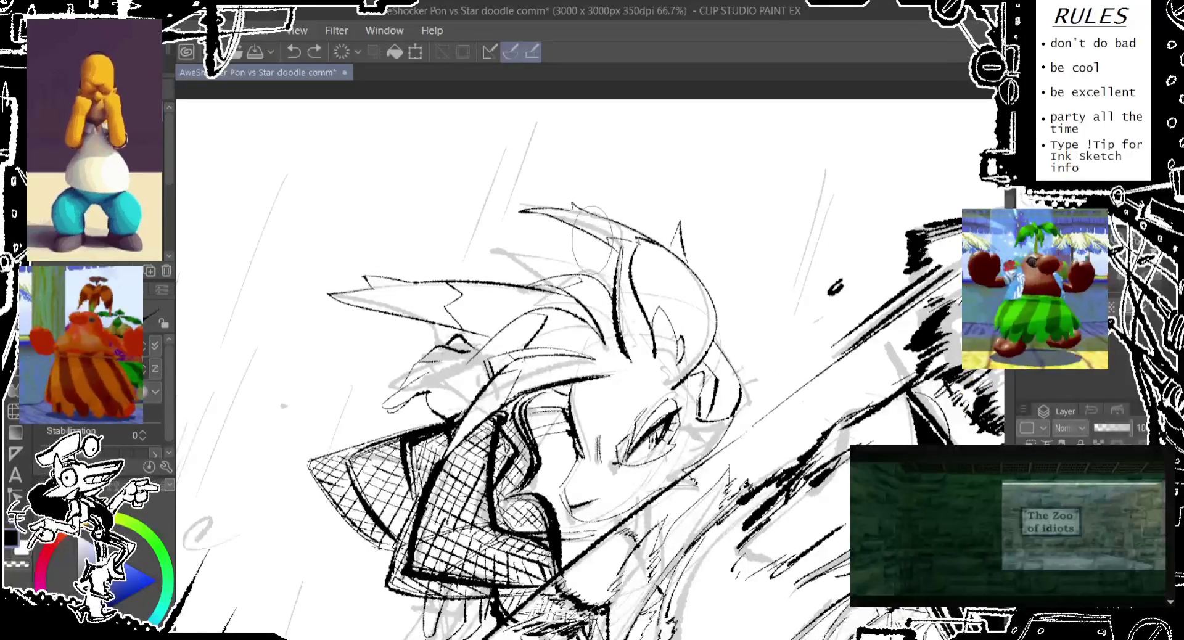
{"action": "mouse_move", "coordinate": [614, 237]}
{"action": "left_mouse_down"}
{"action": "mouse_move", "coordinate": [577, 266]}
{"action": "mouse_move", "coordinate": [580, 118]}
{"action": "left_mouse_up"}
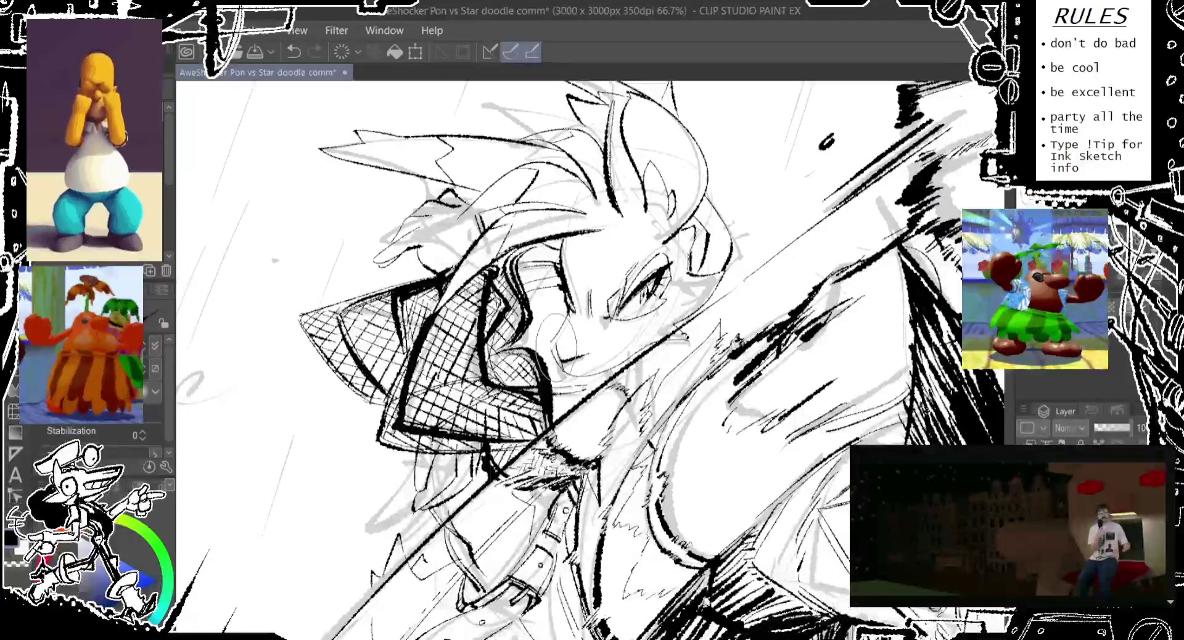
Step: Try small black ink strokes beside the second figure's face, discarding the ones that miss
{"action": "key", "text": "ctrl+z"}
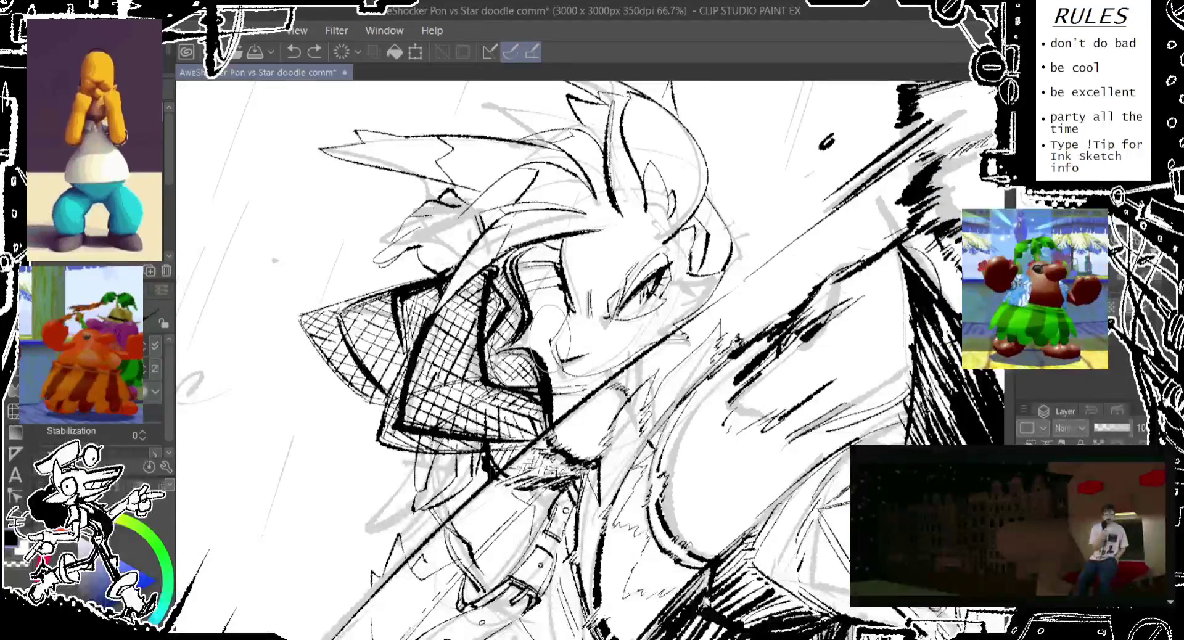
{"action": "left_click_drag", "start_coordinate": [546, 336], "coordinate": [551, 353]}
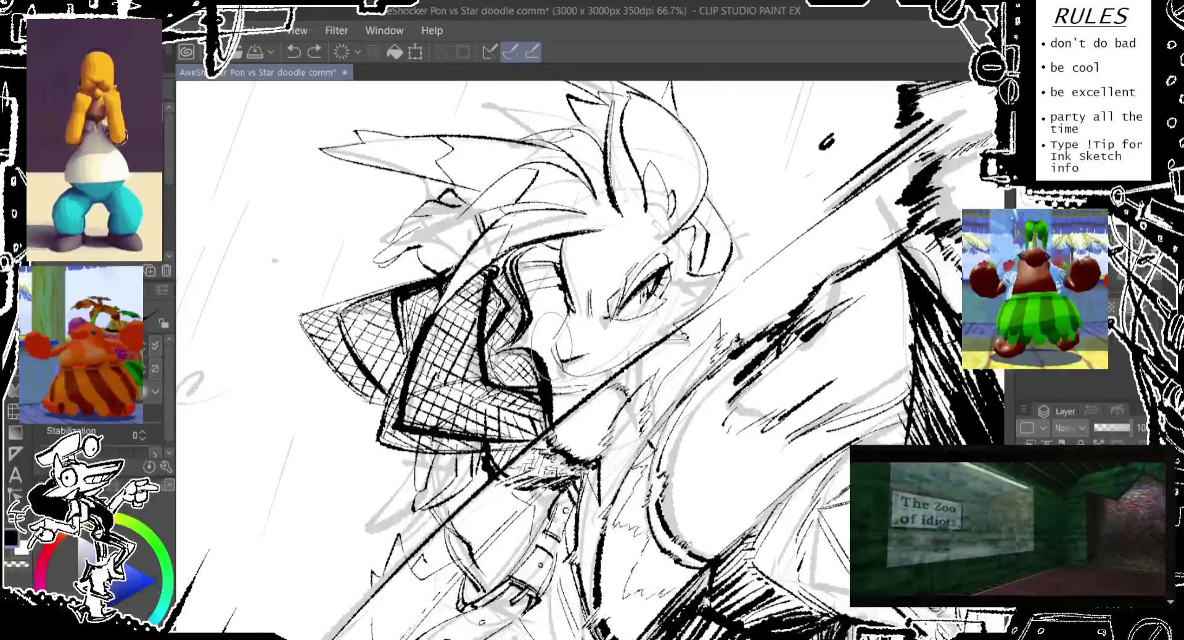
{"action": "left_click_drag", "start_coordinate": [549, 314], "coordinate": [542, 291]}
{"action": "key", "text": "ctrl+z"}
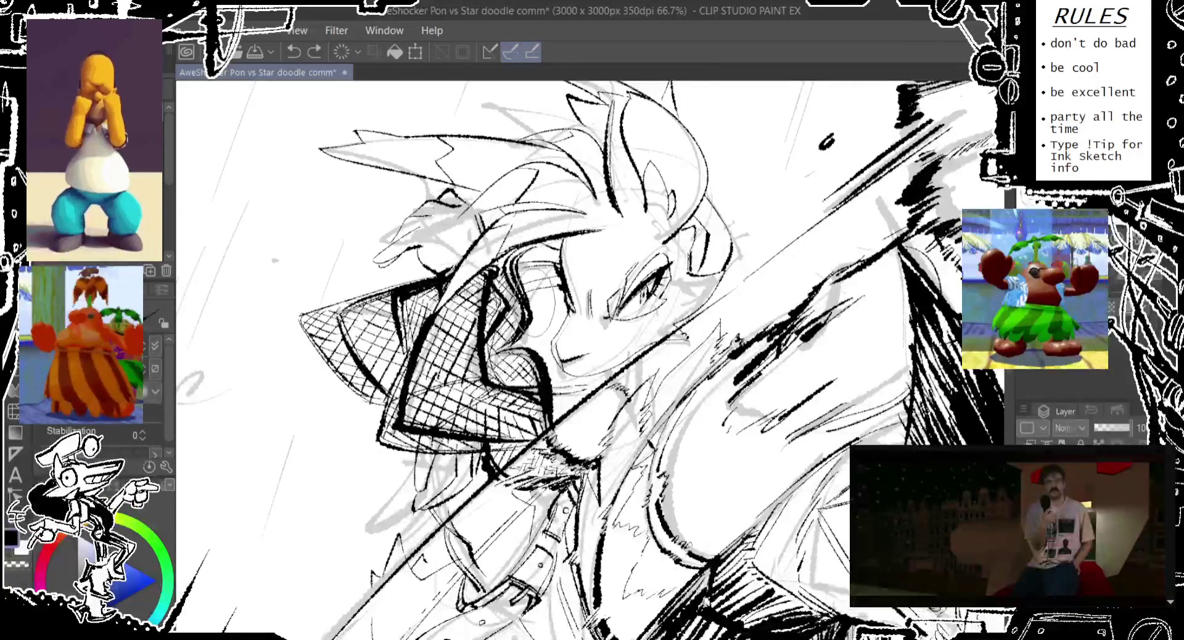
{"action": "key", "text": "ctrl+z"}
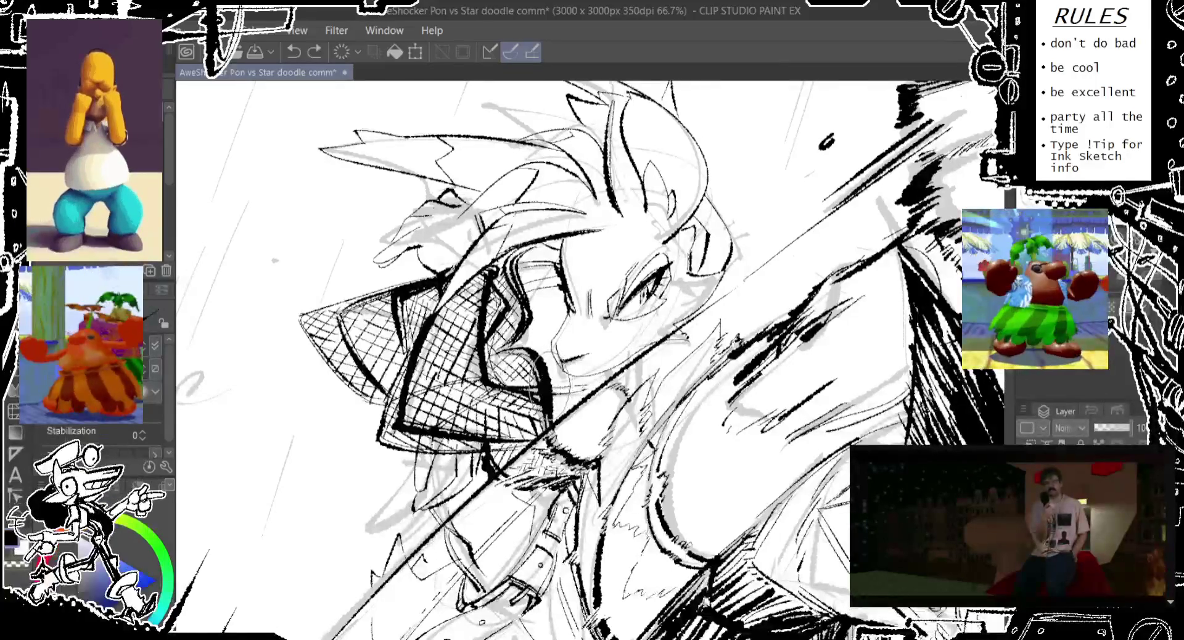
Step: Ink the mouth and chin line, redrawing it until it sits right and keeping the restored strokes
{"action": "left_click_drag", "start_coordinate": [571, 359], "coordinate": [614, 374]}
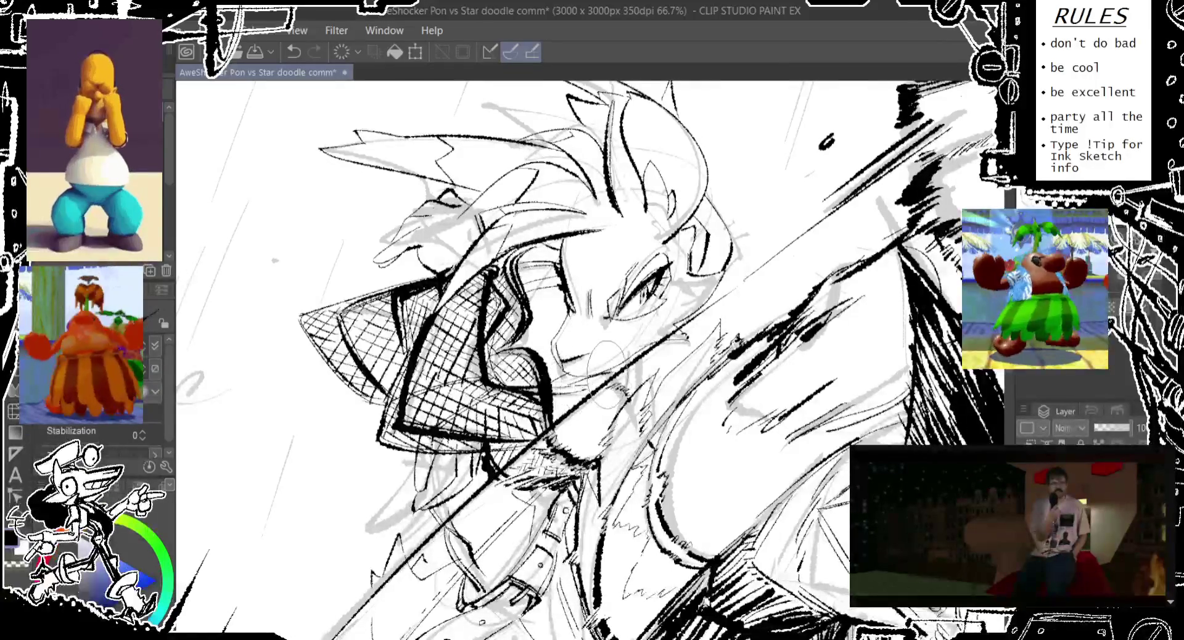
{"action": "key", "text": "ctrl+z"}
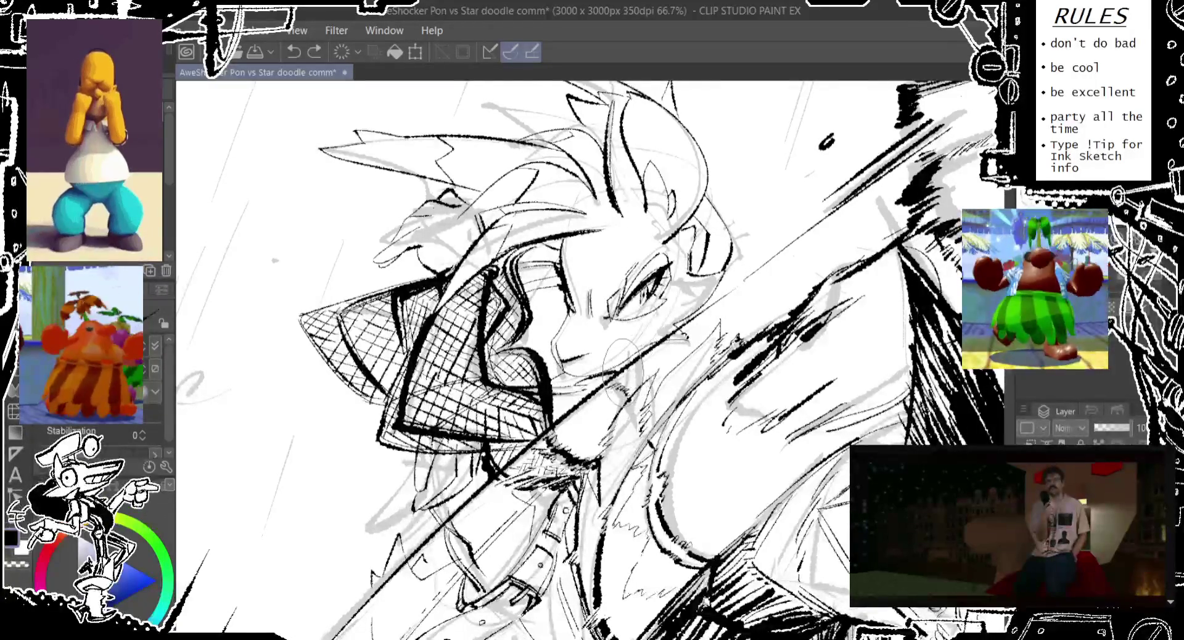
{"action": "left_click_drag", "start_coordinate": [558, 360], "coordinate": [588, 354]}
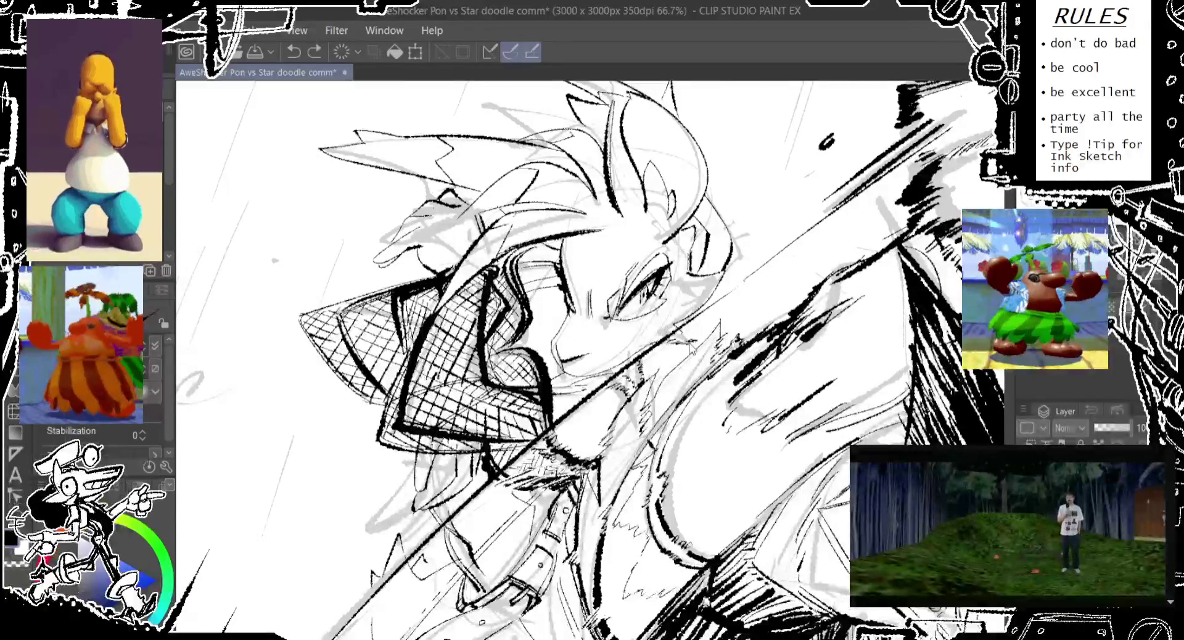
{"action": "key", "text": "ctrl+z"}
{"action": "key", "text": "ctrl+y"}
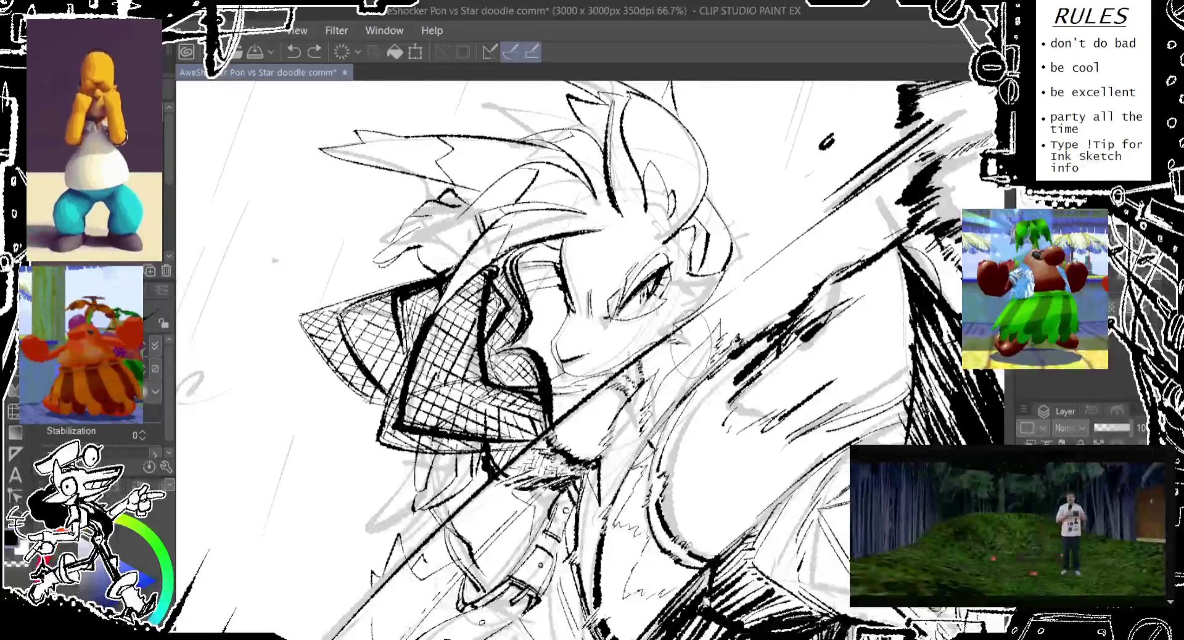
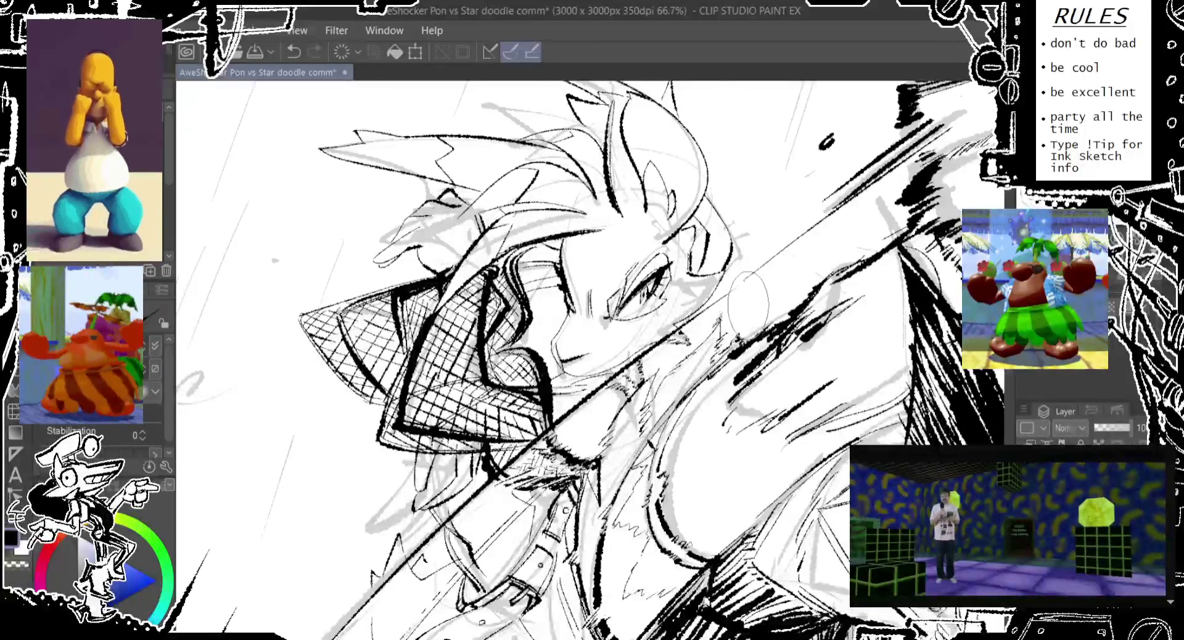
Step: Undo the last stroke and bring the characters' feet and ground into view
{"action": "scroll", "coordinate": [723, 310], "scroll_direction": "down", "scroll_amount": 2}
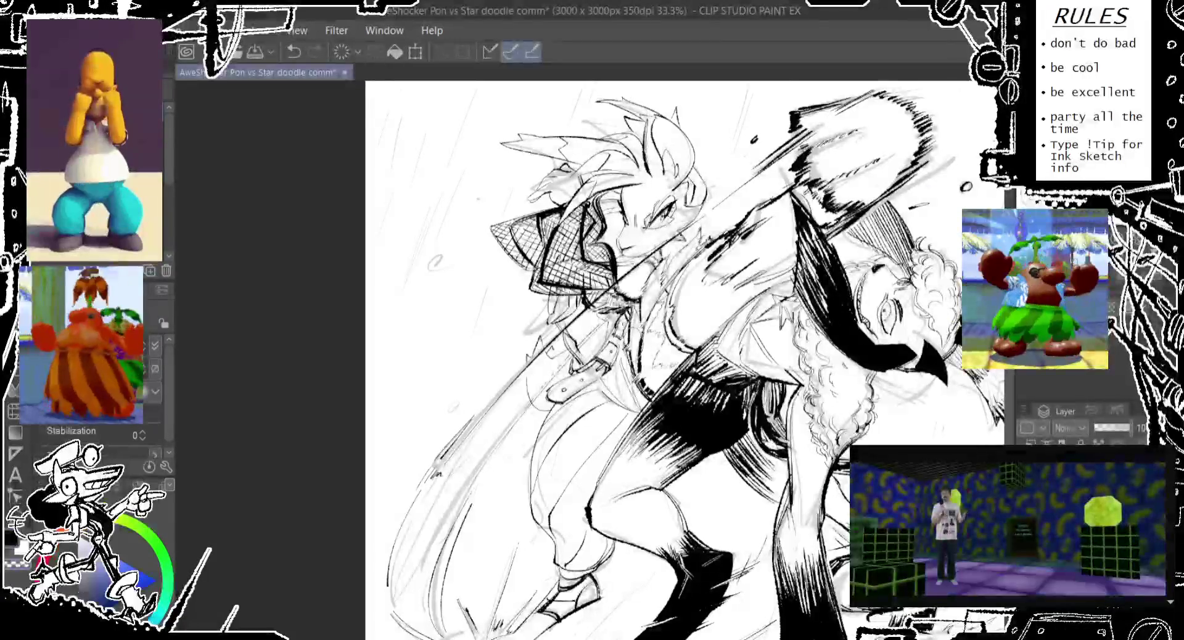
{"action": "key", "text": "ctrl+z"}
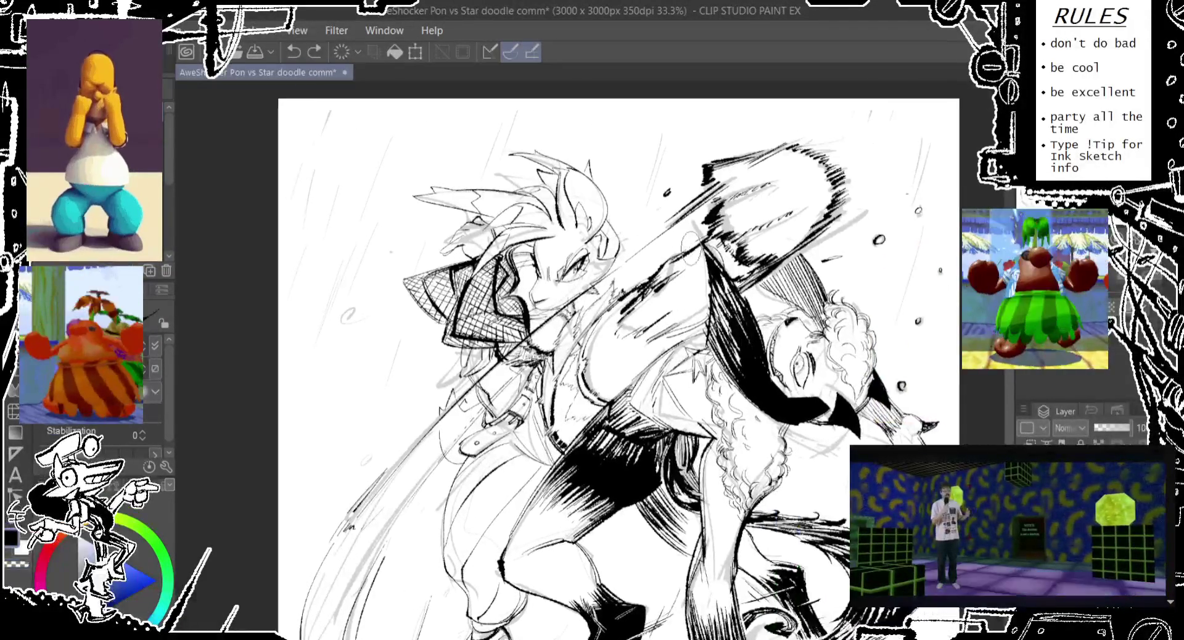
{"action": "left_click_drag", "start_coordinate": [678, 309], "coordinate": [605, 224]}
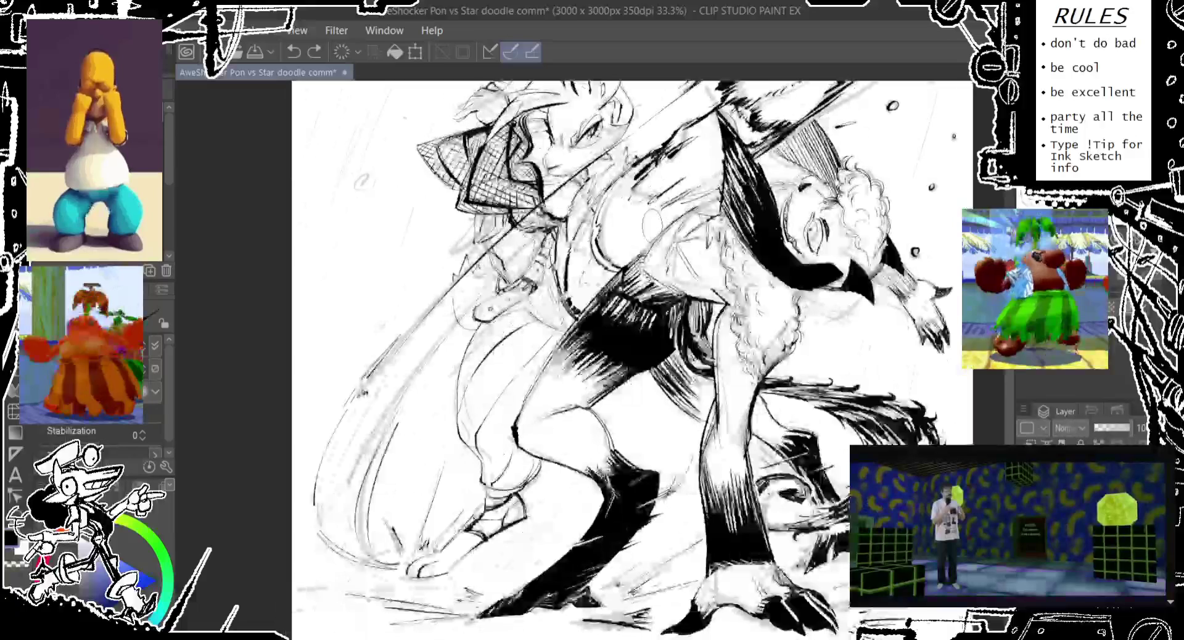
{"action": "left_click_drag", "start_coordinate": [617, 308], "coordinate": [598, 296]}
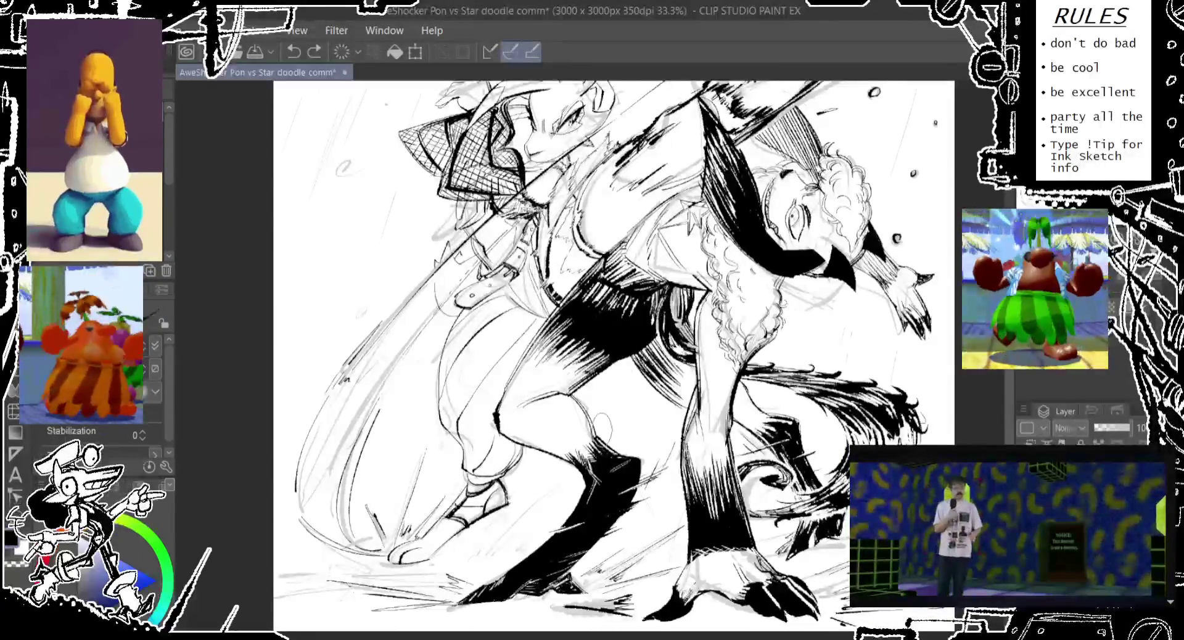
{"action": "left_click_drag", "start_coordinate": [617, 308], "coordinate": [665, 191]}
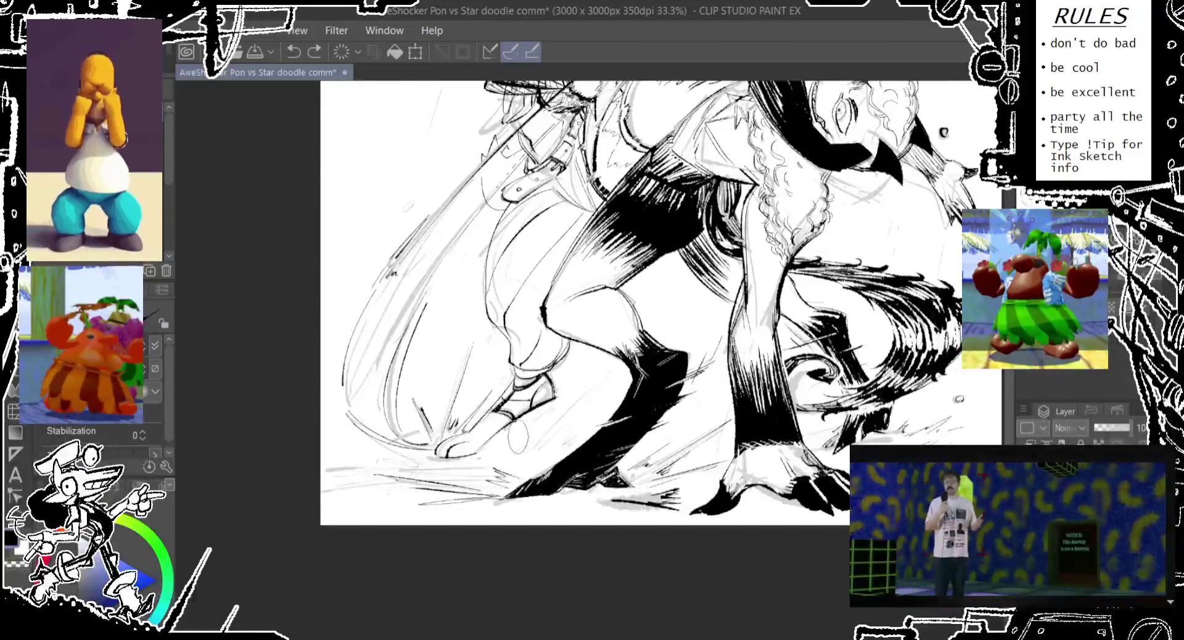
Step: Try two ink marks near the feet, then undo them and earlier strokes
{"action": "left_click_drag", "start_coordinate": [520, 426], "coordinate": [513, 444]}
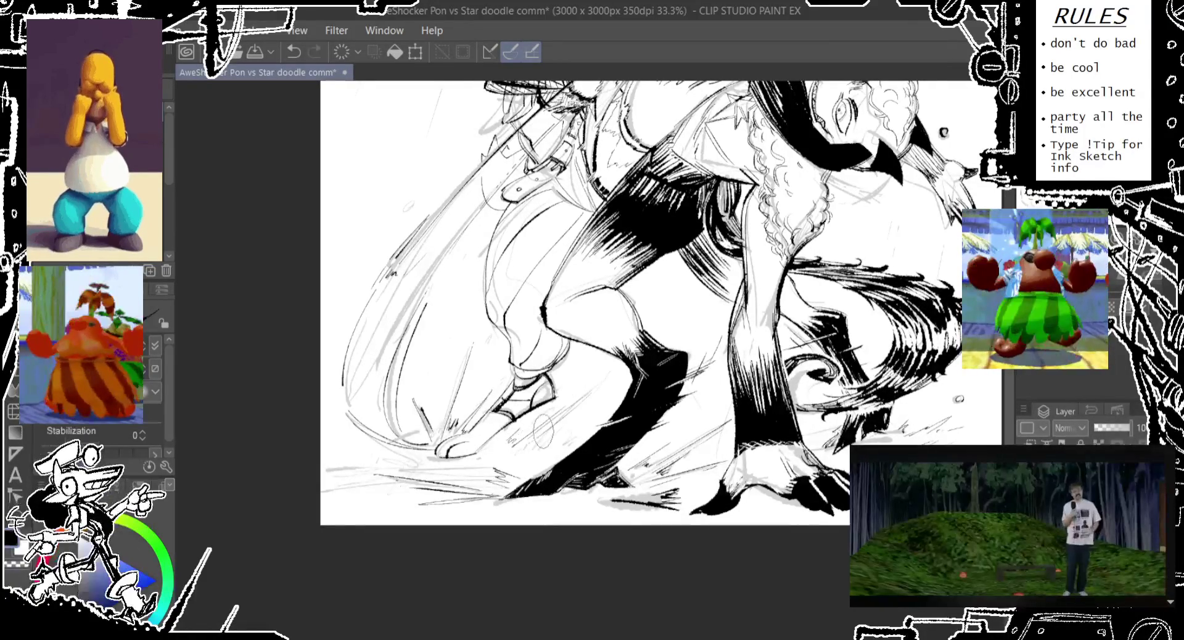
{"action": "mouse_move", "coordinate": [577, 410]}
{"action": "left_mouse_down"}
{"action": "mouse_move", "coordinate": [531, 449]}
{"action": "mouse_move", "coordinate": [539, 441]}
{"action": "left_mouse_up"}
{"action": "key", "text": "ctrl+z"}
{"action": "key", "text": "ctrl+z"}
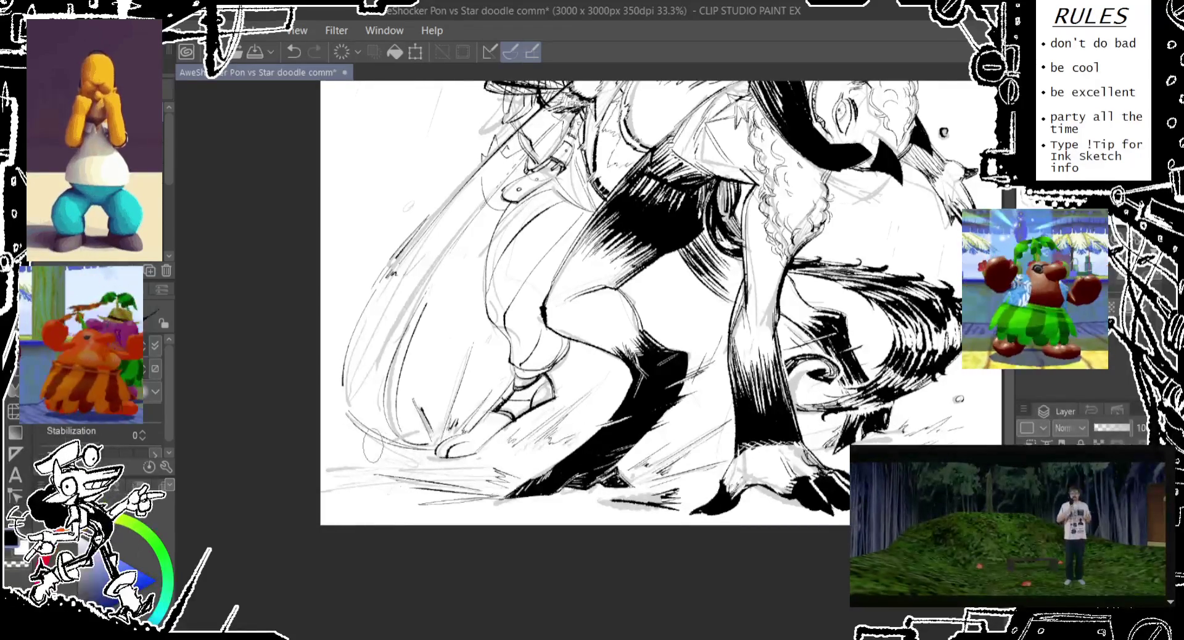
{"action": "key", "text": "ctrl+z"}
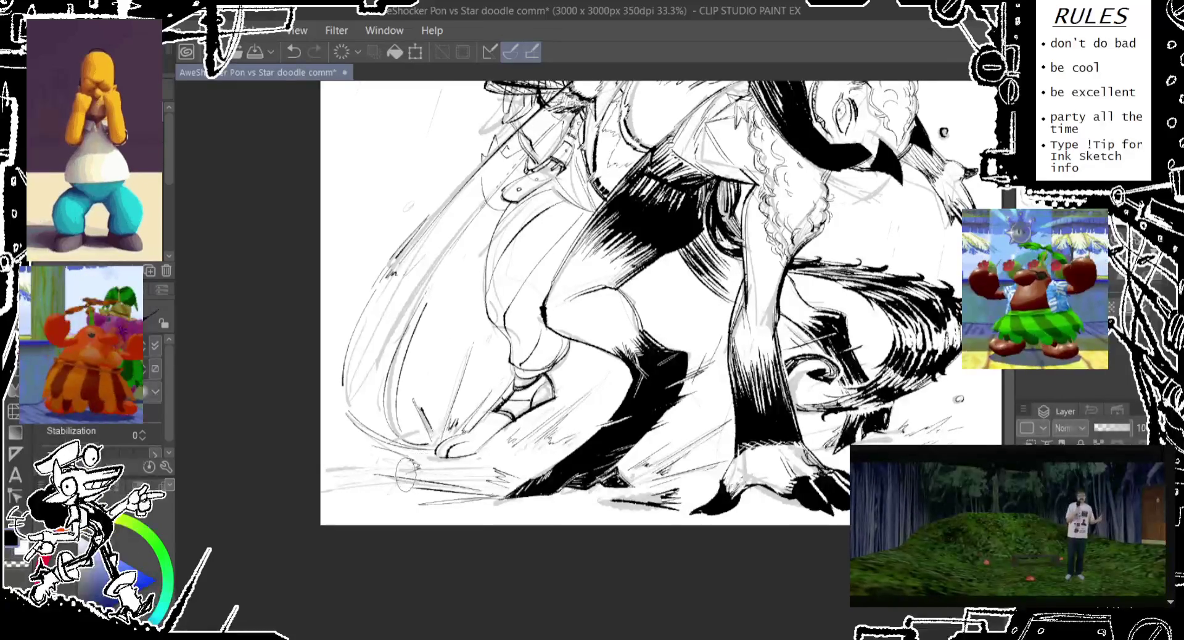
{"action": "key", "text": "ctrl+z"}
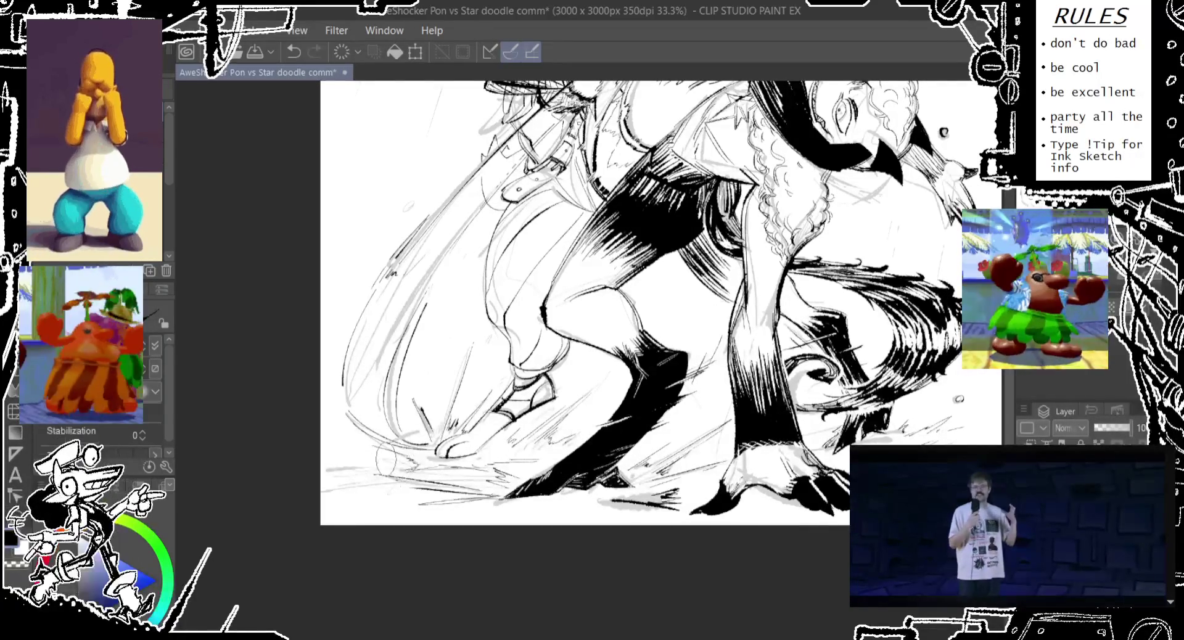
Step: Add two short ground strokes at the lower left, then return to the heads and weapon
{"action": "left_click_drag", "start_coordinate": [397, 457], "coordinate": [390, 464]}
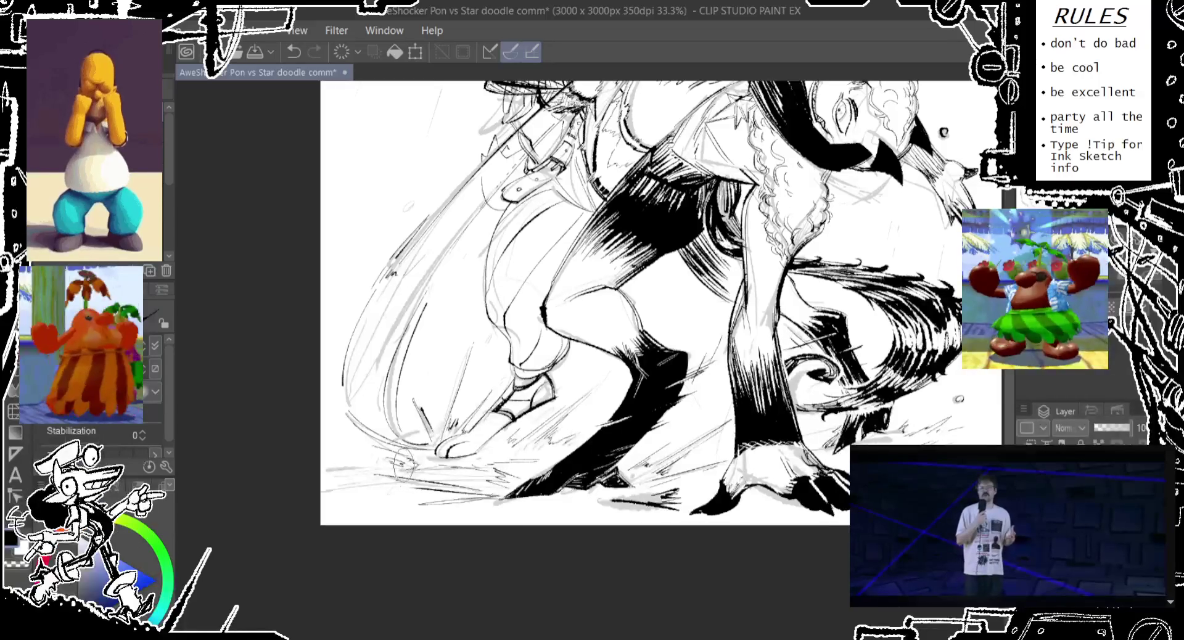
{"action": "left_click_drag", "start_coordinate": [364, 467], "coordinate": [368, 469]}
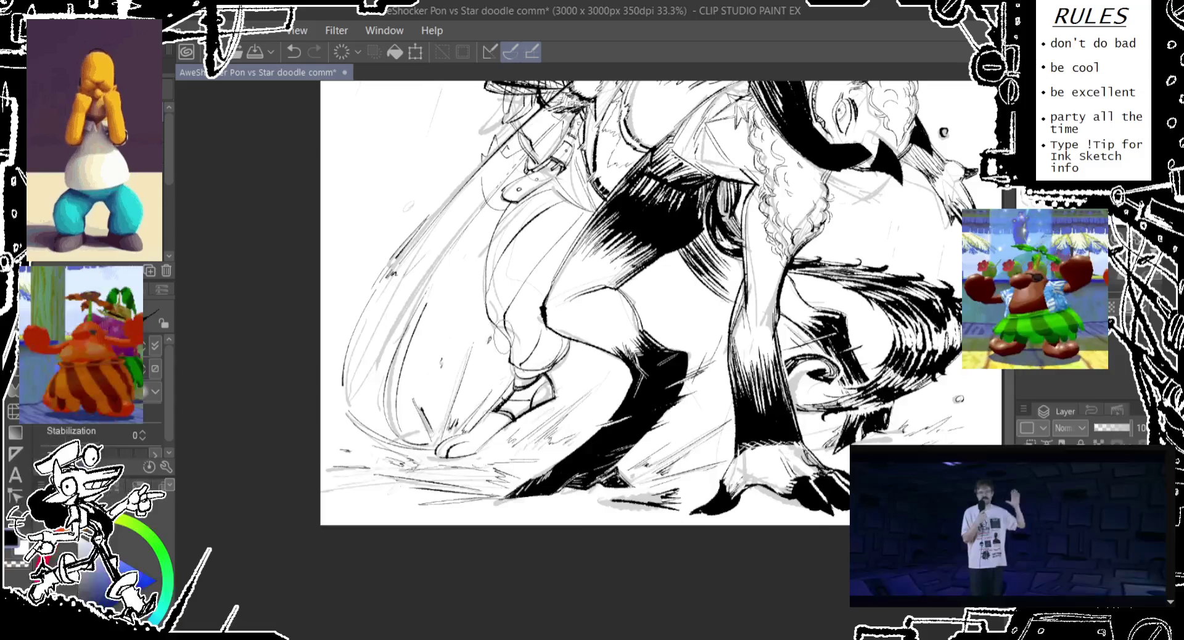
{"action": "left_click_drag", "start_coordinate": [593, 328], "coordinate": [458, 445]}
{"action": "left_click_drag", "start_coordinate": [721, 269], "coordinate": [812, 373]}
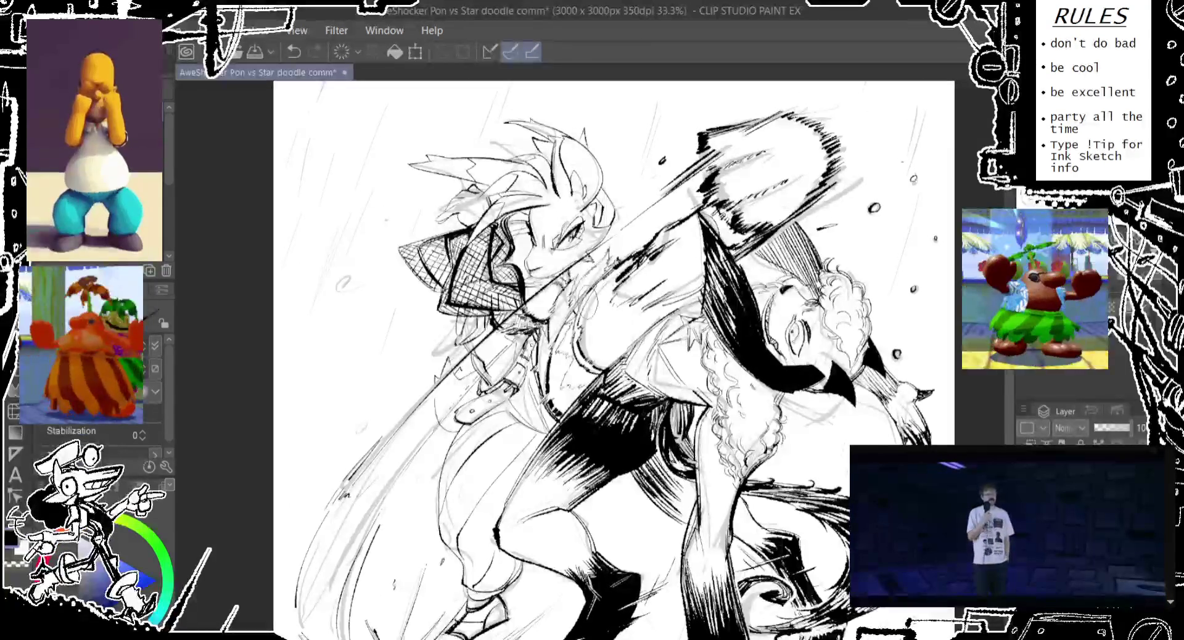
Step: Add a small raindrop mark, removing a lower drop and a top-left trial stroke
{"action": "left_click_drag", "start_coordinate": [347, 278], "coordinate": [344, 280]}
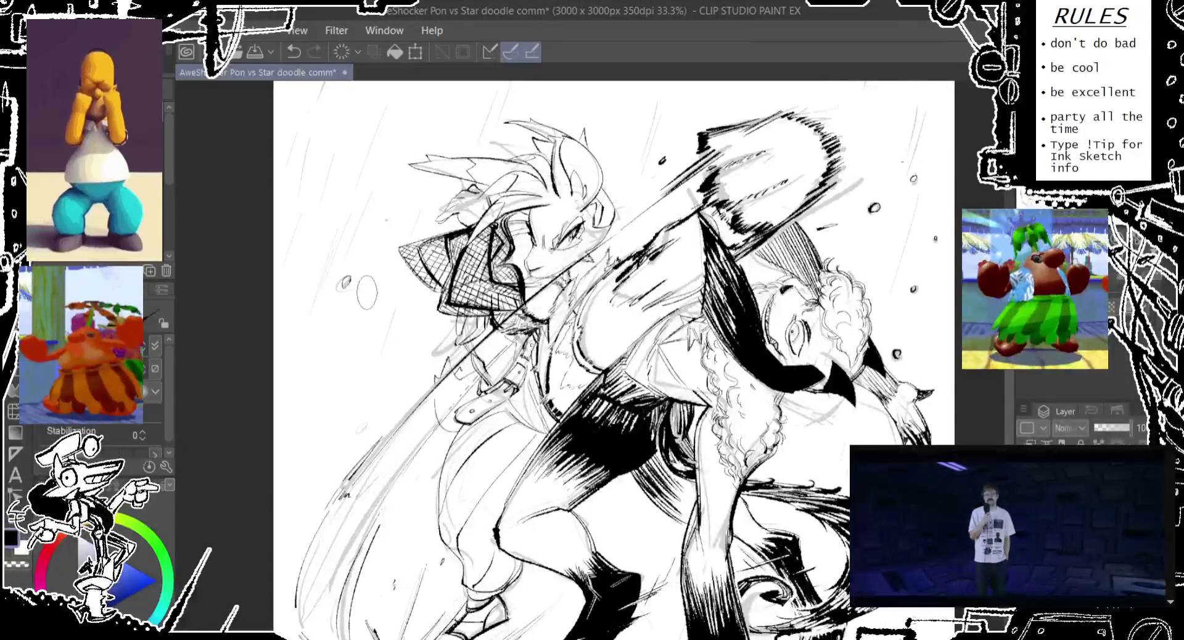
{"action": "left_click_drag", "start_coordinate": [362, 428], "coordinate": [361, 429]}
{"action": "key", "text": "ctrl+z"}
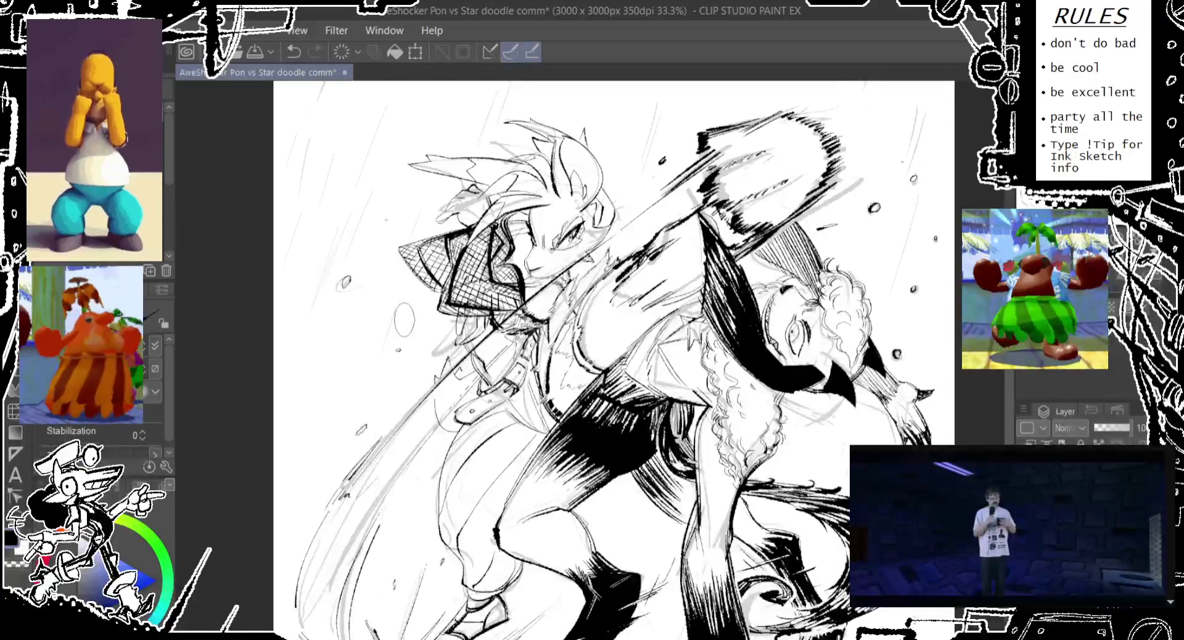
{"action": "left_click_drag", "start_coordinate": [383, 369], "coordinate": [341, 417]}
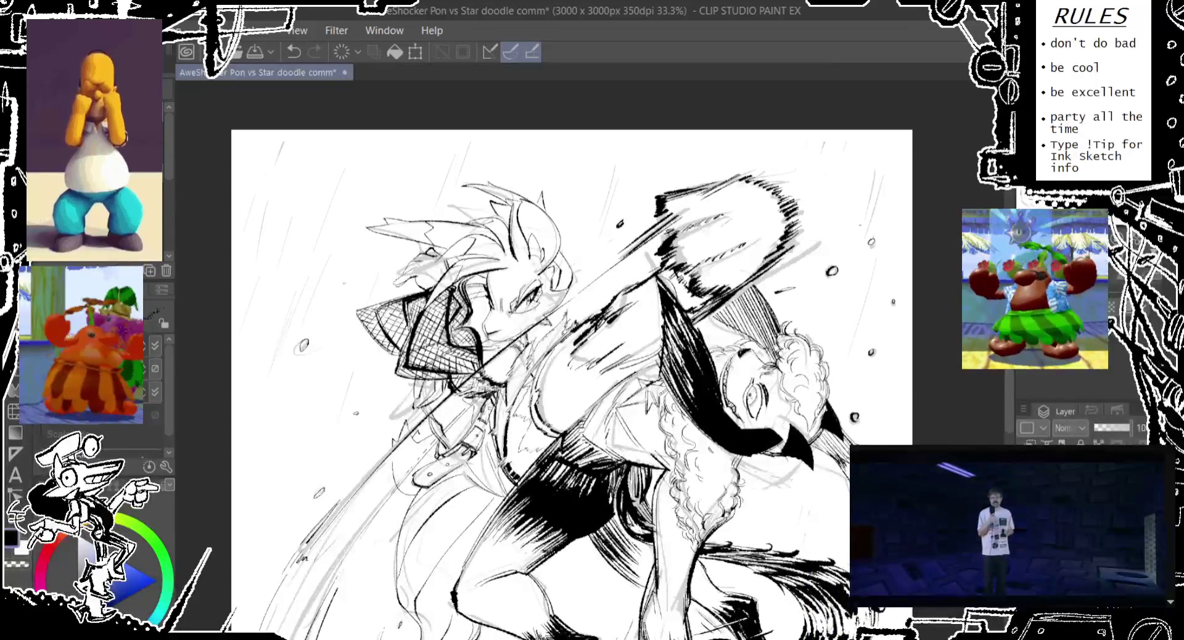
{"action": "left_click_drag", "start_coordinate": [288, 126], "coordinate": [237, 231]}
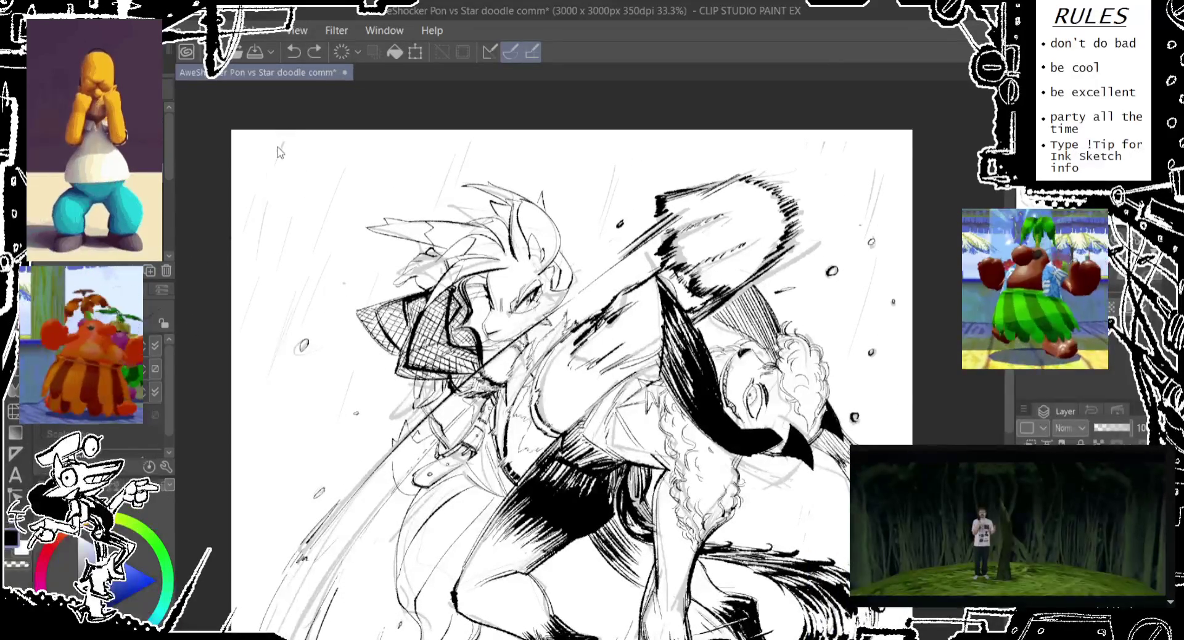
{"action": "key", "text": "ctrl+z"}
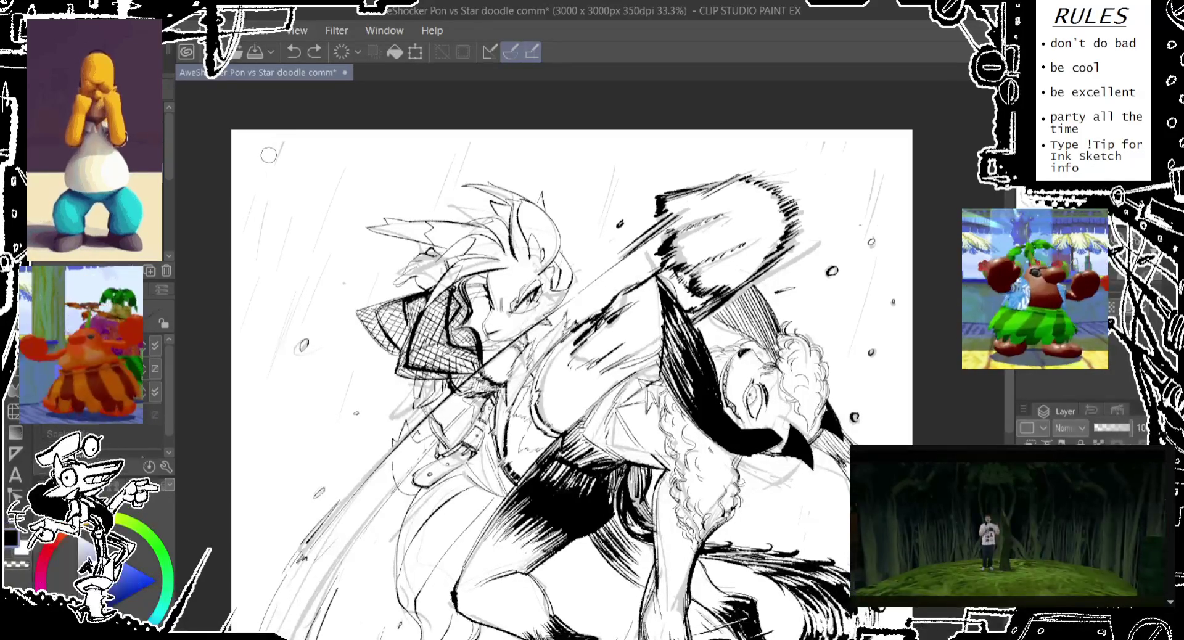
Step: Try short strokes near the canvas top-left and undo them all
{"action": "scroll", "coordinate": [324, 262], "scroll_direction": "left", "scroll_amount": 3}
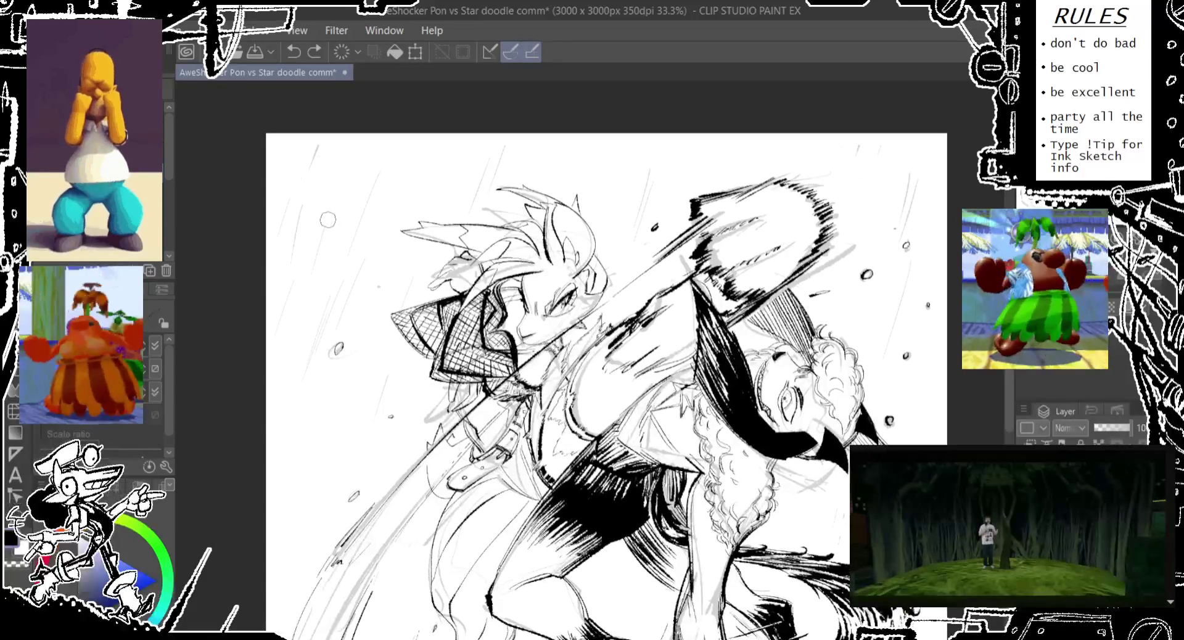
{"action": "left_click_drag", "start_coordinate": [310, 164], "coordinate": [320, 144]}
{"action": "key", "text": "ctrl+z"}
{"action": "key", "text": "ctrl+z"}
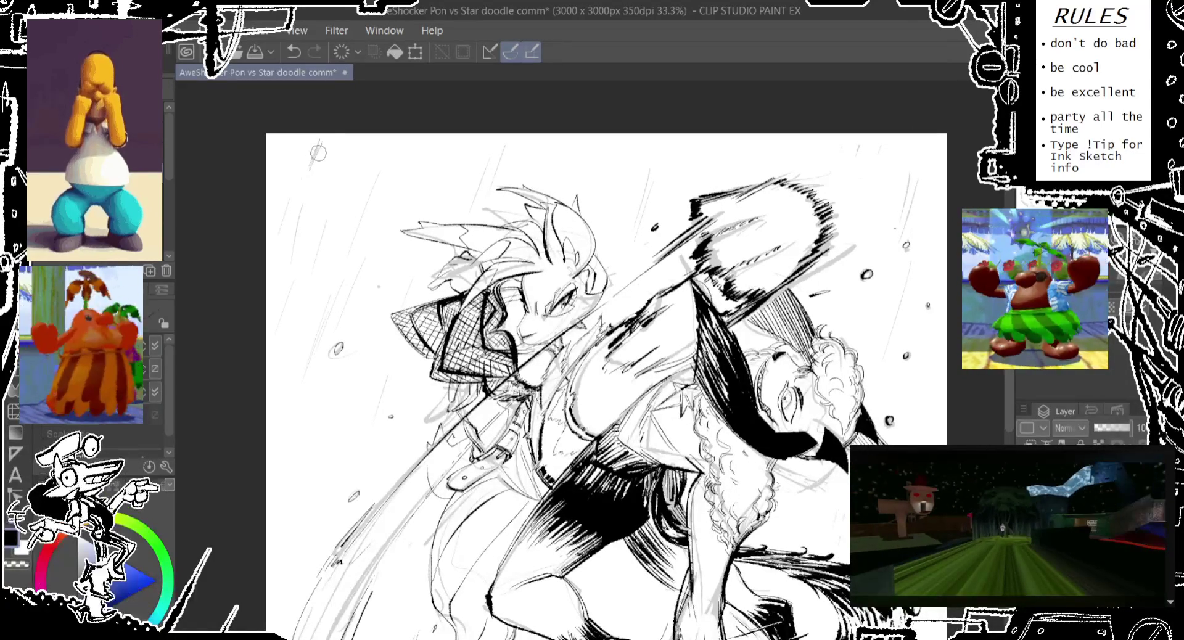
{"action": "left_click_drag", "start_coordinate": [311, 165], "coordinate": [320, 140]}
{"action": "key", "text": "ctrl+z"}
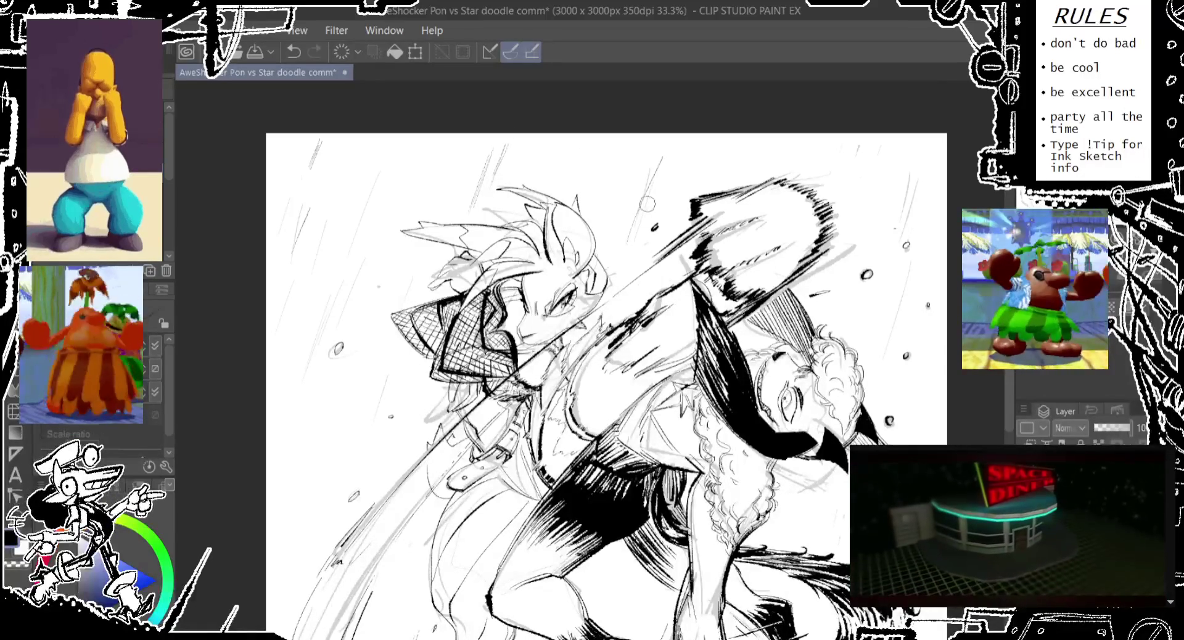
{"action": "key", "text": "ctrl+z"}
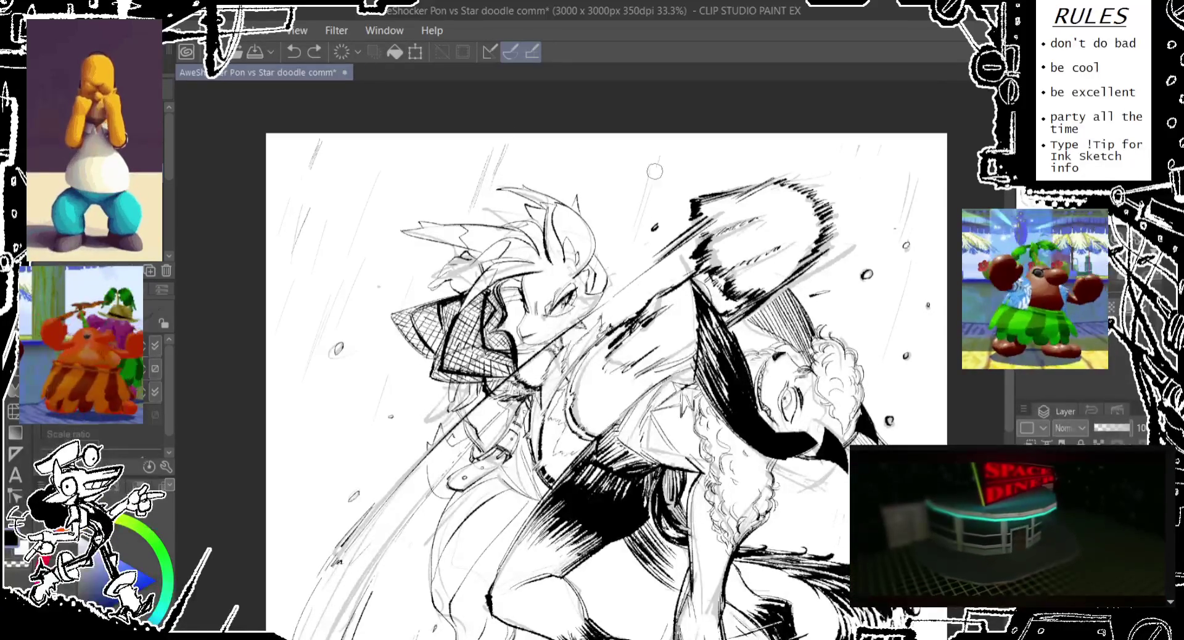
{"action": "left_click_drag", "start_coordinate": [642, 222], "coordinate": [552, 230]}
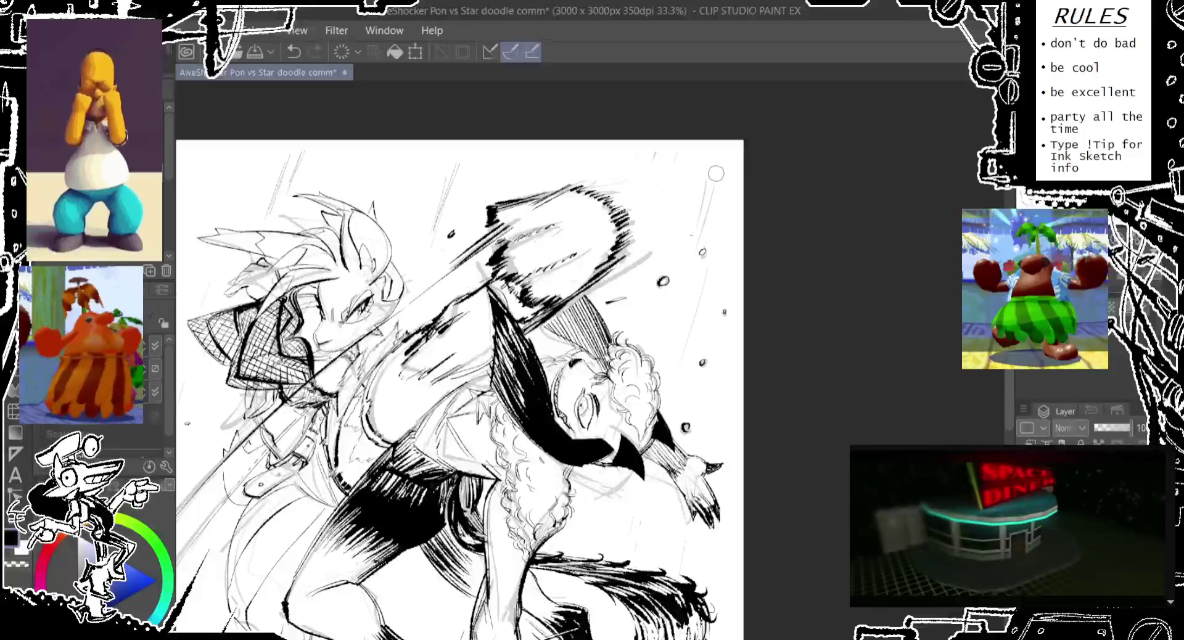
Step: Try thin hatch strokes near the upper right, keeping one on the right side
{"action": "key", "text": "ctrl+z"}
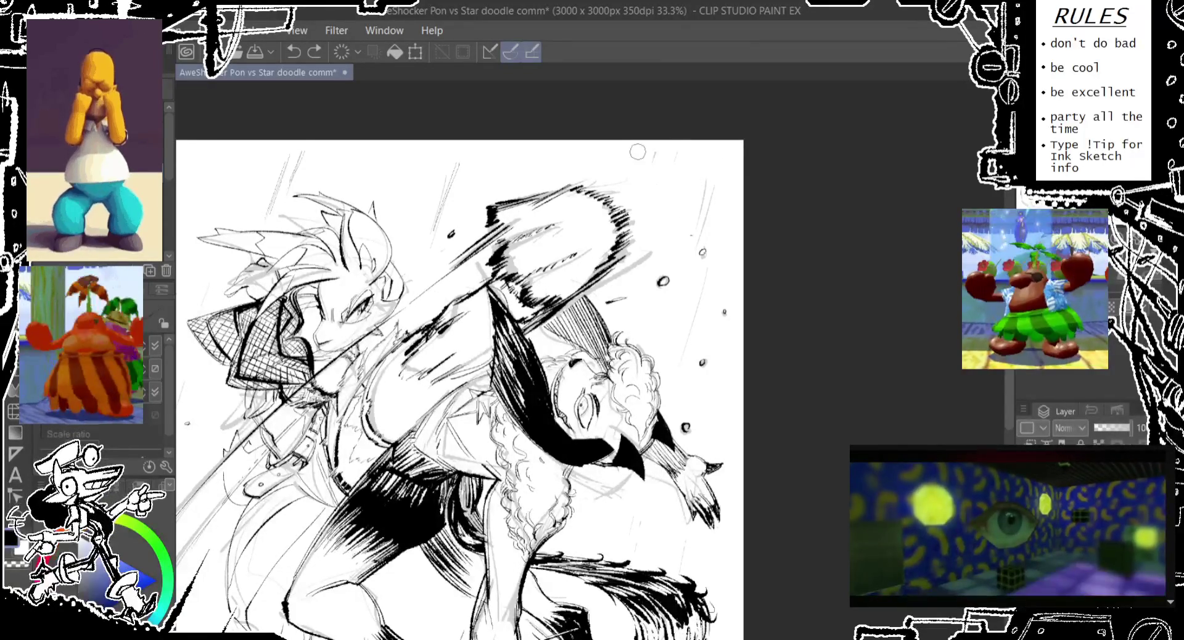
{"action": "left_click_drag", "start_coordinate": [649, 202], "coordinate": [672, 142]}
{"action": "key", "text": "ctrl+z"}
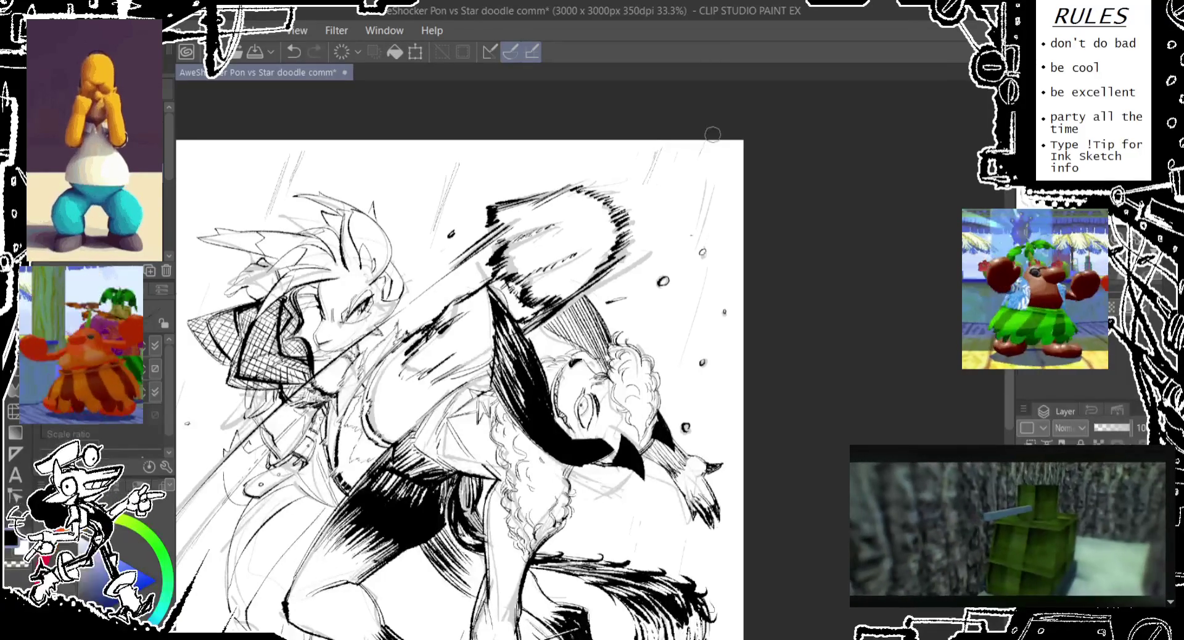
{"action": "left_click_drag", "start_coordinate": [691, 219], "coordinate": [714, 168]}
{"action": "key", "text": "ctrl+z"}
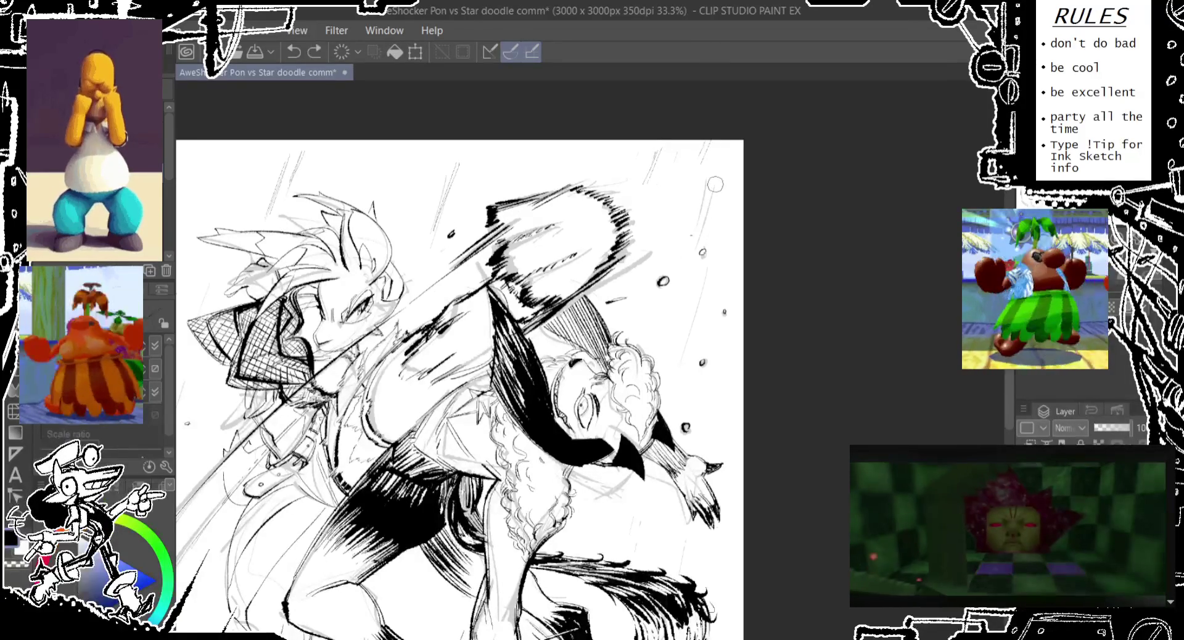
{"action": "left_click_drag", "start_coordinate": [720, 180], "coordinate": [702, 237]}
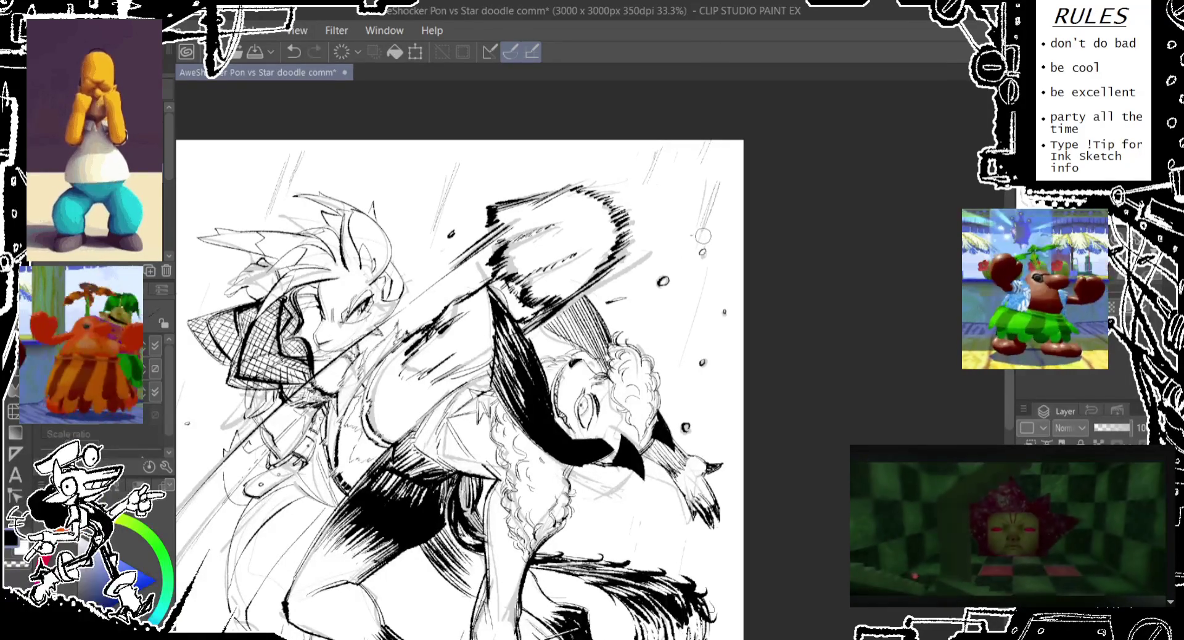
{"action": "key", "text": "ctrl+z"}
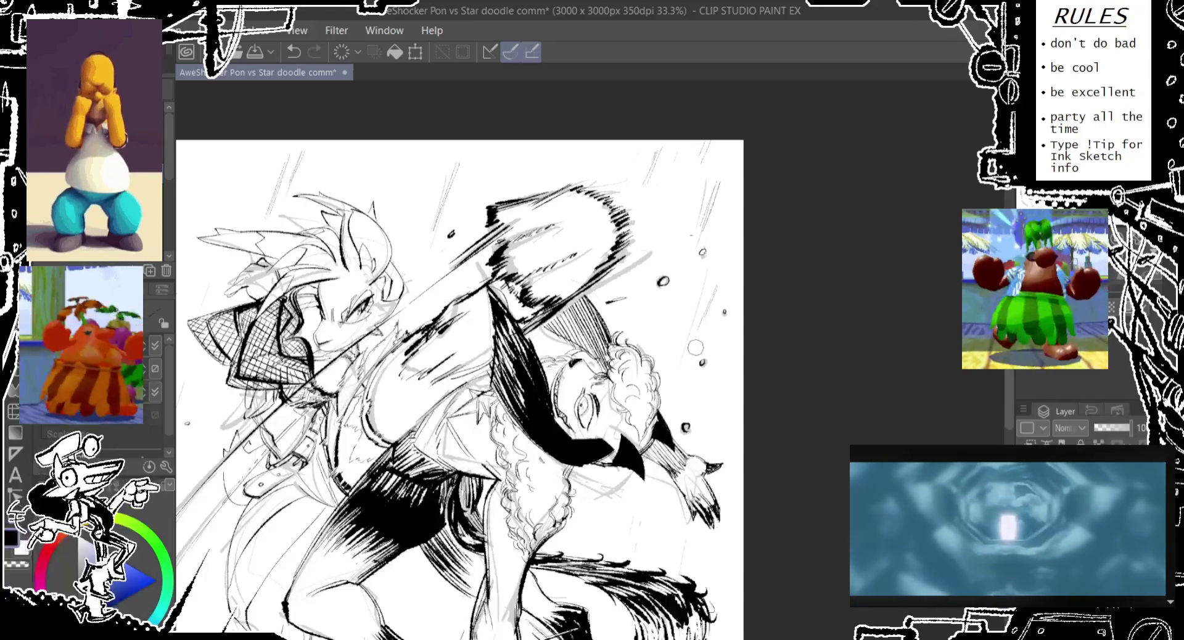
{"action": "left_click_drag", "start_coordinate": [715, 290], "coordinate": [691, 350]}
Step: Toggle the last hatch stroke with undo/redo, then pan across the legs and upper bodies
{"action": "scroll", "coordinate": [671, 377], "scroll_direction": "up", "scroll_amount": 2}
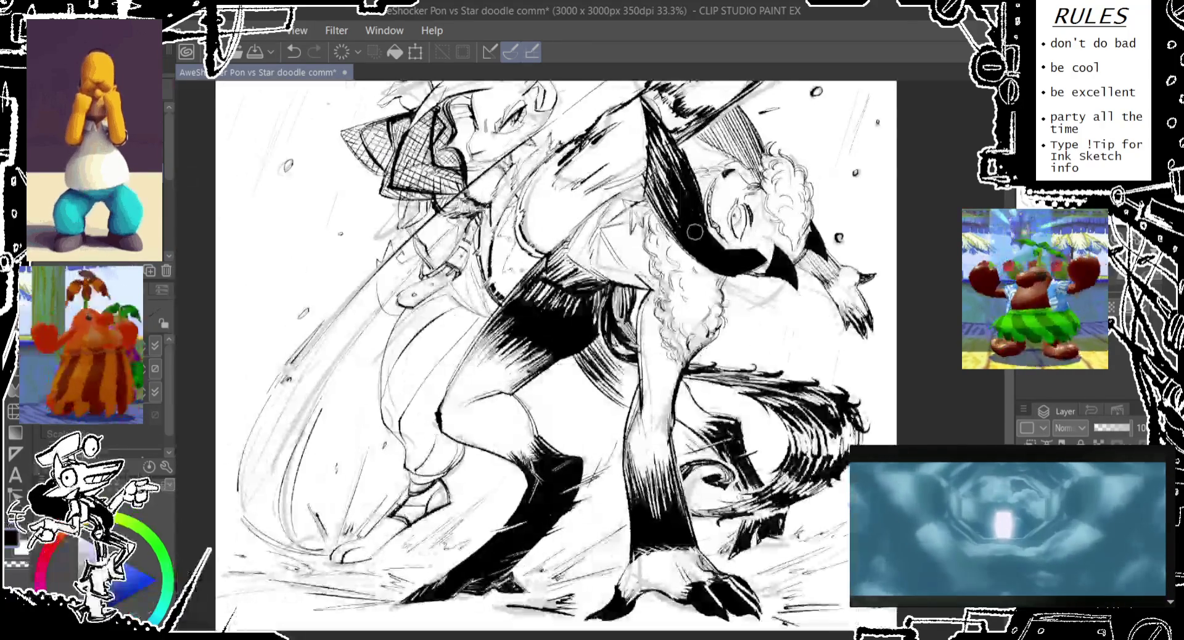
{"action": "key", "text": "ctrl+z"}
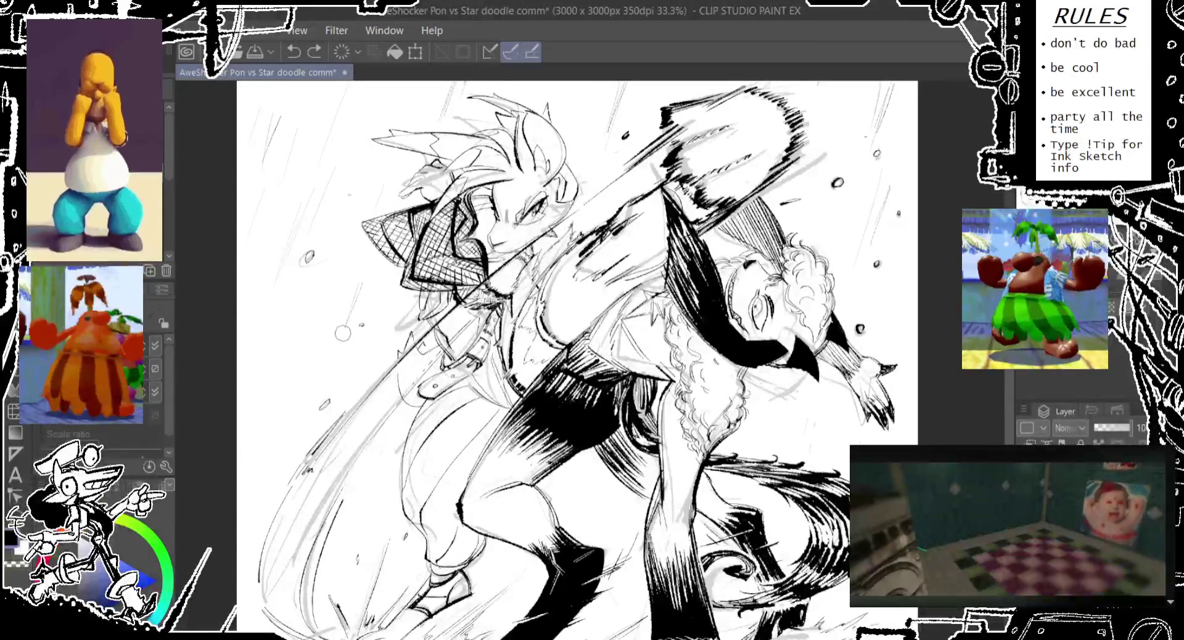
{"action": "key", "text": "ctrl+y"}
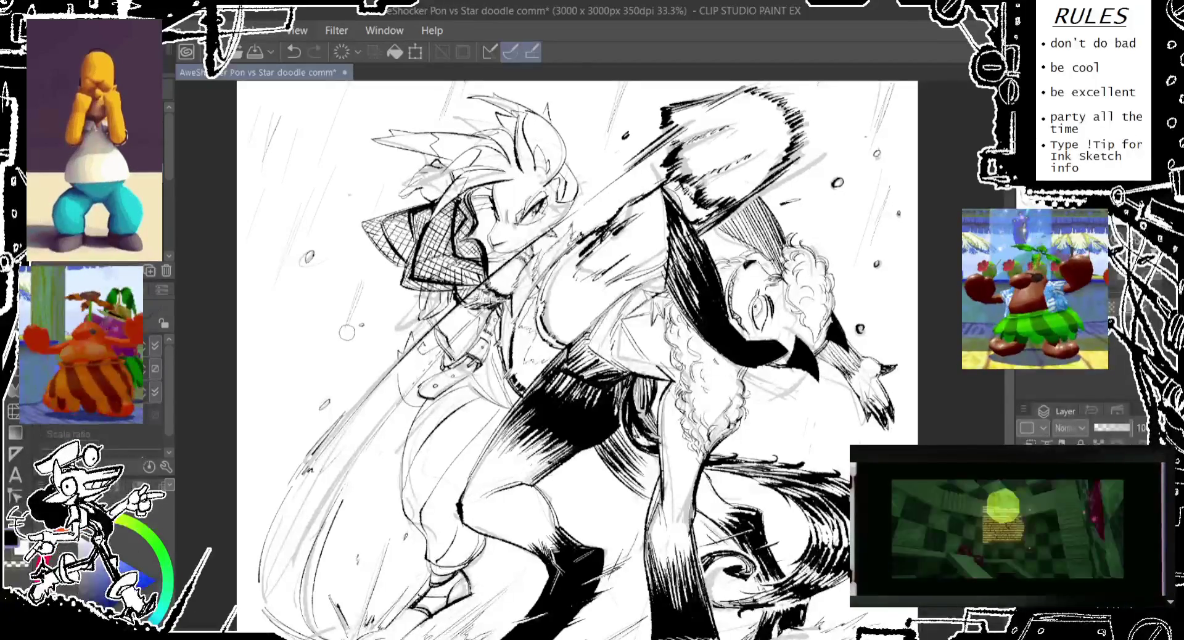
{"action": "key", "text": "ctrl+z"}
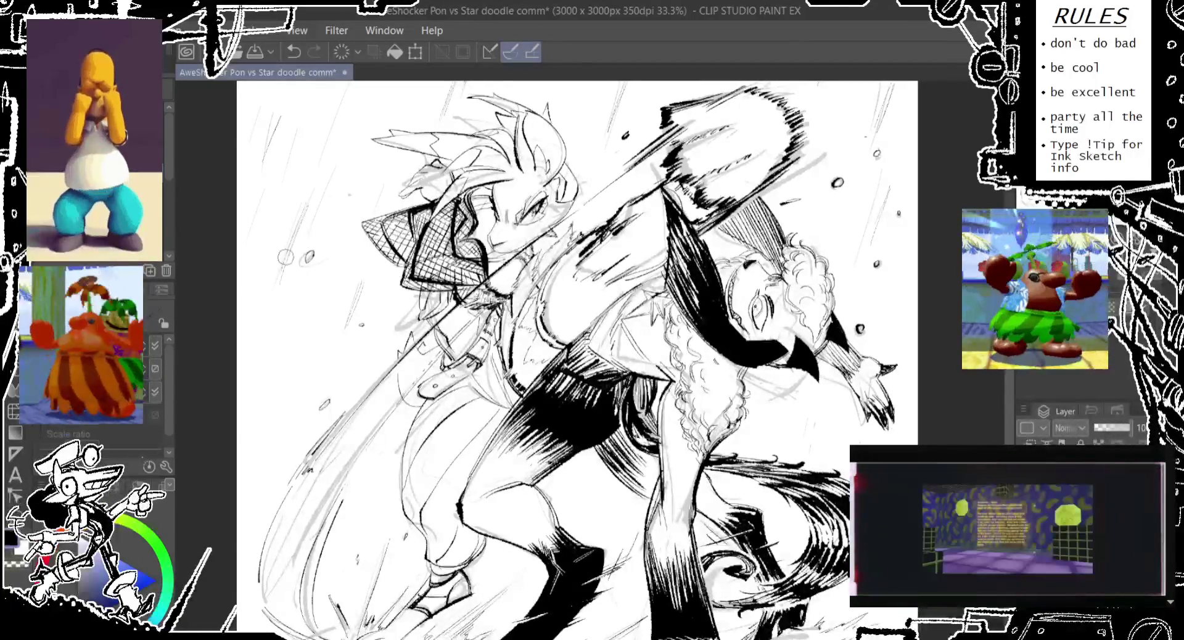
{"action": "key", "text": "ctrl+y"}
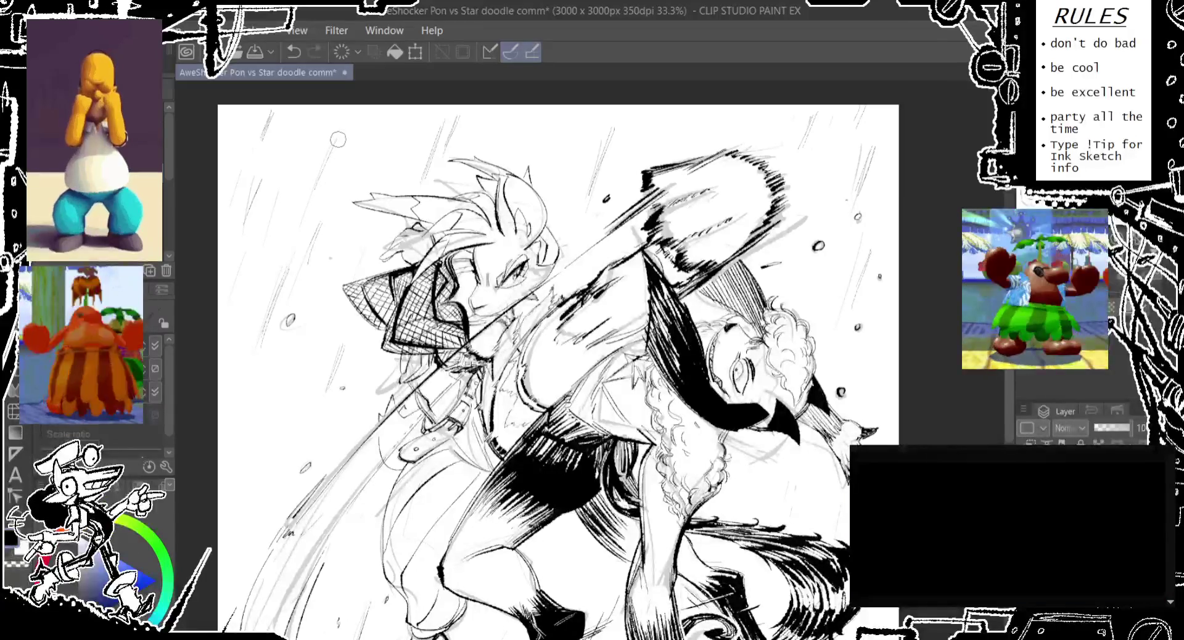
{"action": "key", "text": "ctrl+y"}
{"action": "left_click_drag", "start_coordinate": [876, 600], "coordinate": [799, 427]}
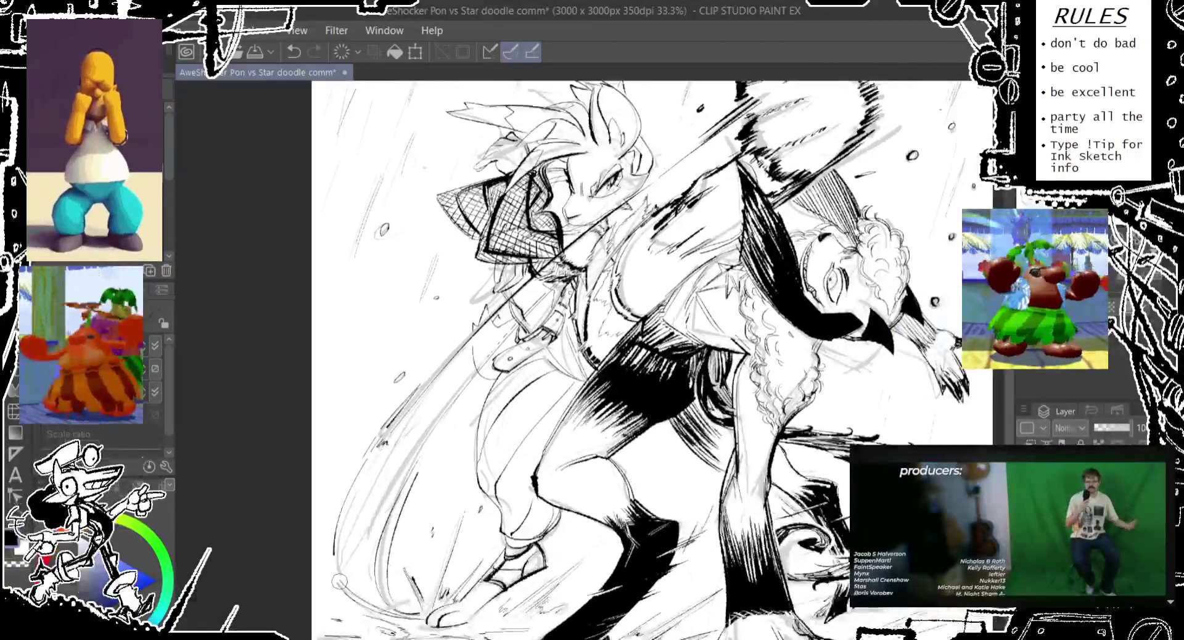
{"action": "left_click_drag", "start_coordinate": [216, 374], "coordinate": [358, 540]}
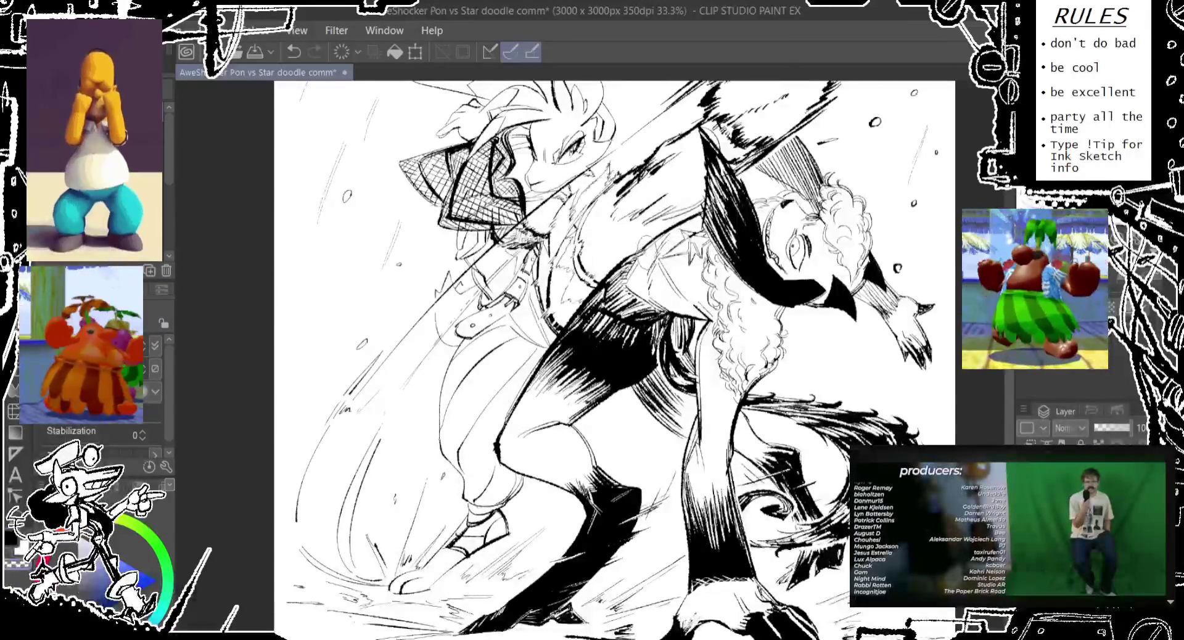
{"action": "scroll", "coordinate": [614, 358], "scroll_direction": "down", "scroll_amount": 1}
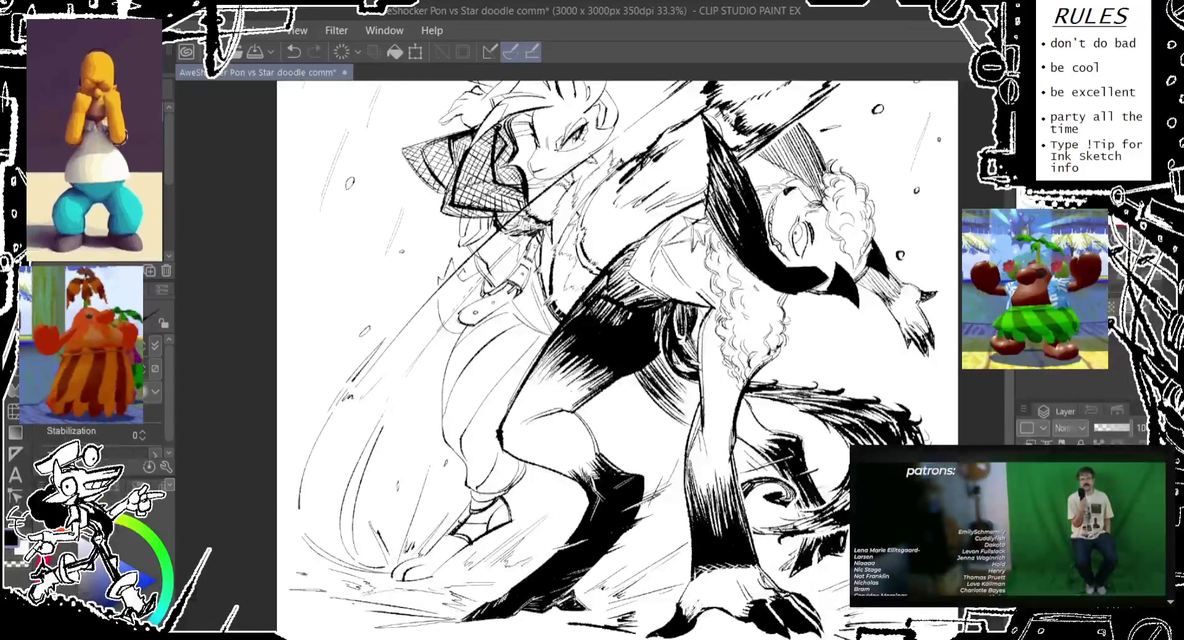
{"action": "mouse_move", "coordinate": [637, 363]}
{"action": "left_mouse_down"}
{"action": "mouse_move", "coordinate": [707, 307]}
{"action": "mouse_move", "coordinate": [747, 344]}
{"action": "mouse_move", "coordinate": [721, 315]}
{"action": "left_mouse_up"}
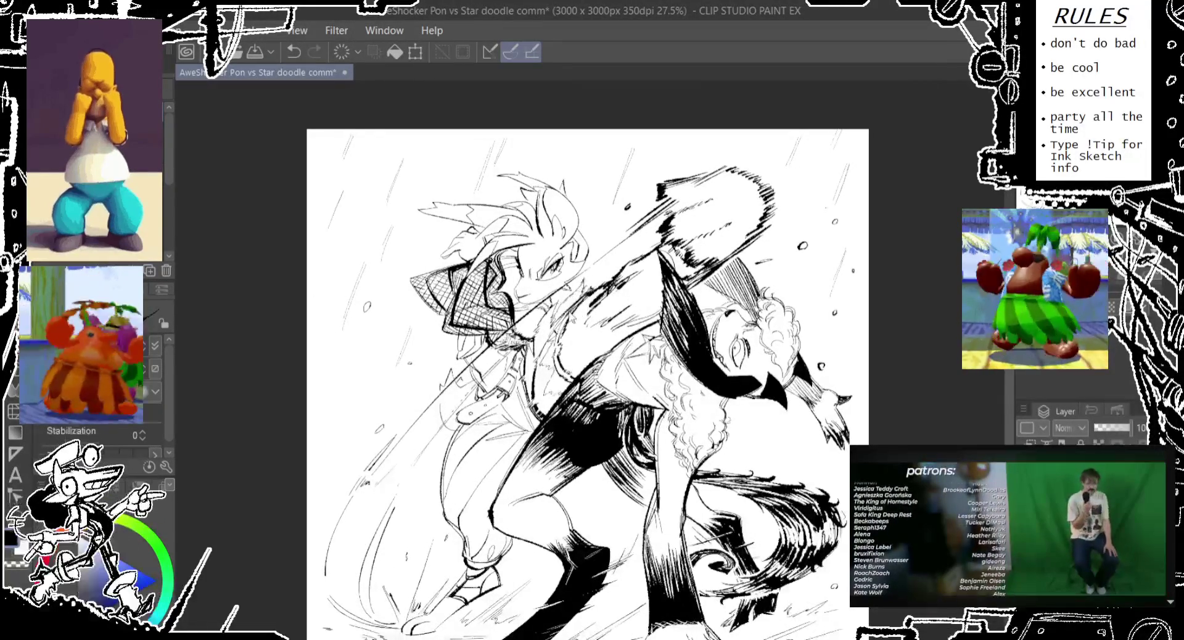
Step: Try a dark ink stroke and a small hair mark, undoing them
{"action": "left_click_drag", "start_coordinate": [610, 277], "coordinate": [580, 304]}
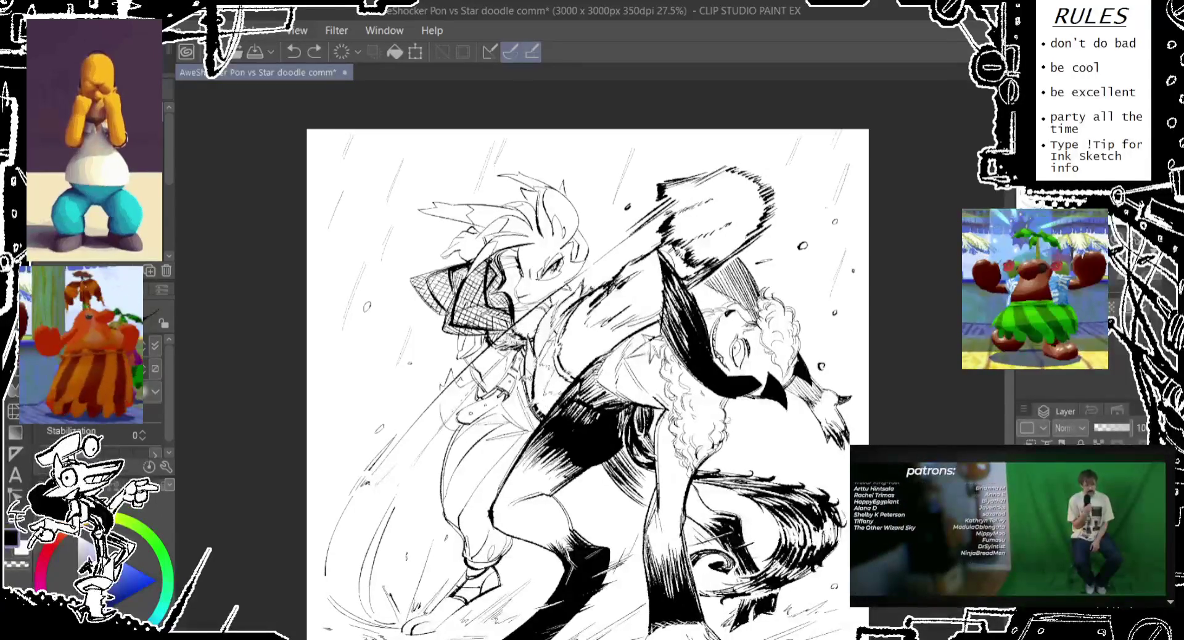
{"action": "key", "text": "ctrl+z"}
{"action": "scroll", "coordinate": [589, 366], "scroll_direction": "down", "scroll_amount": 1}
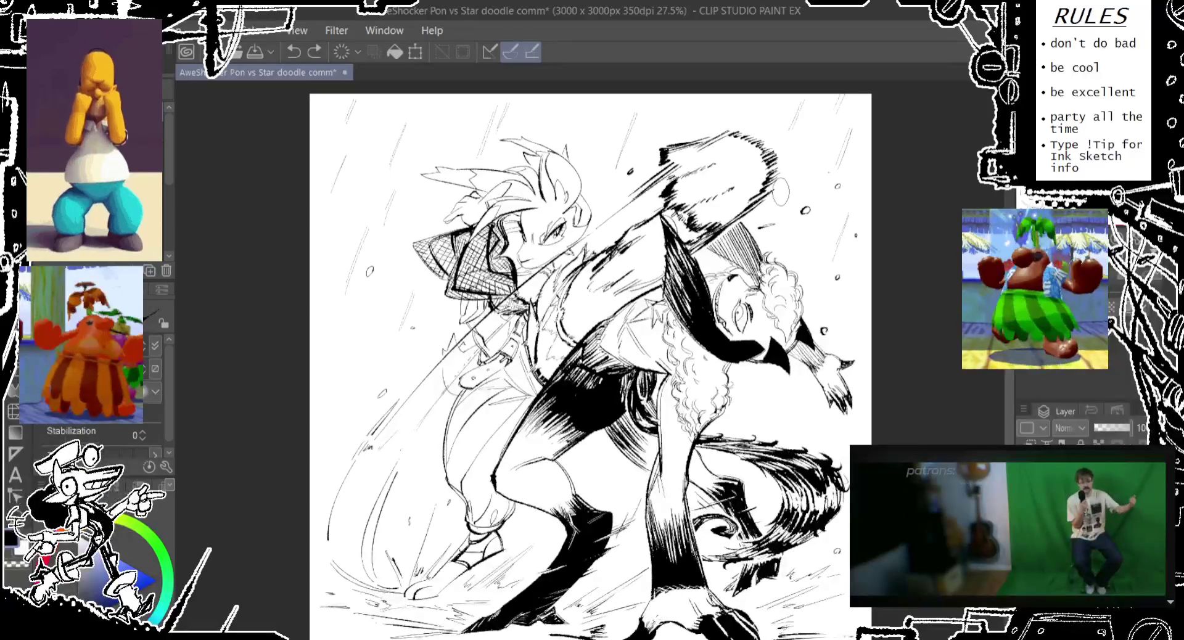
{"action": "left_click_drag", "start_coordinate": [589, 366], "coordinate": [583, 375]}
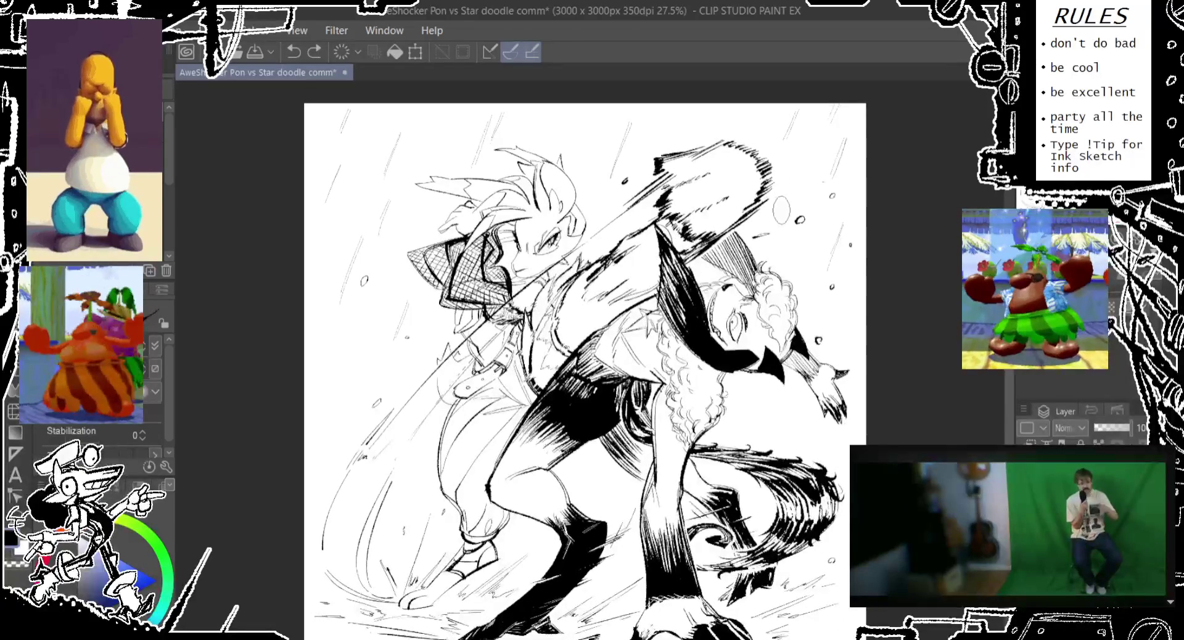
{"action": "left_click", "coordinate": [769, 228]}
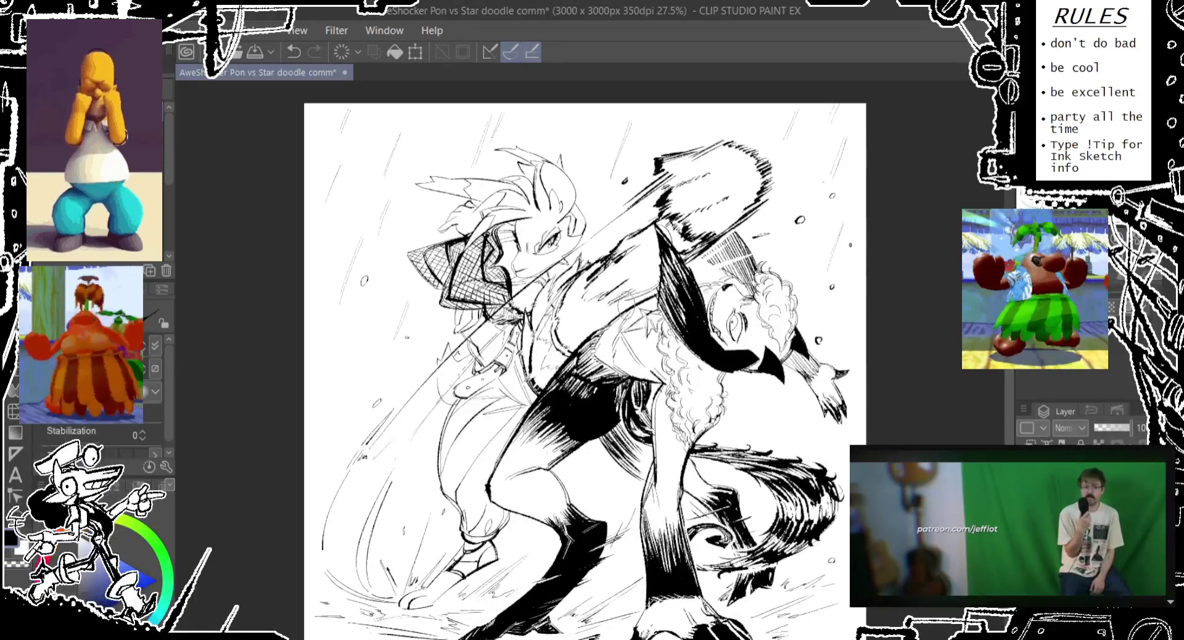
{"action": "key", "text": "ctrl+z"}
Step: Rework short ink strokes on the left character's torso
{"action": "left_click_drag", "start_coordinate": [622, 307], "coordinate": [564, 327]}
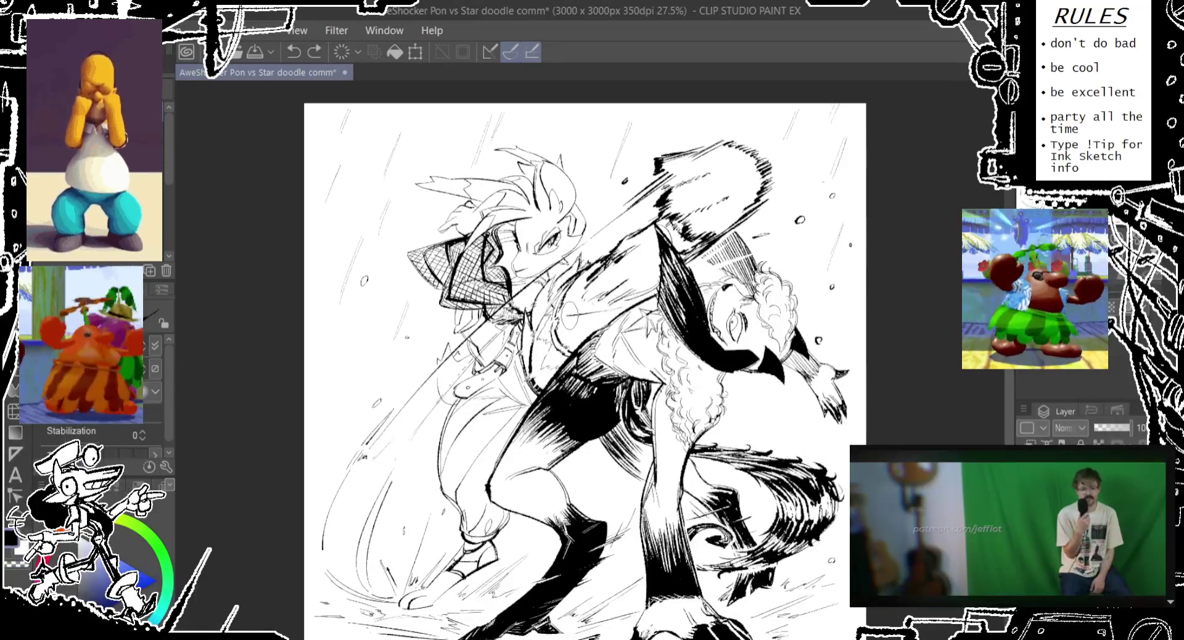
{"action": "key", "text": "ctrl+z"}
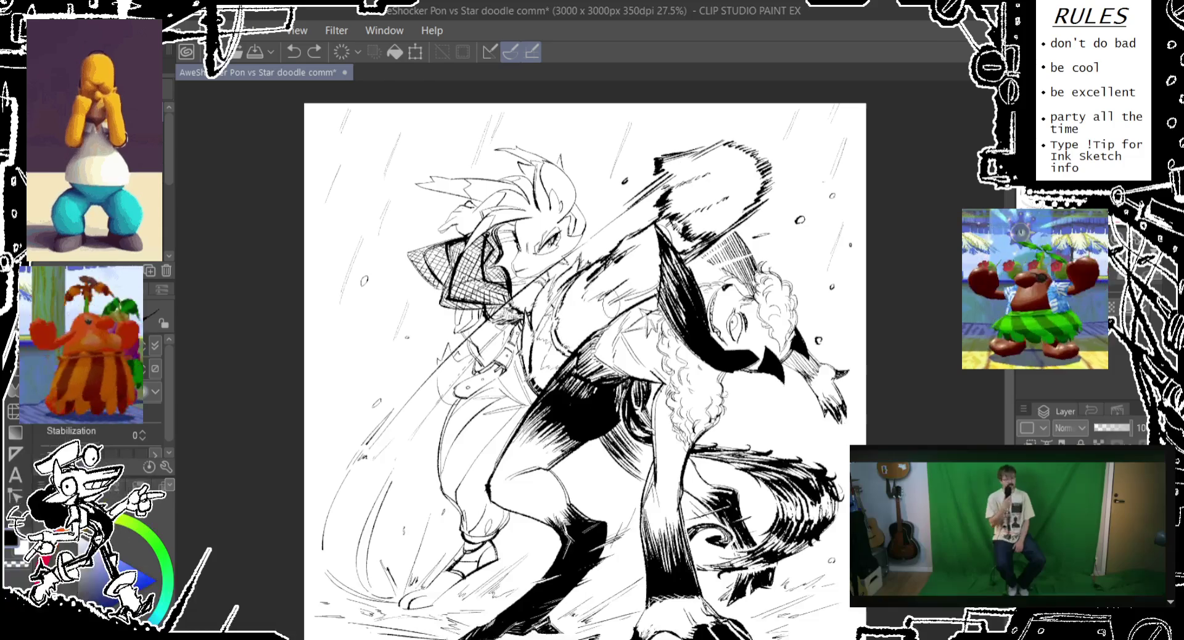
{"action": "mouse_move", "coordinate": [598, 291]}
{"action": "left_mouse_down"}
{"action": "mouse_move", "coordinate": [577, 331]}
{"action": "mouse_move", "coordinate": [584, 346]}
{"action": "left_mouse_up"}
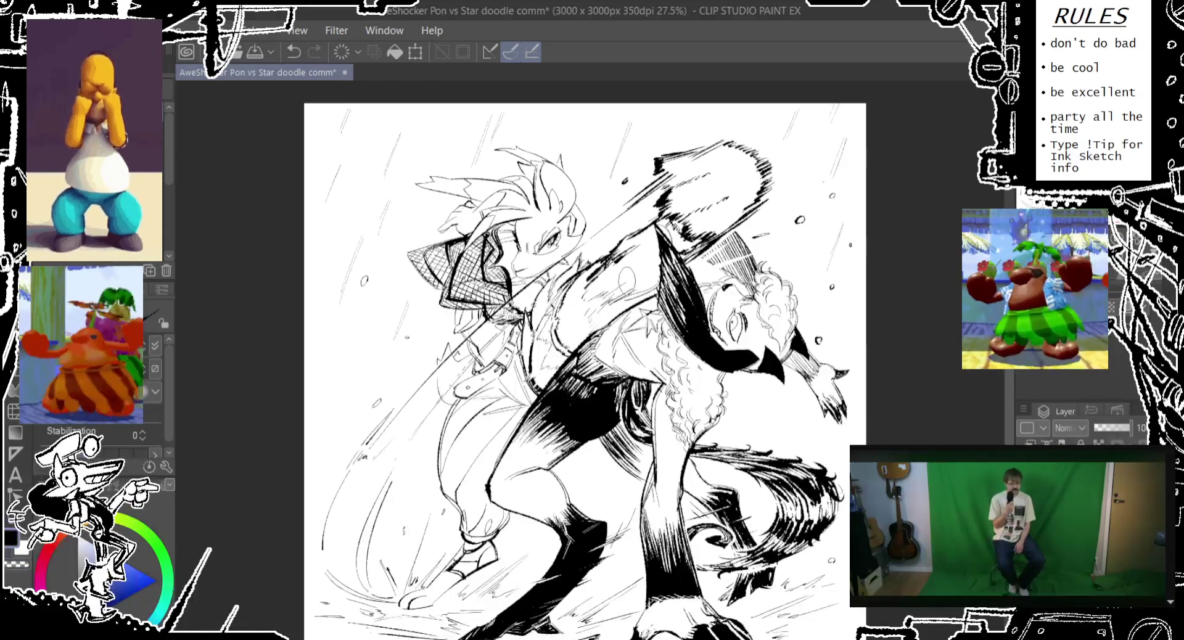
{"action": "mouse_move", "coordinate": [636, 244]}
{"action": "left_mouse_down"}
{"action": "mouse_move", "coordinate": [620, 271]}
{"action": "mouse_move", "coordinate": [605, 265]}
{"action": "mouse_move", "coordinate": [578, 293]}
{"action": "mouse_move", "coordinate": [583, 308]}
{"action": "left_mouse_up"}
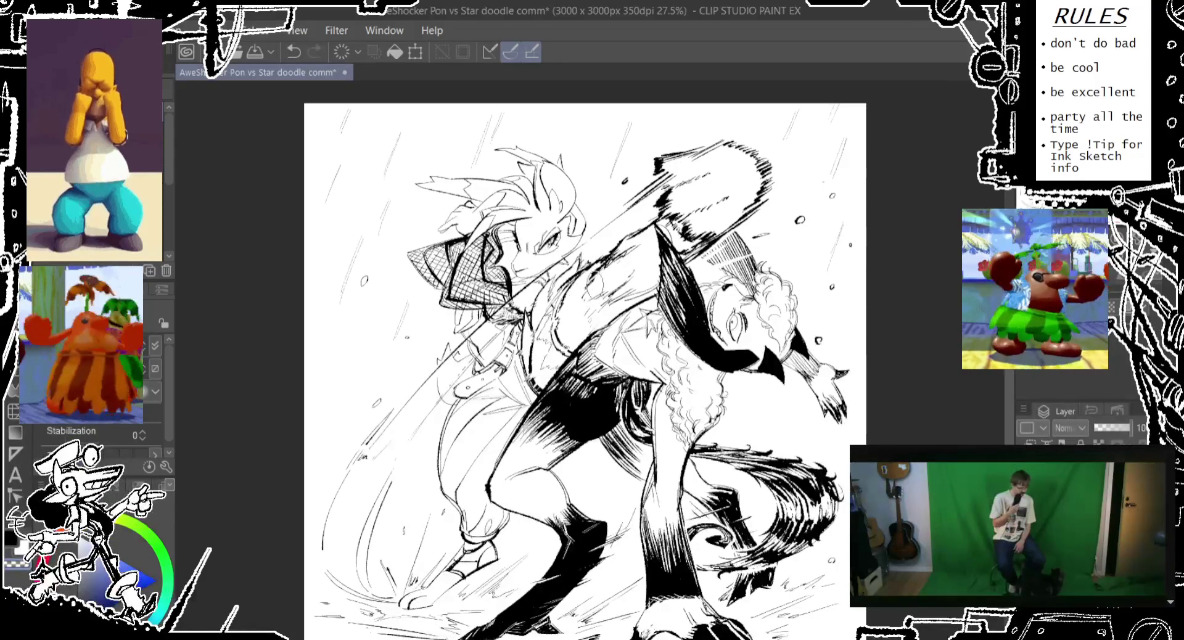
{"action": "left_click_drag", "start_coordinate": [592, 269], "coordinate": [571, 349]}
{"action": "left_click_drag", "start_coordinate": [586, 290], "coordinate": [577, 315]}
{"action": "key", "text": "ctrl+z"}
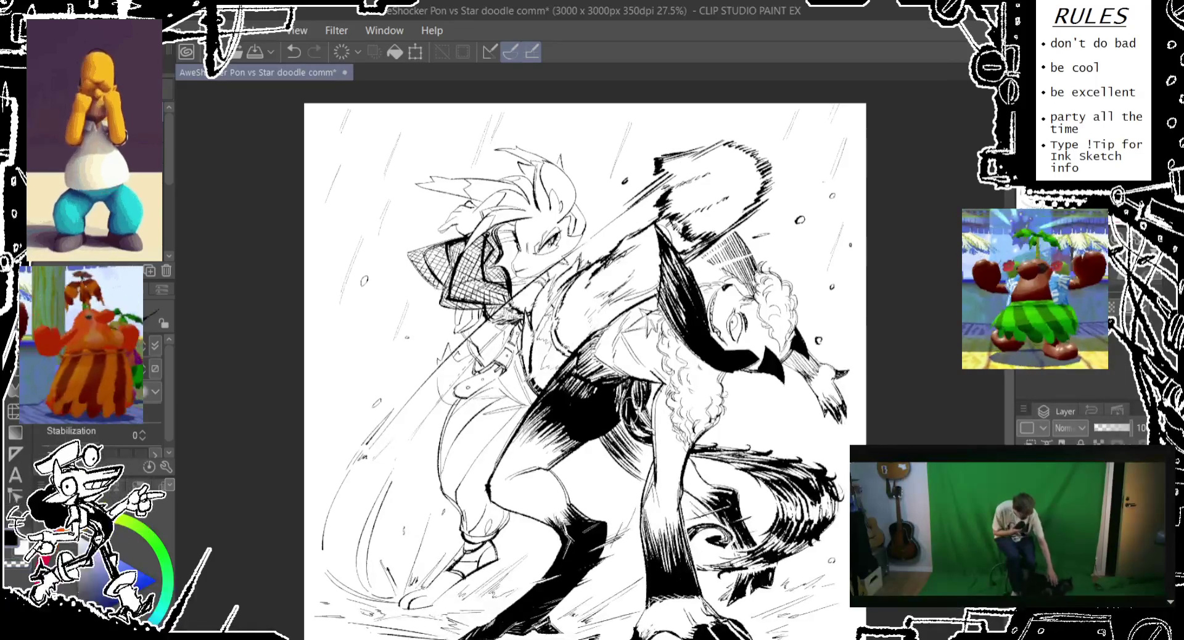
Step: Add small ink strokes lower on the torso
{"action": "mouse_move", "coordinate": [633, 388]}
{"action": "left_mouse_down"}
{"action": "mouse_move", "coordinate": [619, 419]}
{"action": "mouse_move", "coordinate": [613, 398]}
{"action": "left_mouse_up"}
{"action": "left_click_drag", "start_coordinate": [555, 370], "coordinate": [601, 347]}
{"action": "left_click_drag", "start_coordinate": [568, 318], "coordinate": [557, 364]}
{"action": "left_click_drag", "start_coordinate": [533, 326], "coordinate": [503, 370]}
{"action": "key", "text": "ctrl+z"}
Step: Redraw small ink strokes on the jacket
{"action": "mouse_move", "coordinate": [522, 326]}
{"action": "left_mouse_down"}
{"action": "mouse_move", "coordinate": [509, 361]}
{"action": "mouse_move", "coordinate": [509, 346]}
{"action": "left_mouse_up"}
{"action": "key", "text": "ctrl+z"}
{"action": "key", "text": "ctrl+z"}
{"action": "left_click_drag", "start_coordinate": [536, 290], "coordinate": [521, 324]}
{"action": "key", "text": "ctrl+z"}
{"action": "left_click_drag", "start_coordinate": [574, 262], "coordinate": [559, 290]}
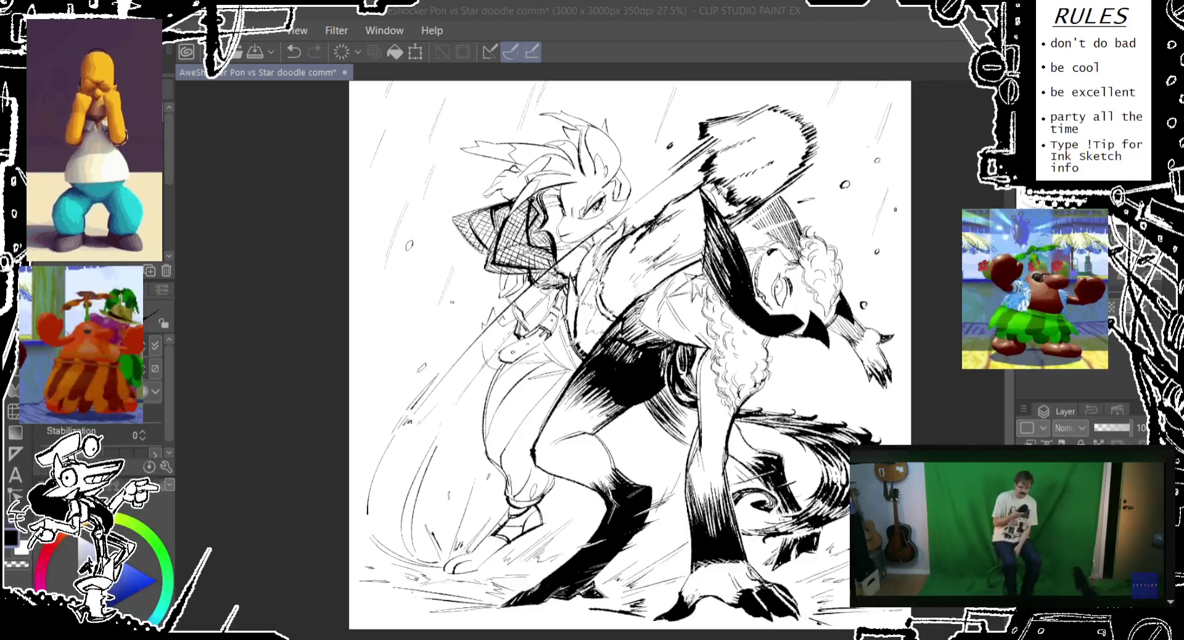
{"action": "scroll", "coordinate": [628, 420], "scroll_direction": "down", "scroll_amount": 1}
{"action": "key", "text": "ctrl+a"}
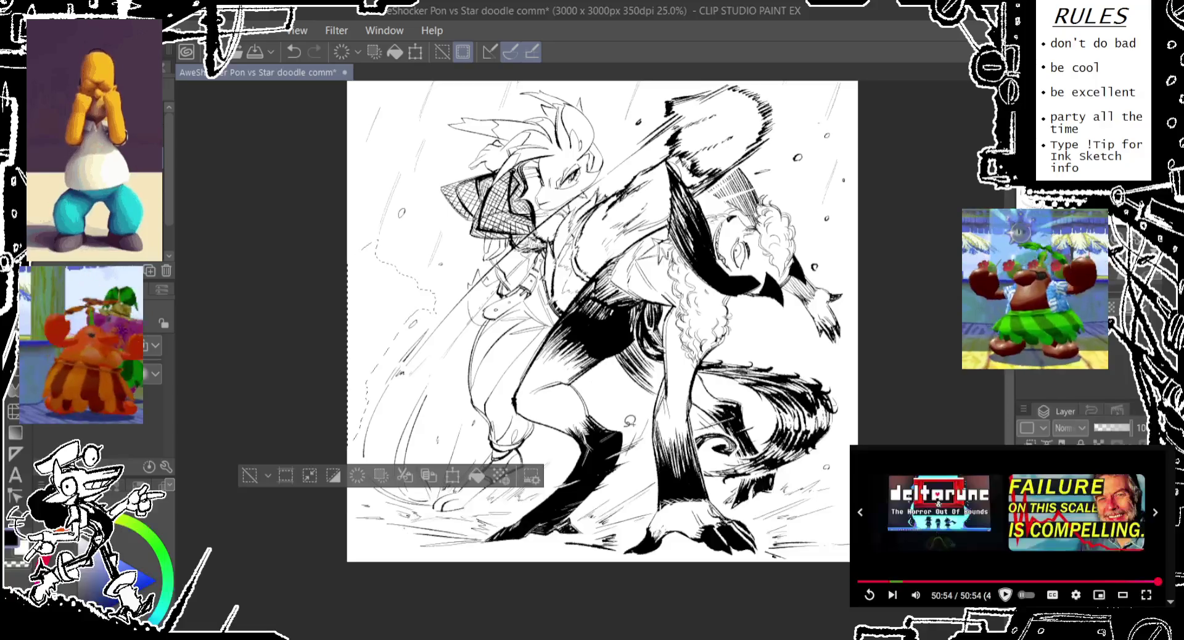
Step: Adjust the selection with undo/redo and add an ink stroke on the lower legs
{"action": "key", "text": "ctrl+z"}
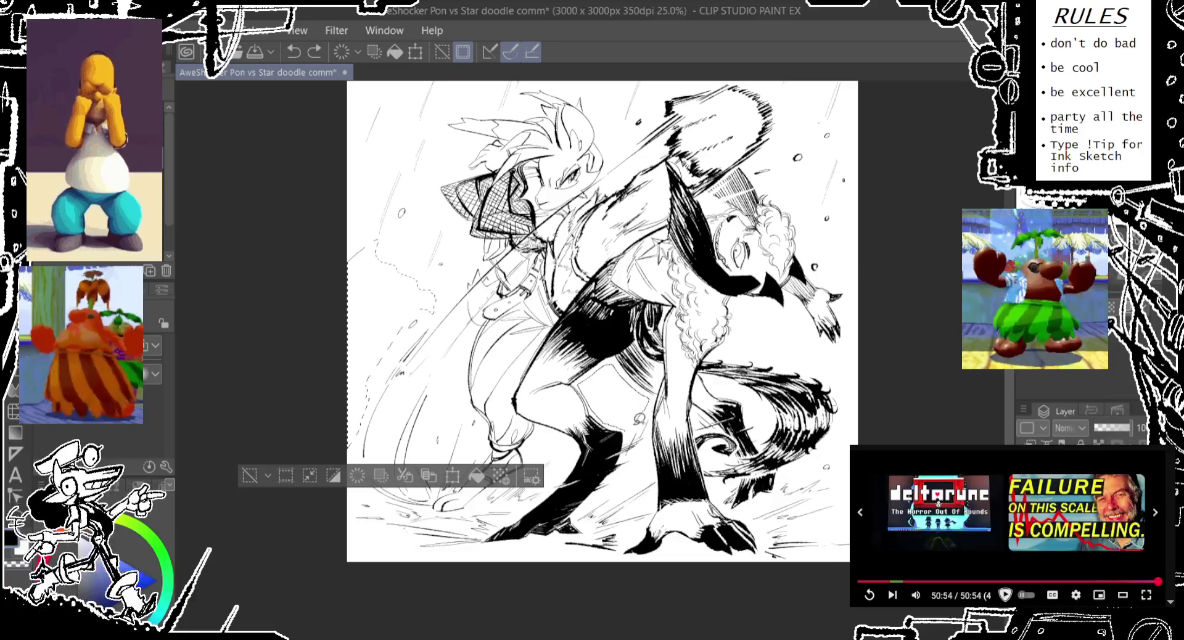
{"action": "key", "text": "ctrl+y"}
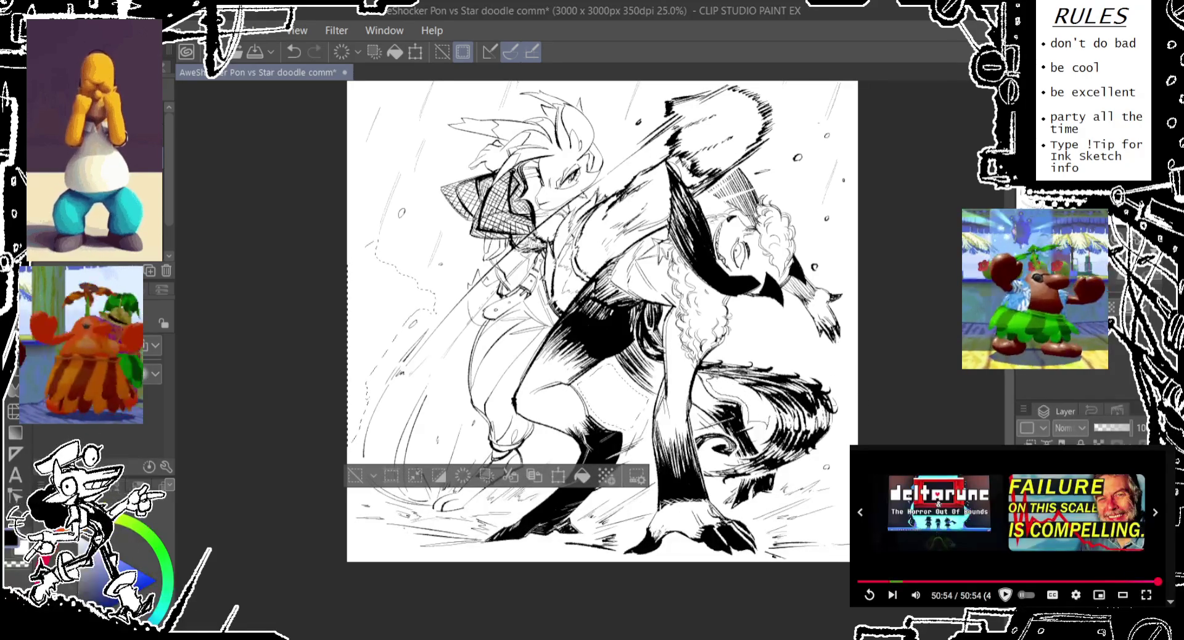
{"action": "key", "text": "ctrl+z"}
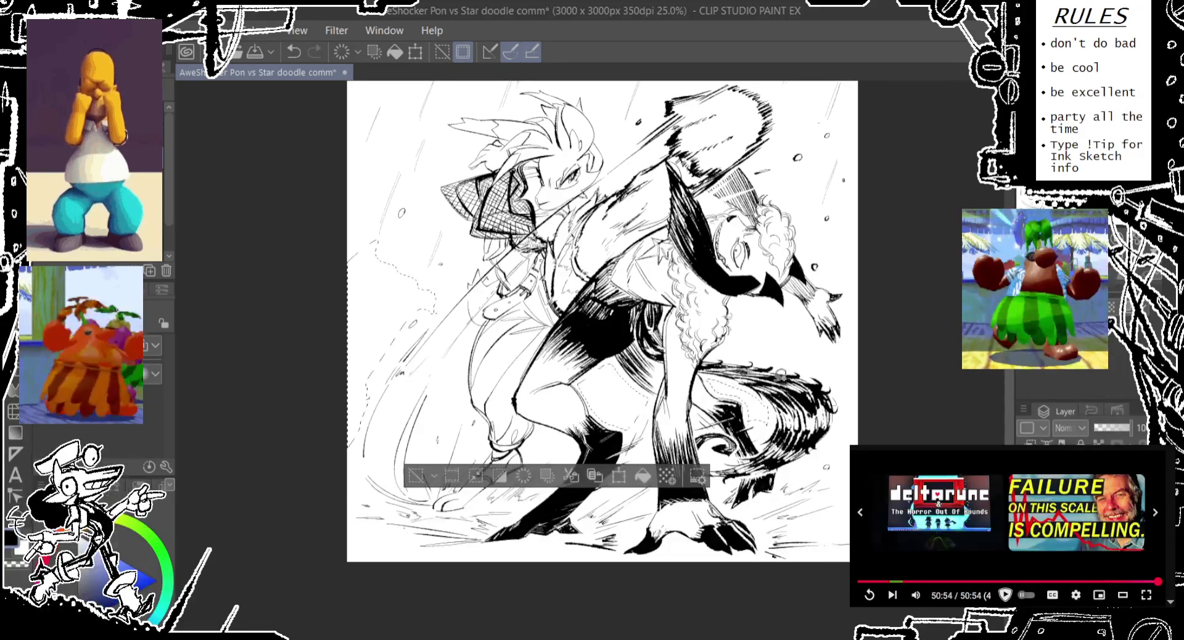
{"action": "key", "text": "ctrl+z"}
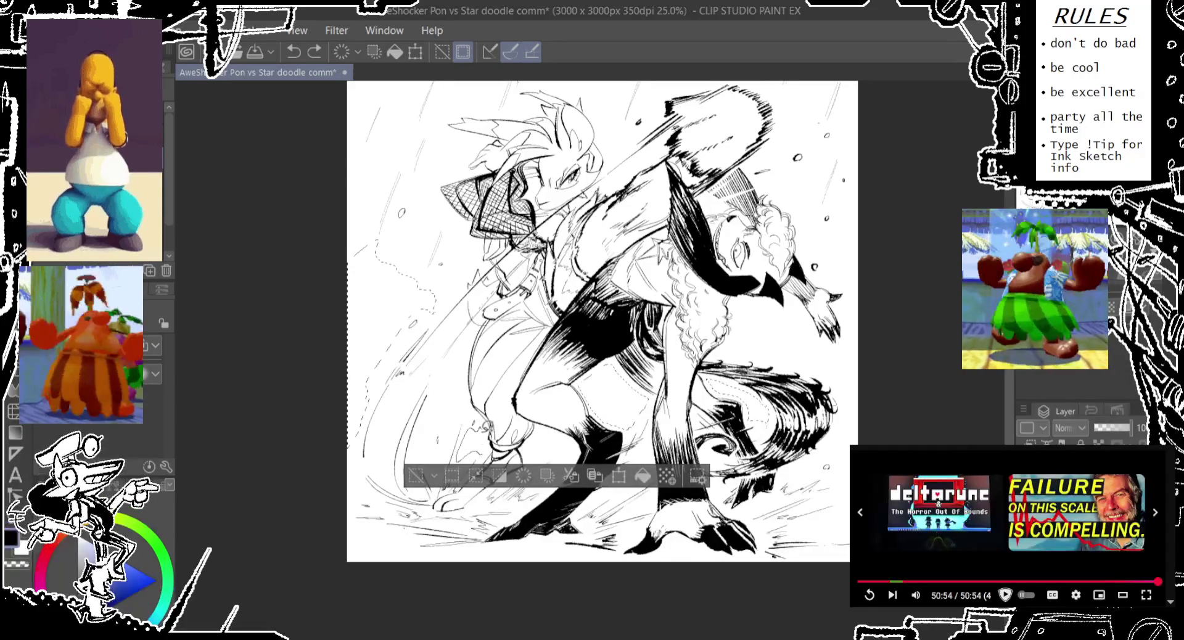
{"action": "key", "text": "ctrl+y"}
{"action": "left_click_drag", "start_coordinate": [436, 457], "coordinate": [449, 395]}
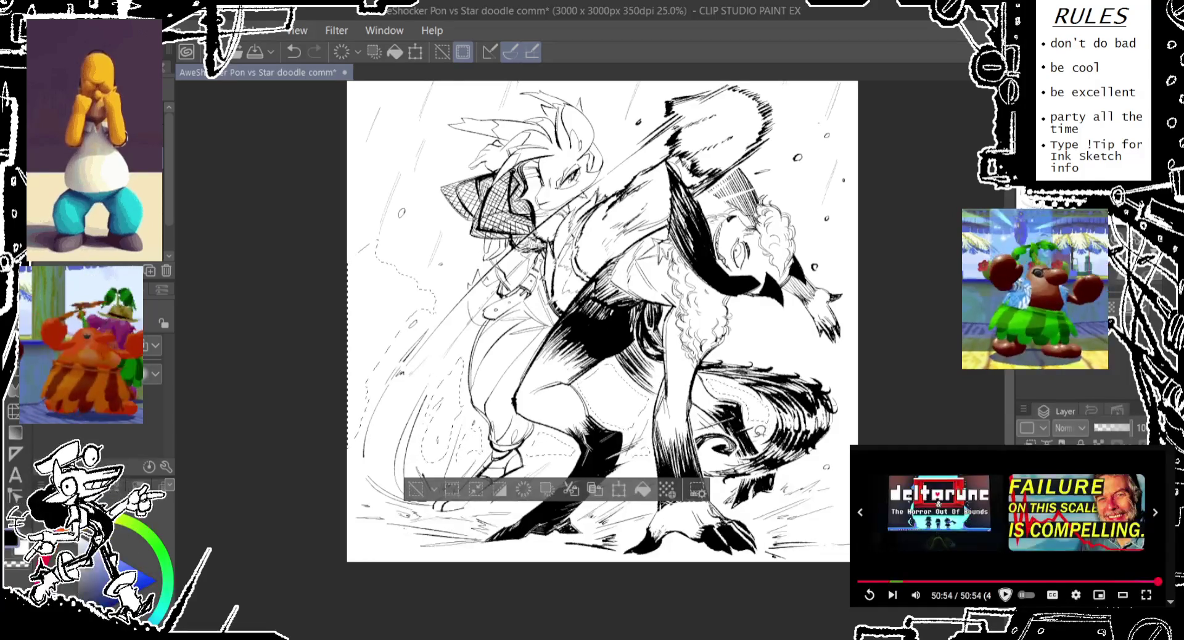
Step: Lasso the right-side background, rotate the canvas, and spray dotted tone on the left background
{"action": "left_click_drag", "start_coordinate": [839, 430], "coordinate": [861, 353]}
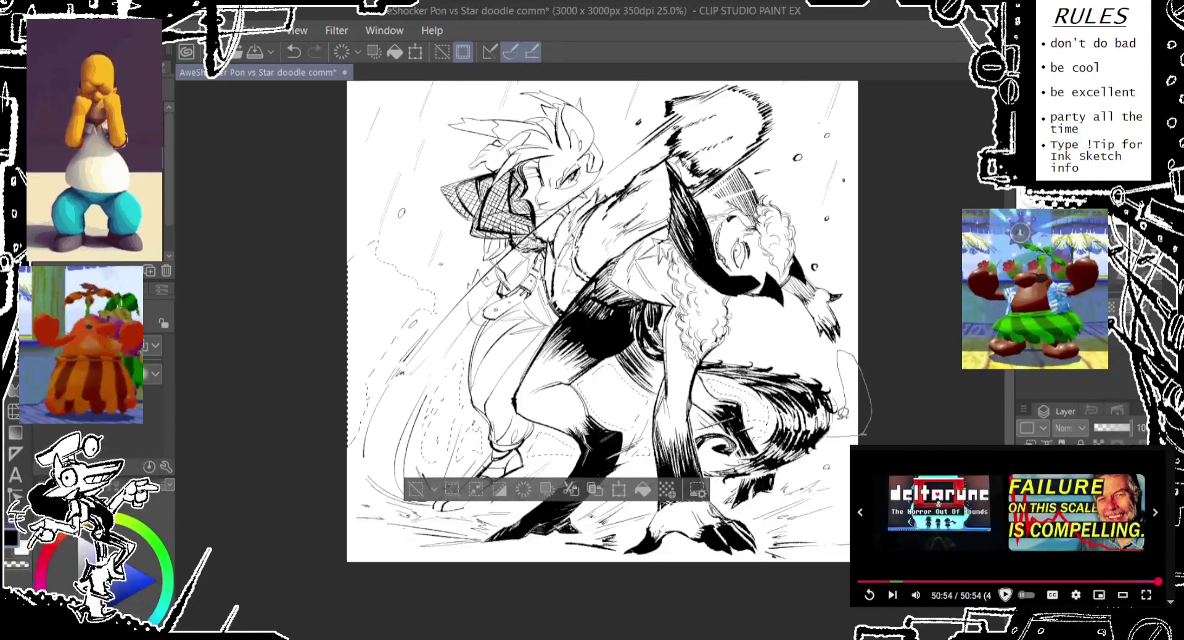
{"action": "left_click_drag", "start_coordinate": [834, 425], "coordinate": [839, 407]}
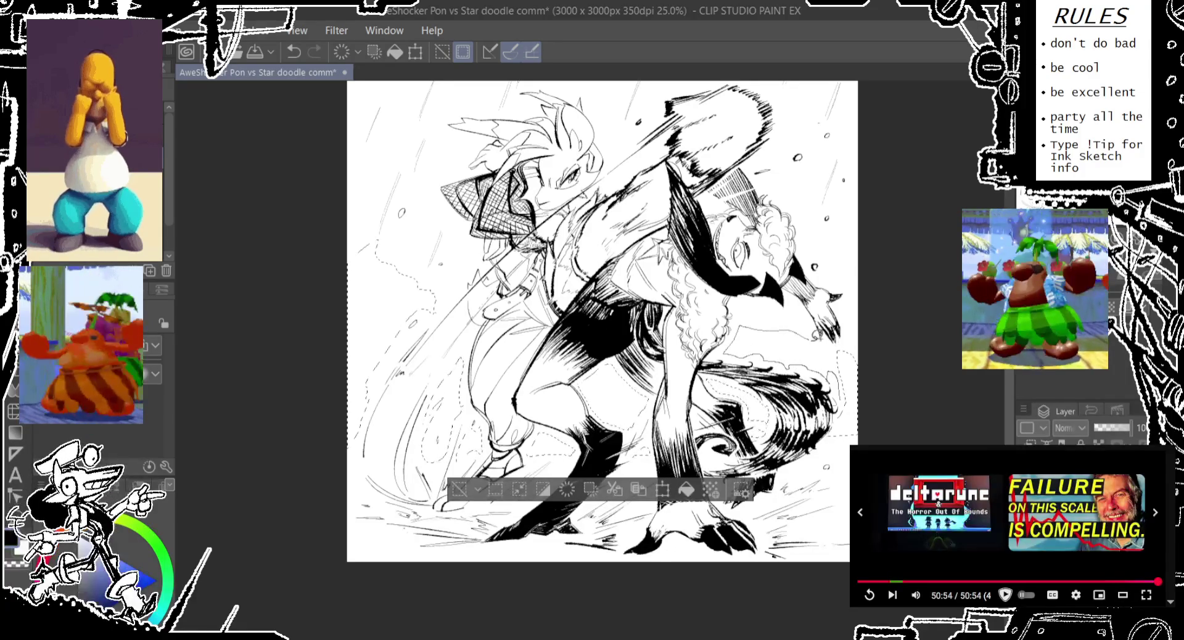
{"action": "mouse_move", "coordinate": [856, 330]}
{"action": "left_mouse_down"}
{"action": "mouse_move", "coordinate": [866, 413]}
{"action": "mouse_move", "coordinate": [863, 400]}
{"action": "left_mouse_up"}
{"action": "left_click_drag", "start_coordinate": [883, 282], "coordinate": [312, 269]}
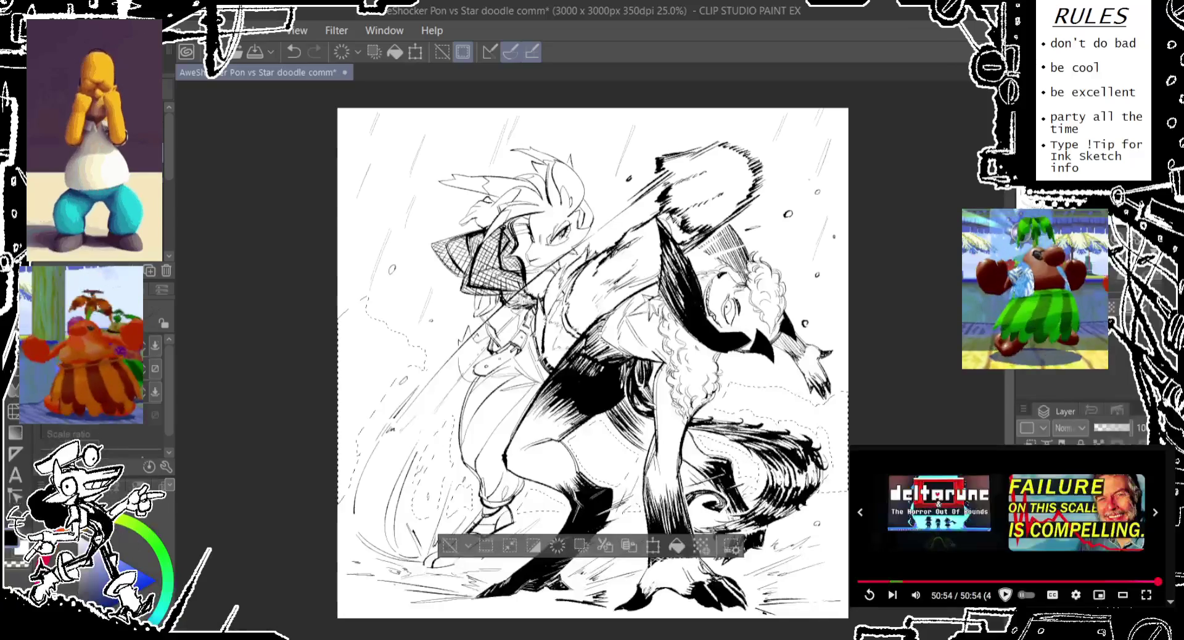
{"action": "mouse_move", "coordinate": [305, 419]}
{"action": "left_mouse_down"}
{"action": "mouse_move", "coordinate": [370, 317]}
{"action": "mouse_move", "coordinate": [386, 376]}
{"action": "mouse_move", "coordinate": [441, 339]}
{"action": "left_mouse_up"}
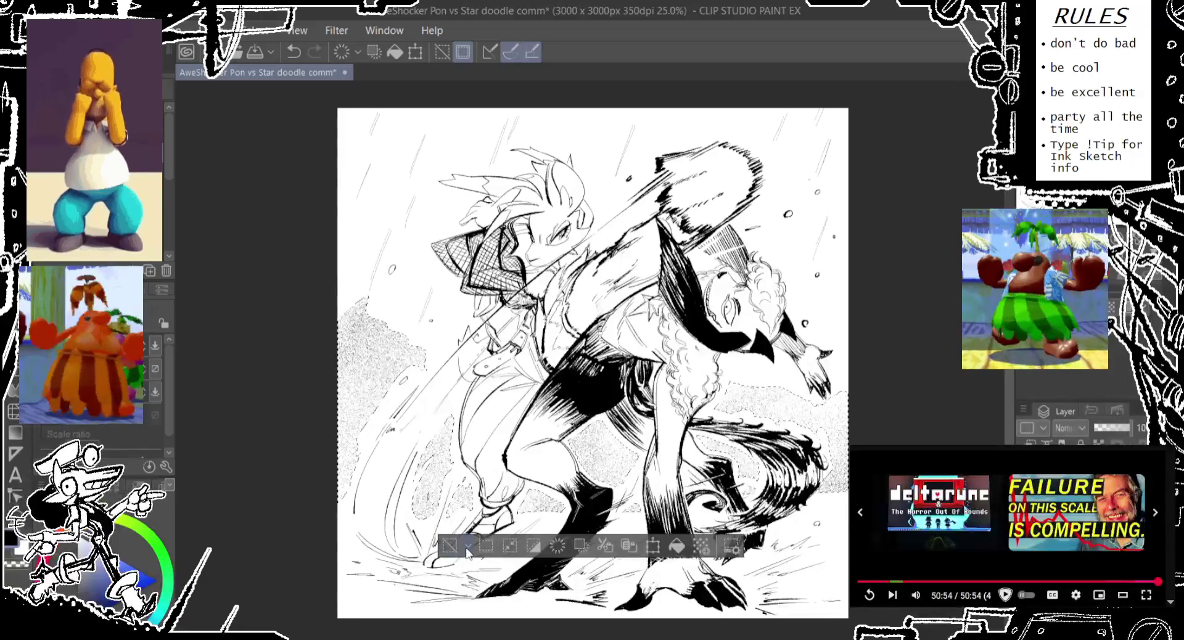
Step: With the dotted spray, redo a tone stroke near the figure's leg
{"action": "key", "text": "p"}
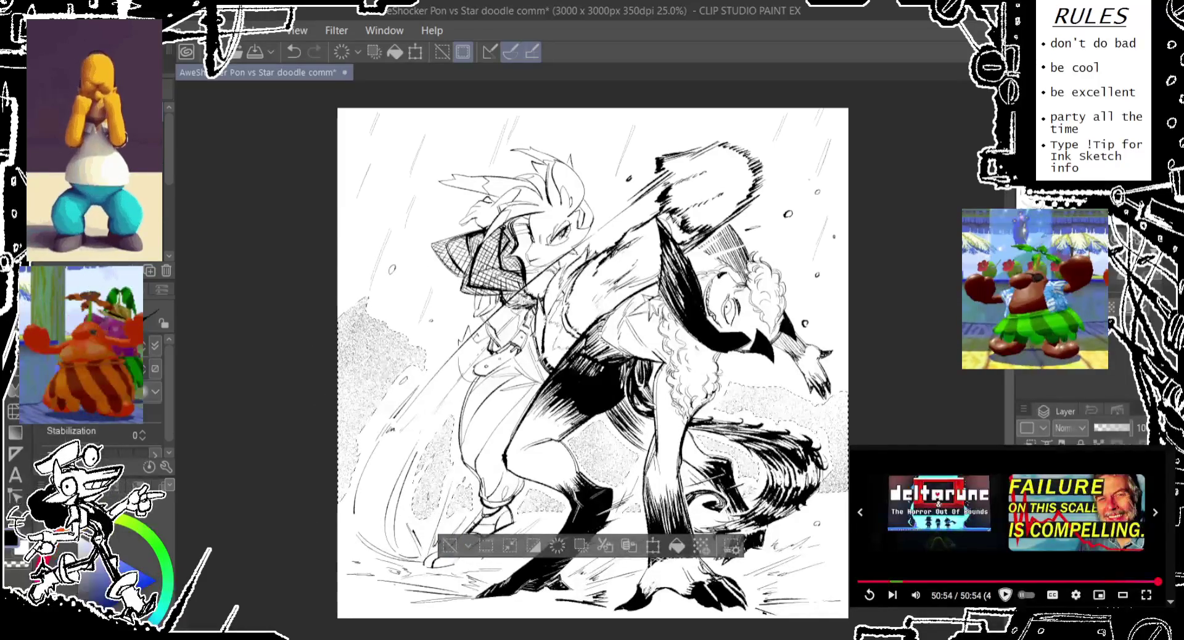
{"action": "key", "text": "e"}
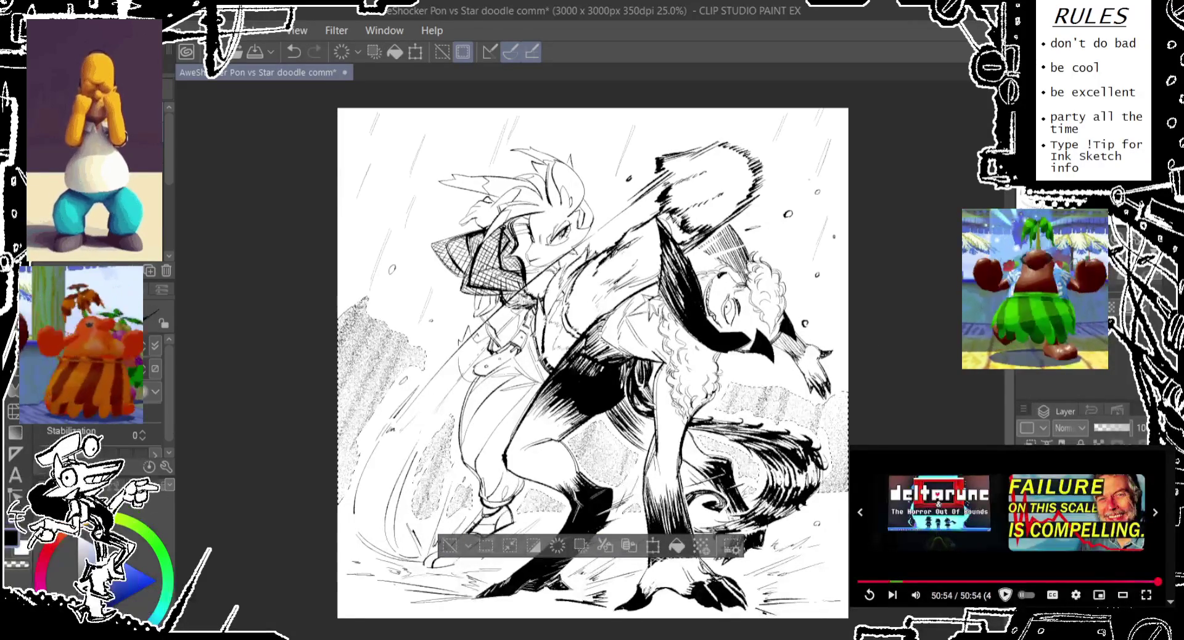
{"action": "left_click_drag", "start_coordinate": [387, 264], "coordinate": [392, 281]}
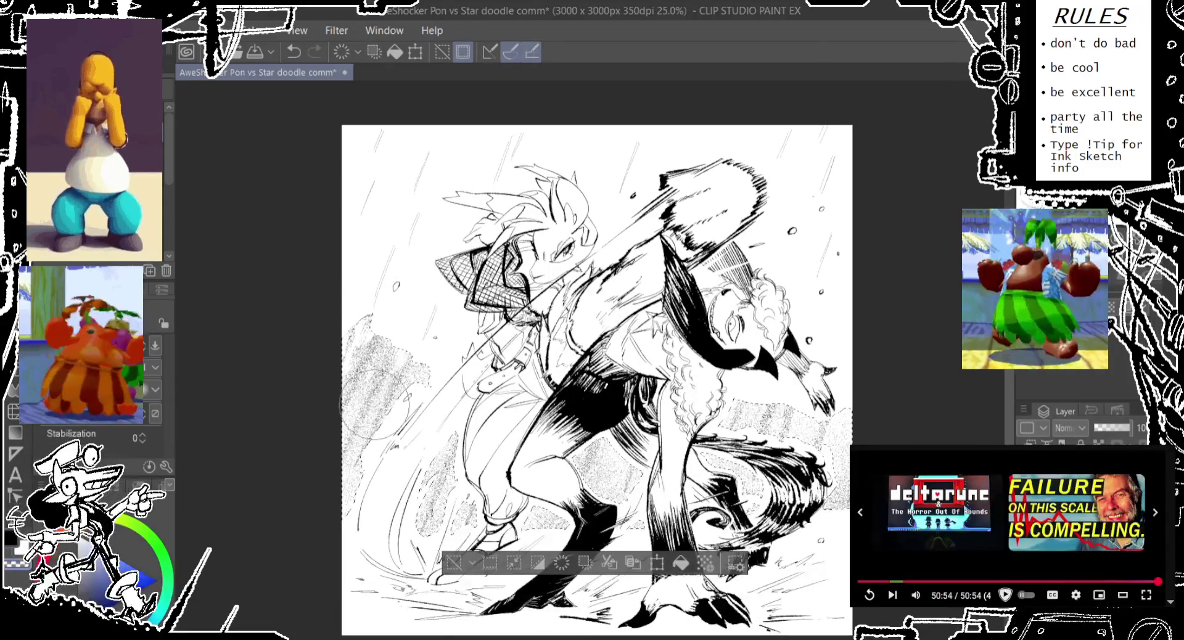
{"action": "key", "text": "ctrl+z"}
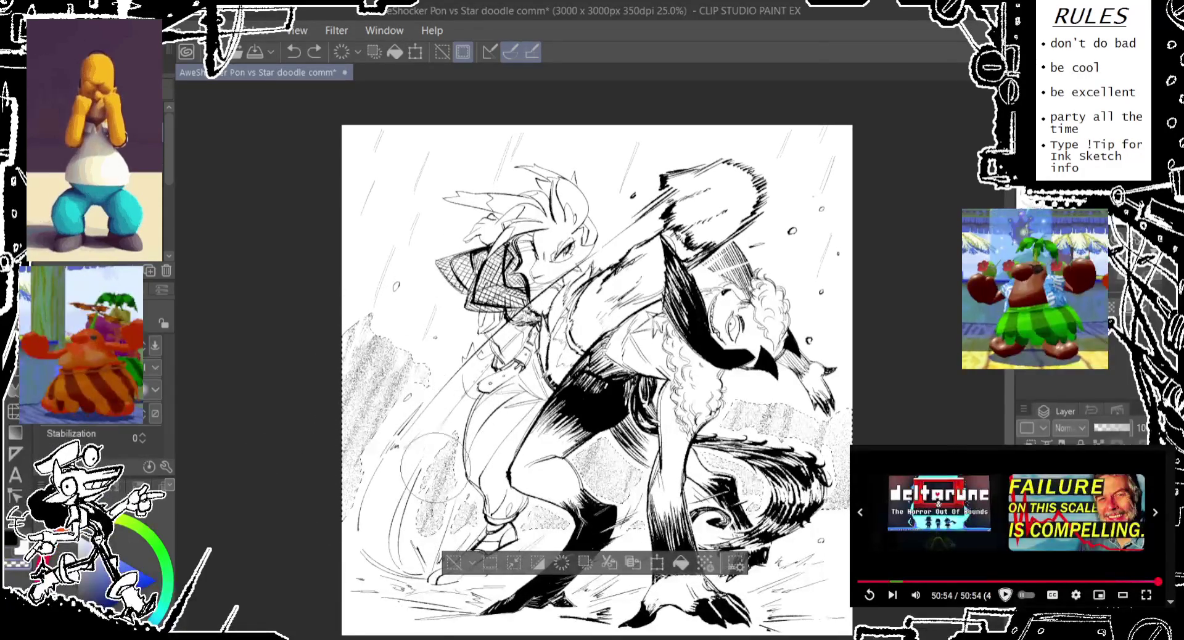
{"action": "left_click_drag", "start_coordinate": [475, 431], "coordinate": [496, 475]}
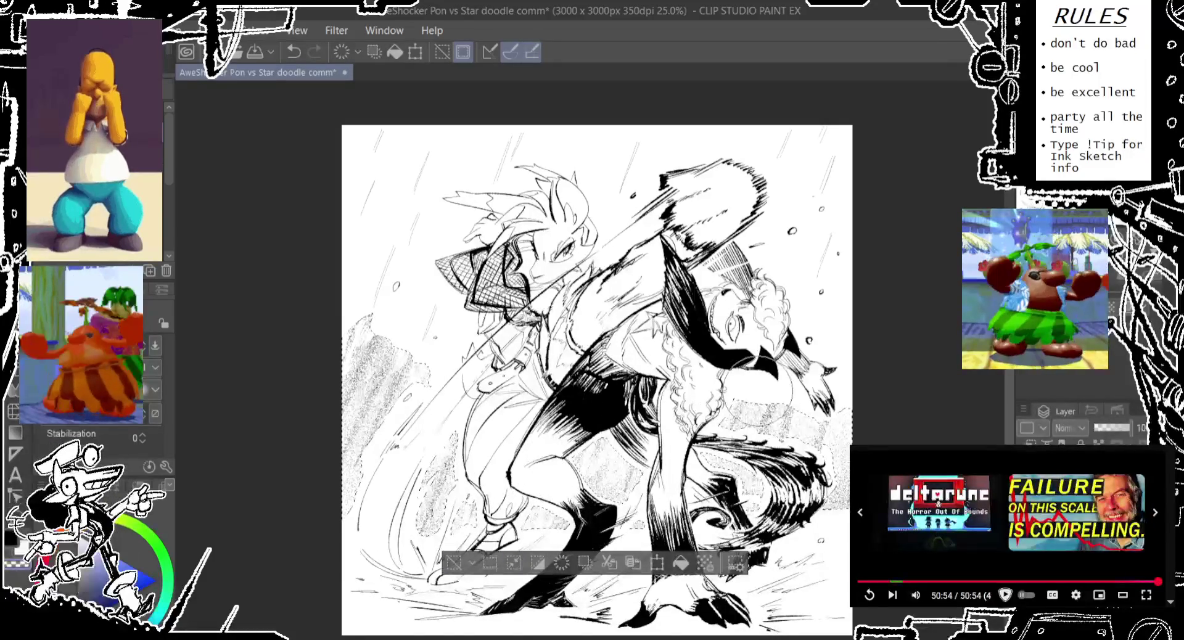
{"action": "key", "text": "ctrl+z"}
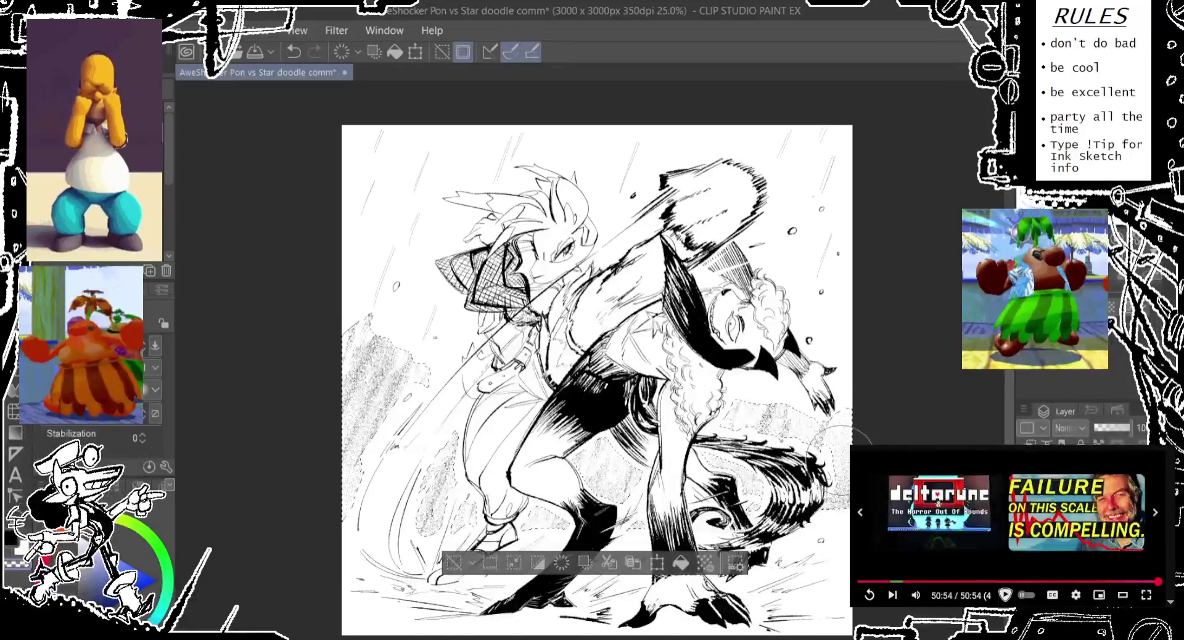
{"action": "key", "text": "ctrl+y"}
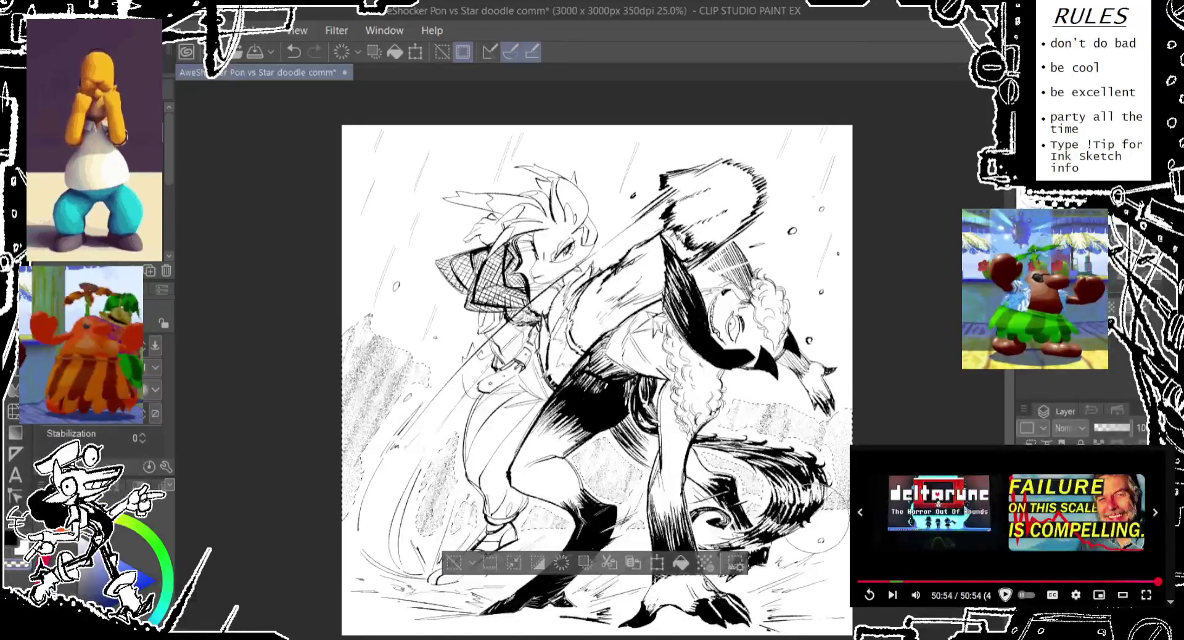
Step: Deselect the background and switch back to the small inking pen
{"action": "left_click", "coordinate": [456, 562]}
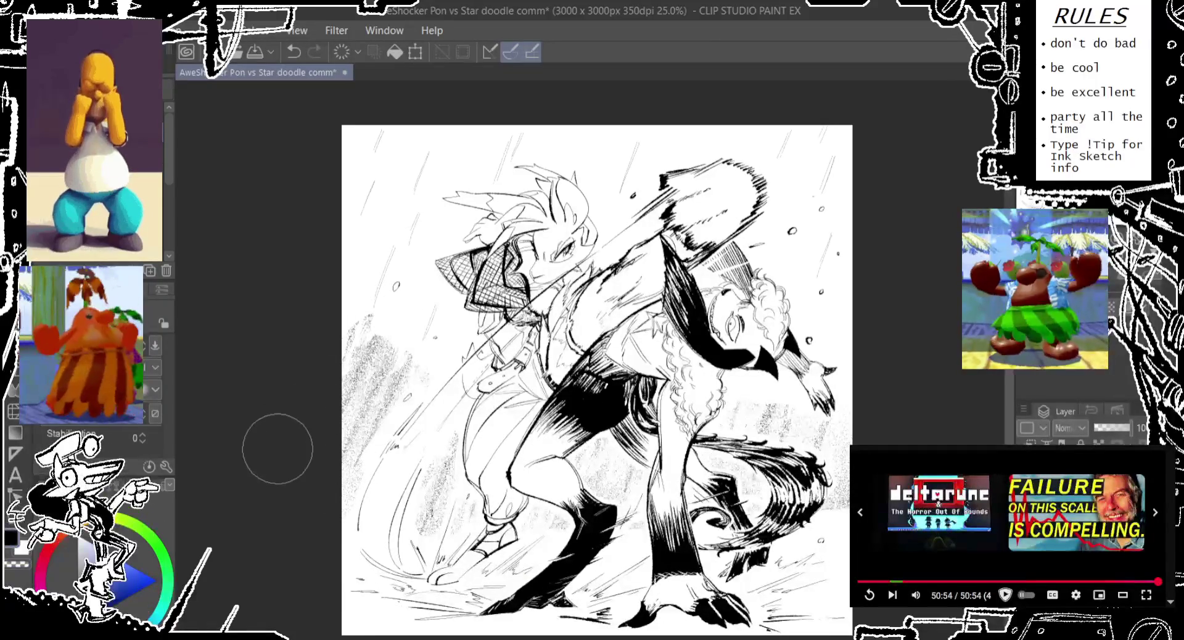
{"action": "scroll", "coordinate": [305, 372], "scroll_direction": "up", "scroll_amount": 1}
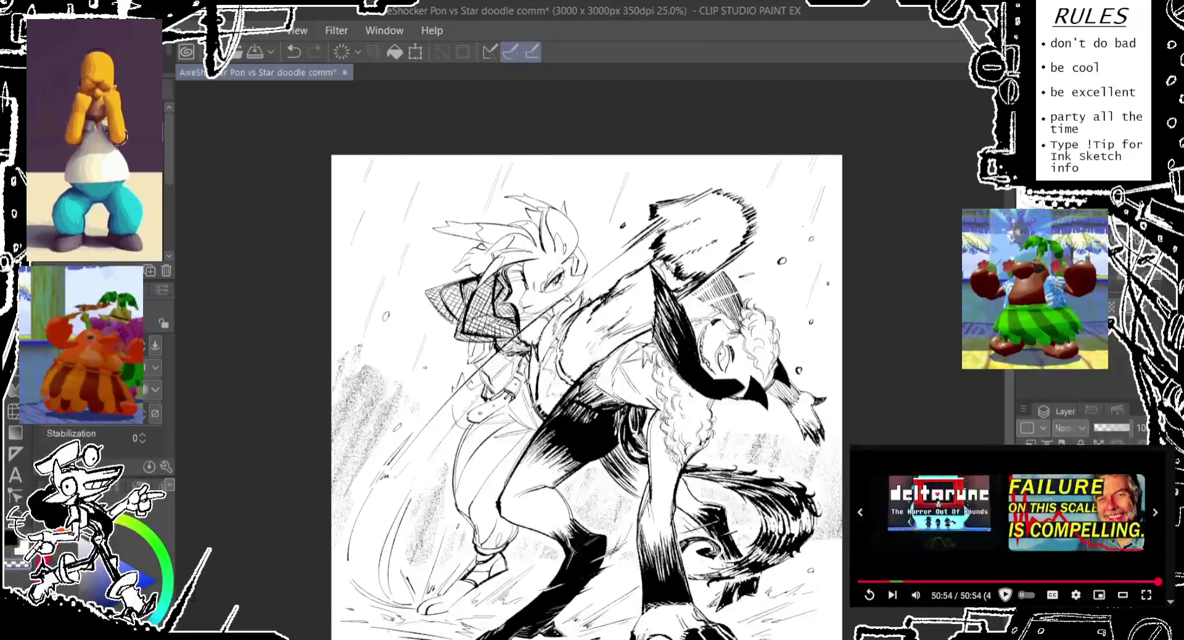
{"action": "key", "text": "p"}
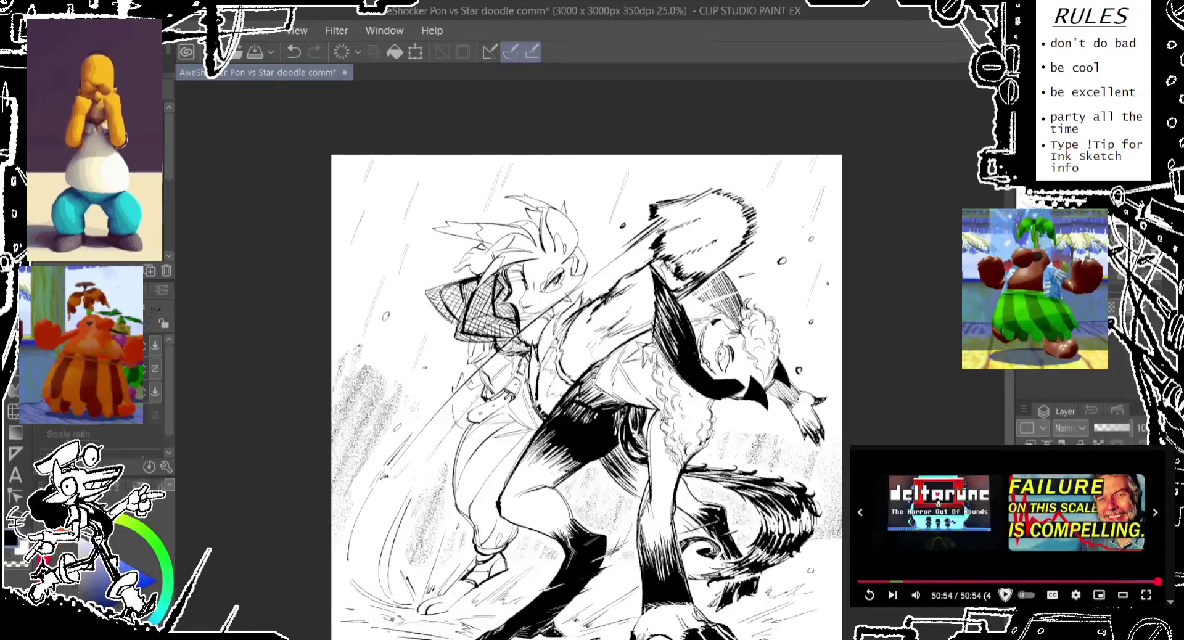
{"action": "scroll", "coordinate": [399, 185], "scroll_direction": "up", "scroll_amount": 1}
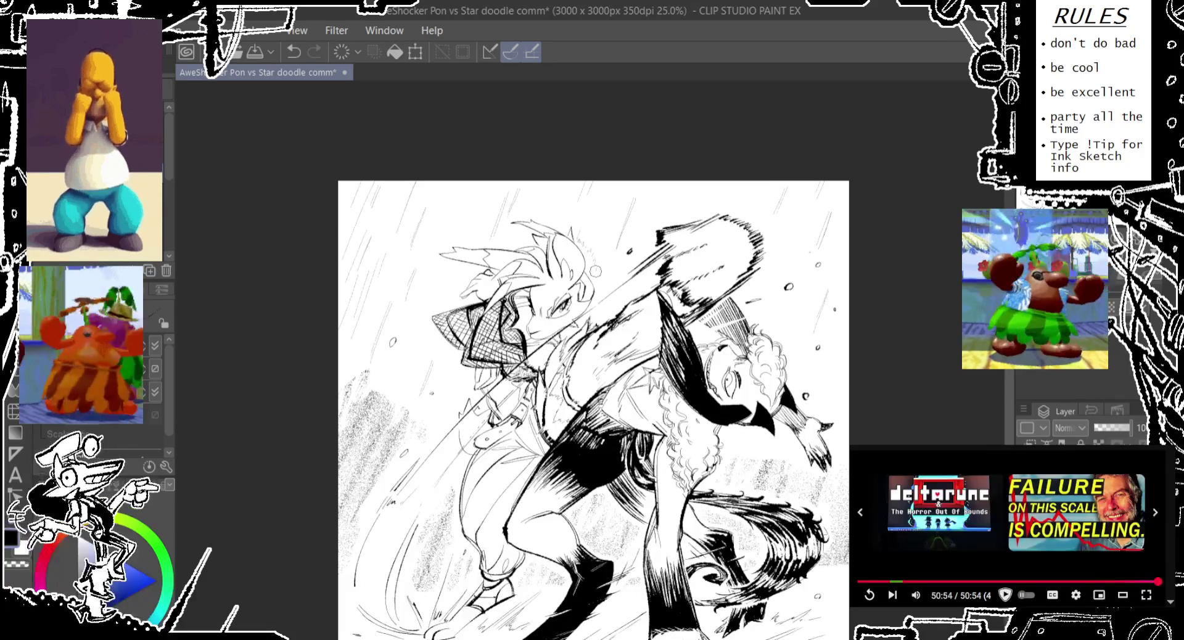
{"action": "key", "text": "ctrl+z"}
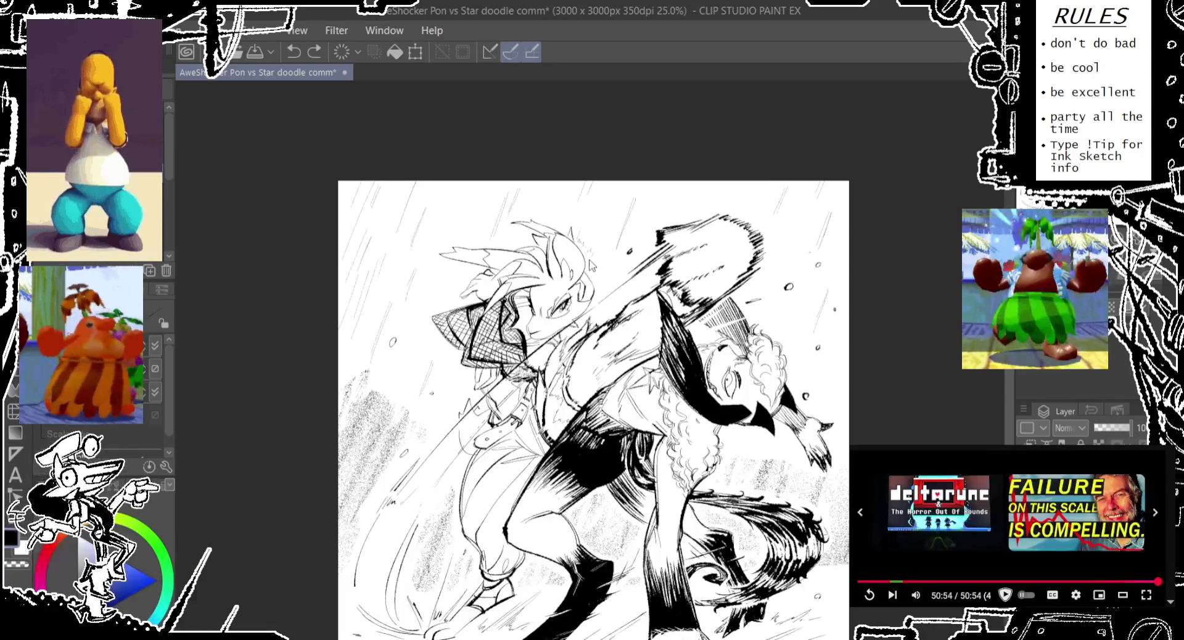
Step: Step back and forth through the latest strokes, then pan to the drawing's top
{"action": "key", "text": "ctrl+y"}
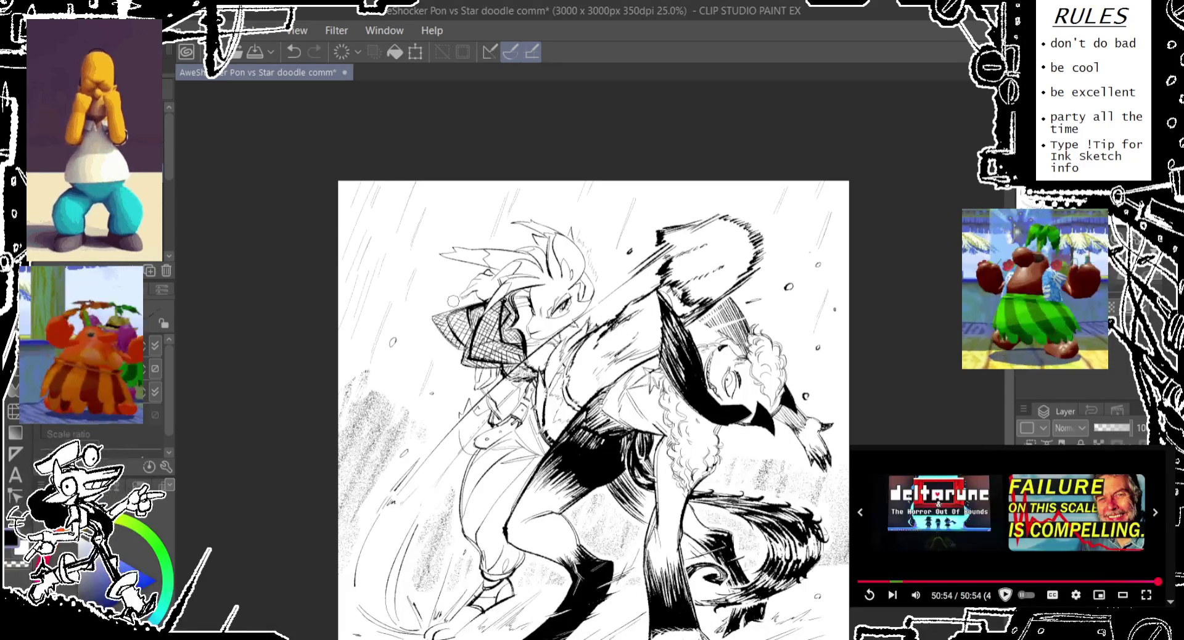
{"action": "key", "text": "ctrl+z"}
{"action": "key", "text": "ctrl+y"}
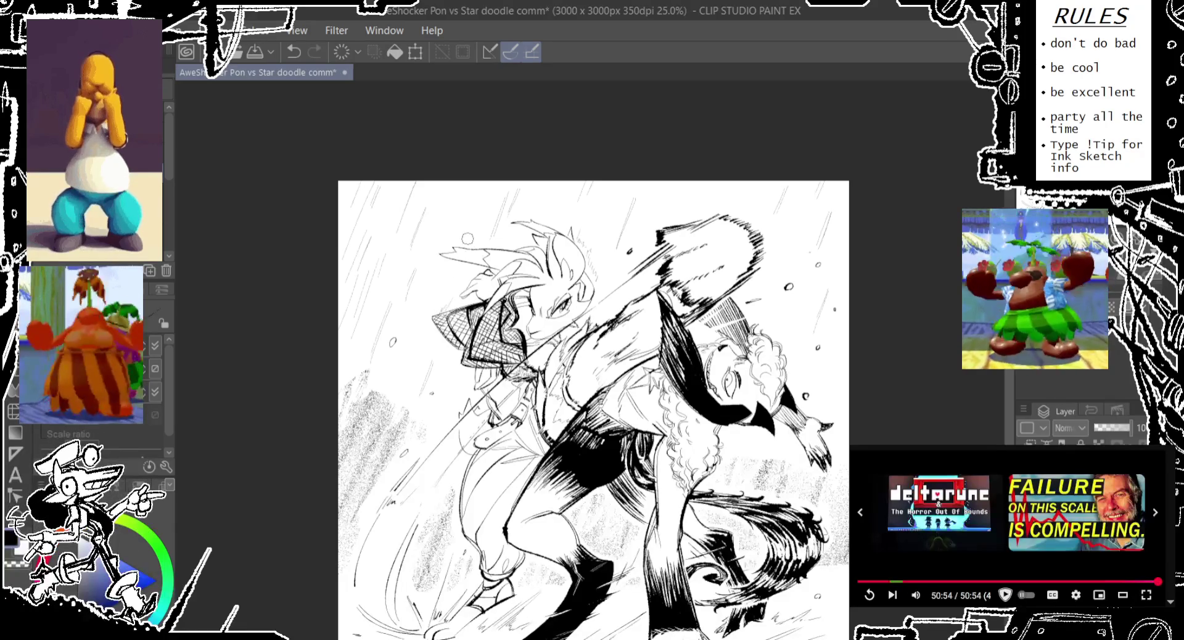
{"action": "key", "text": "ctrl+z"}
{"action": "key", "text": "ctrl+y"}
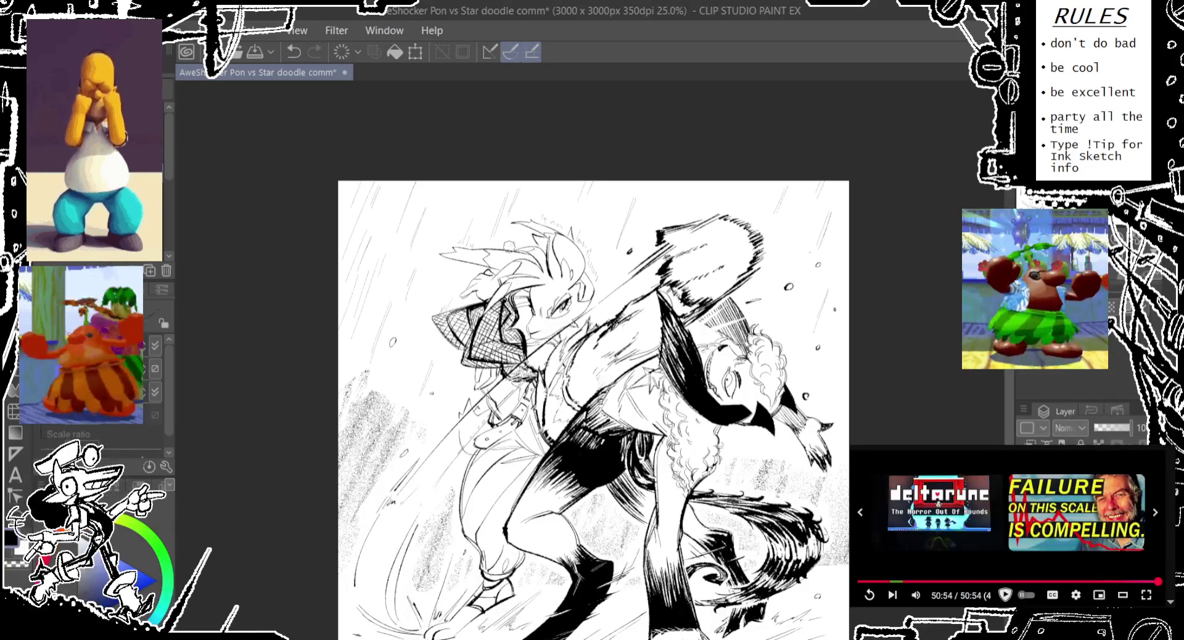
{"action": "scroll", "coordinate": [507, 246], "scroll_direction": "down", "scroll_amount": 3}
{"action": "scroll", "coordinate": [506, 373], "scroll_direction": "down", "scroll_amount": 2}
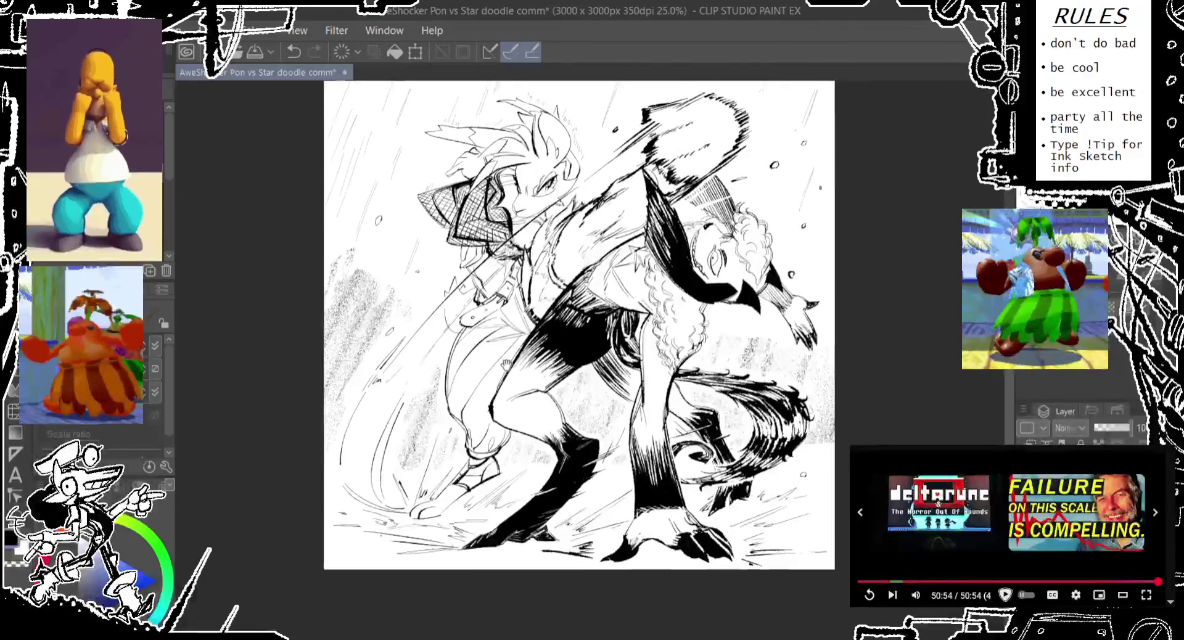
{"action": "left_click_drag", "start_coordinate": [506, 373], "coordinate": [458, 432]}
Step: Redraw ink detail in the upside-down character's curly hair and zoom to 50%
{"action": "key", "text": "ctrl+z"}
{"action": "left_click_drag", "start_coordinate": [713, 293], "coordinate": [718, 300]}
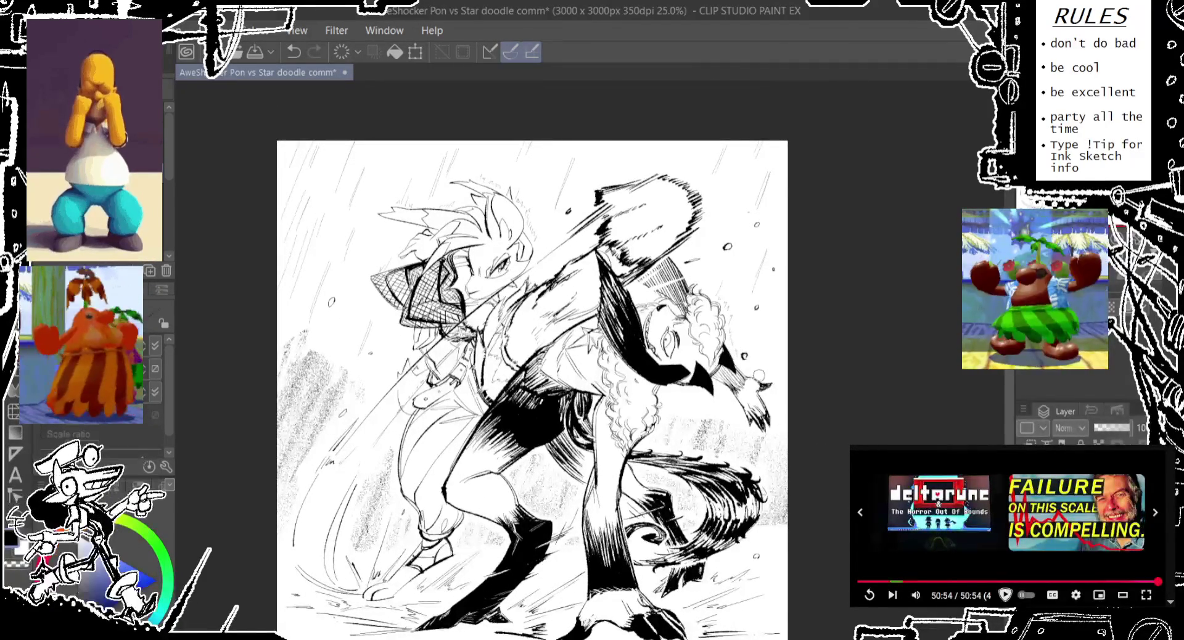
{"action": "left_click_drag", "start_coordinate": [754, 378], "coordinate": [796, 318]}
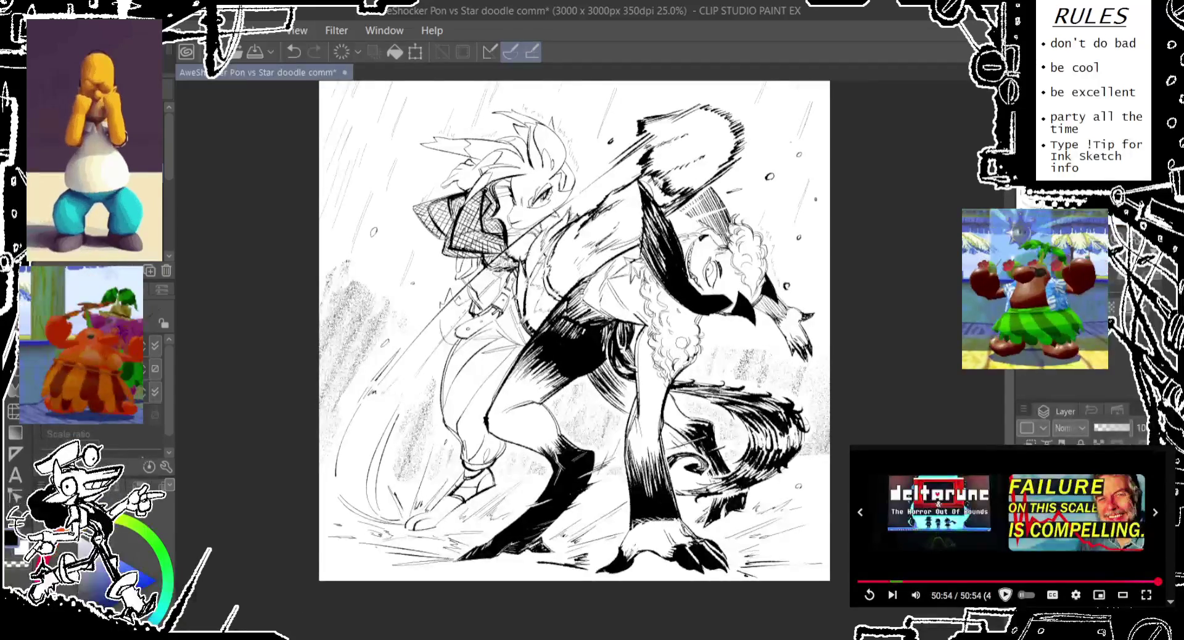
{"action": "left_click_drag", "start_coordinate": [673, 320], "coordinate": [674, 338]}
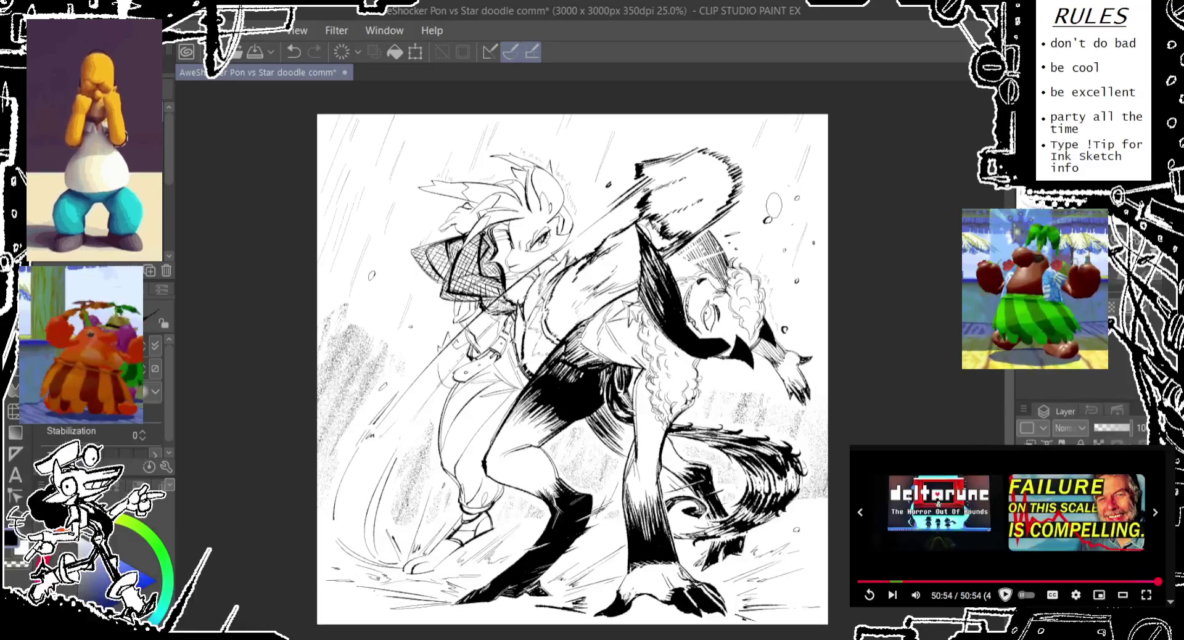
{"action": "left_click", "coordinate": [774, 206]}
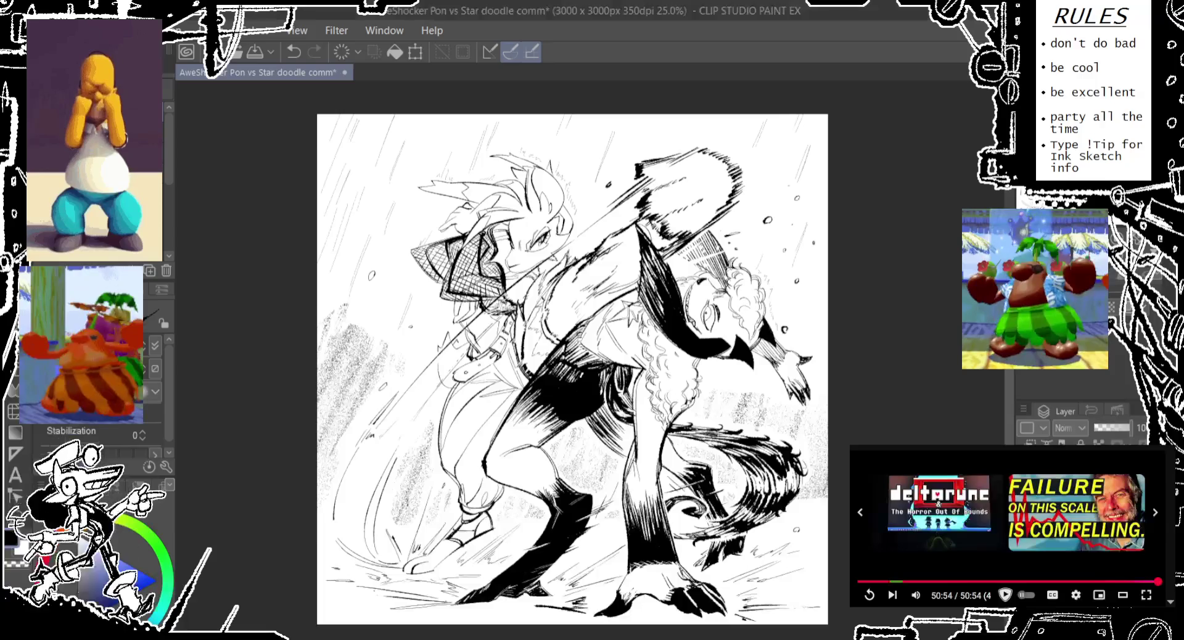
{"action": "scroll", "coordinate": [647, 297], "scroll_direction": "up", "scroll_amount": 2}
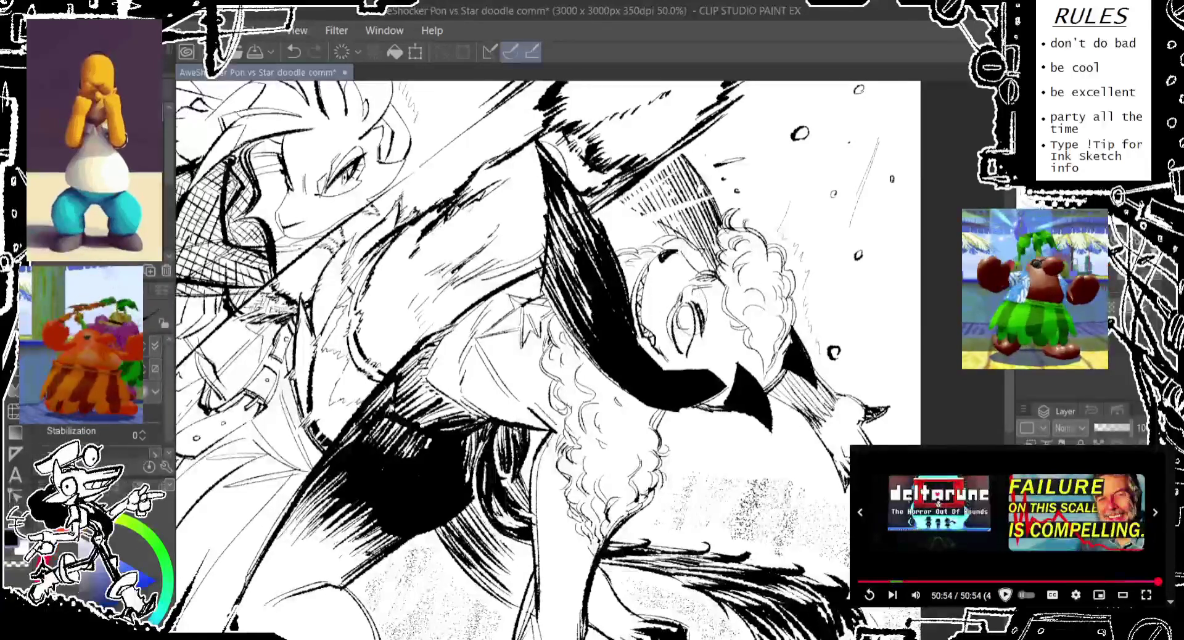
Step: Undo three hatching strokes near the bottom and the latest eye change
{"action": "key", "text": "ctrl+z"}
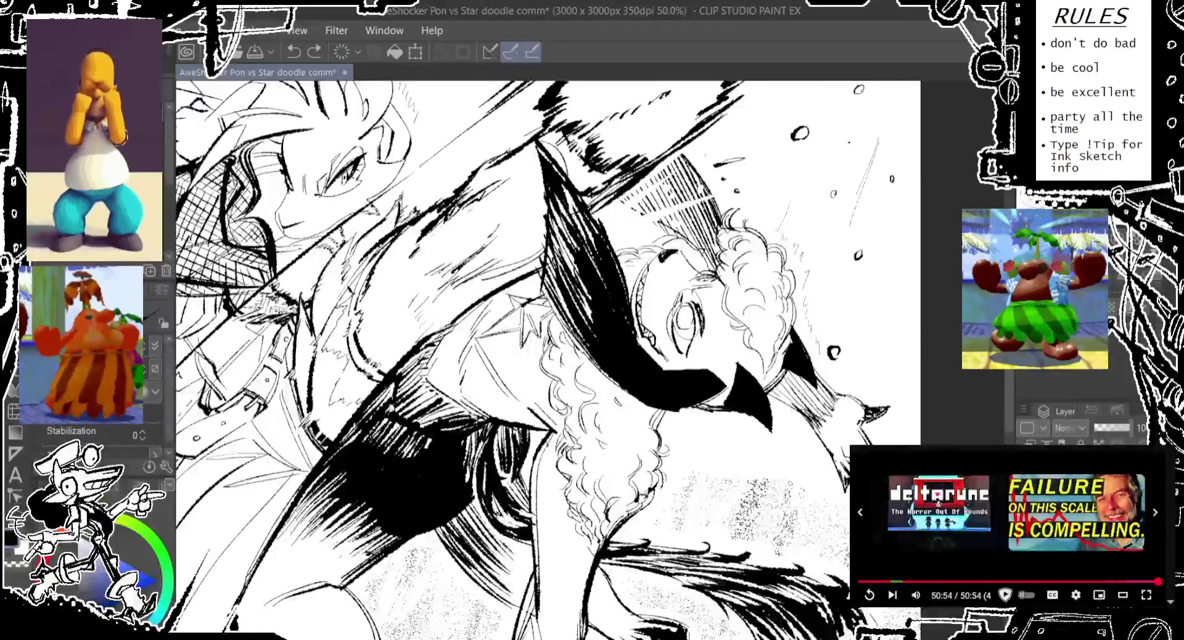
{"action": "key", "text": "ctrl+z"}
{"action": "key", "text": "ctrl+z"}
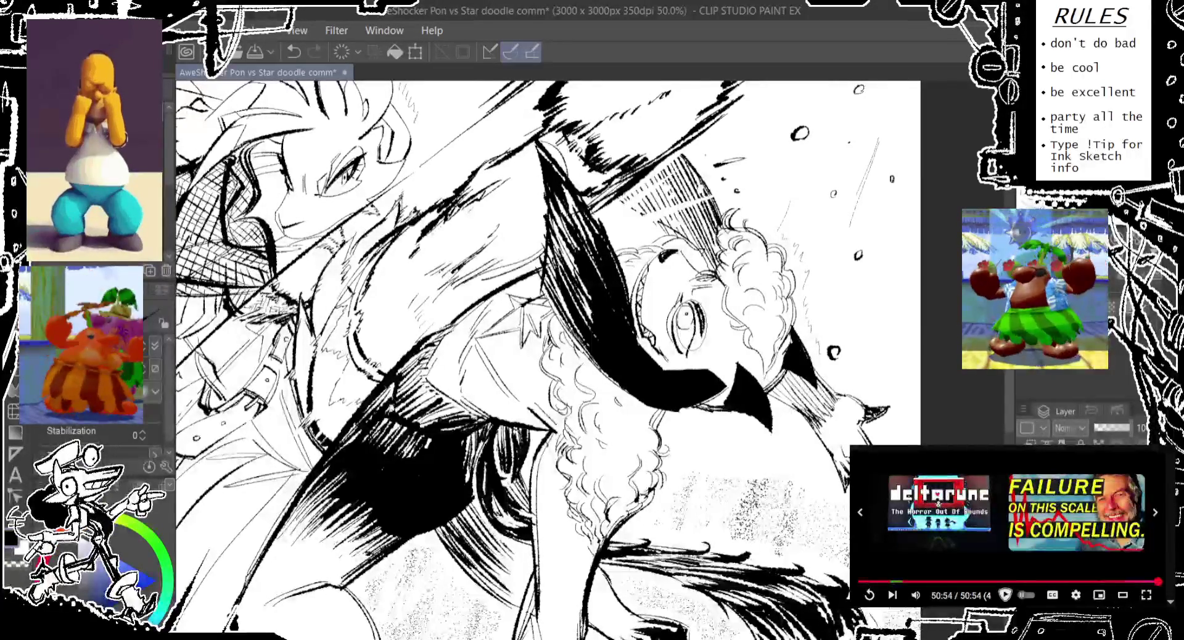
{"action": "key", "text": "ctrl+z"}
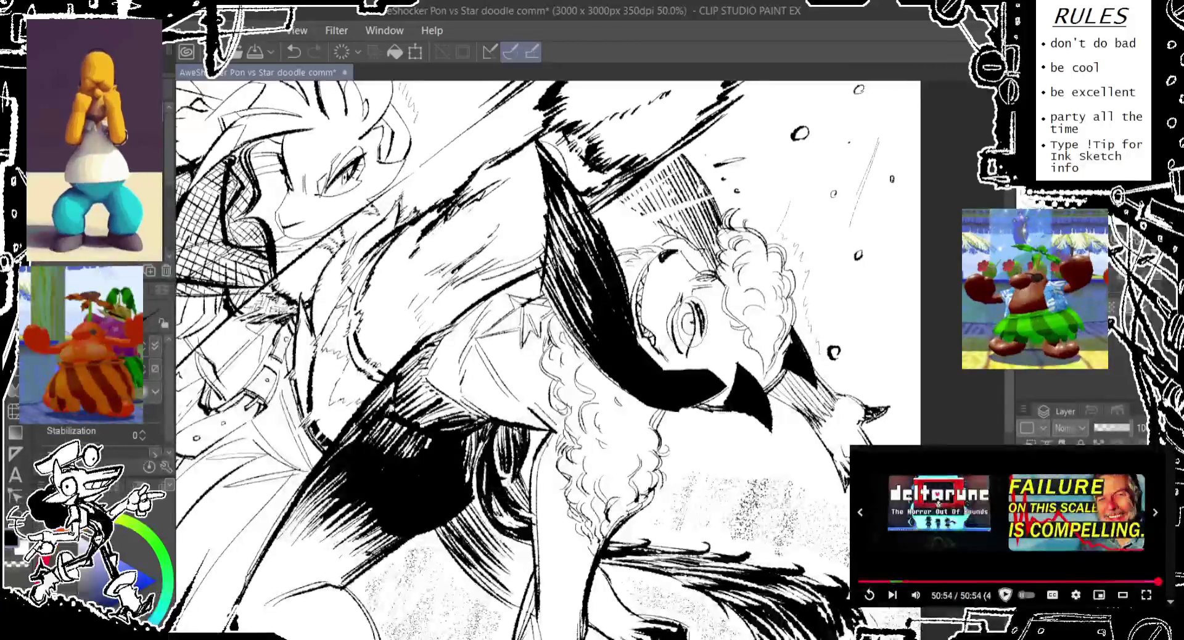
{"action": "key", "text": "ctrl+z"}
{"action": "key", "text": "ctrl+z"}
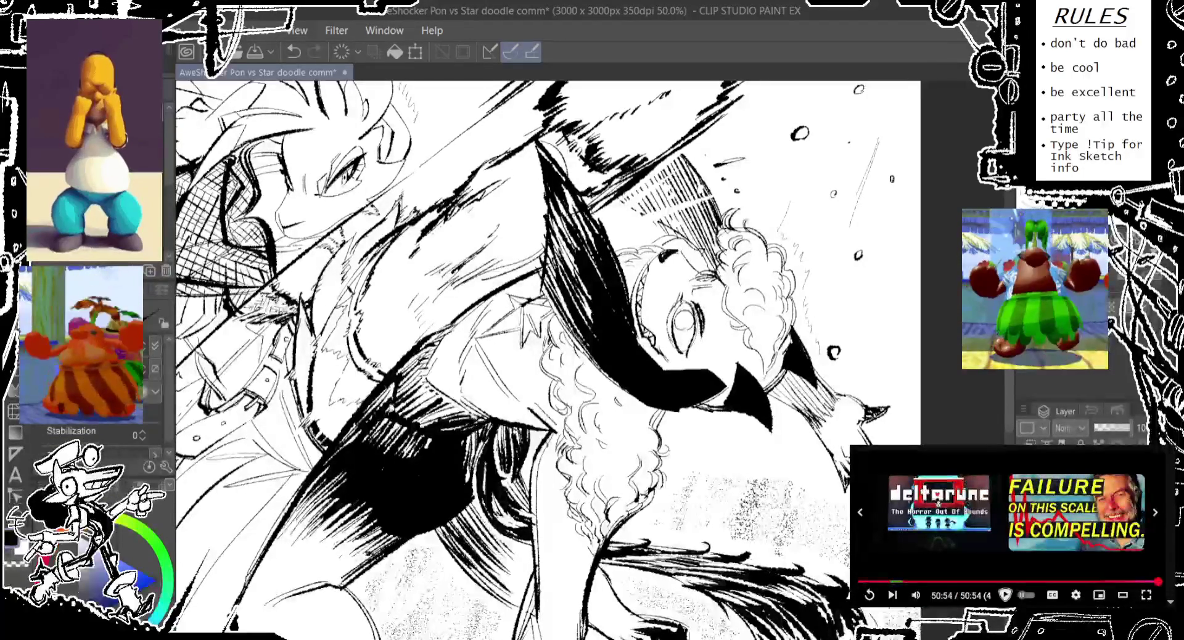
Step: Redraw small marks around the curly-haired character's eye and zoom out to the whole drawing
{"action": "left_click_drag", "start_coordinate": [715, 296], "coordinate": [740, 352]}
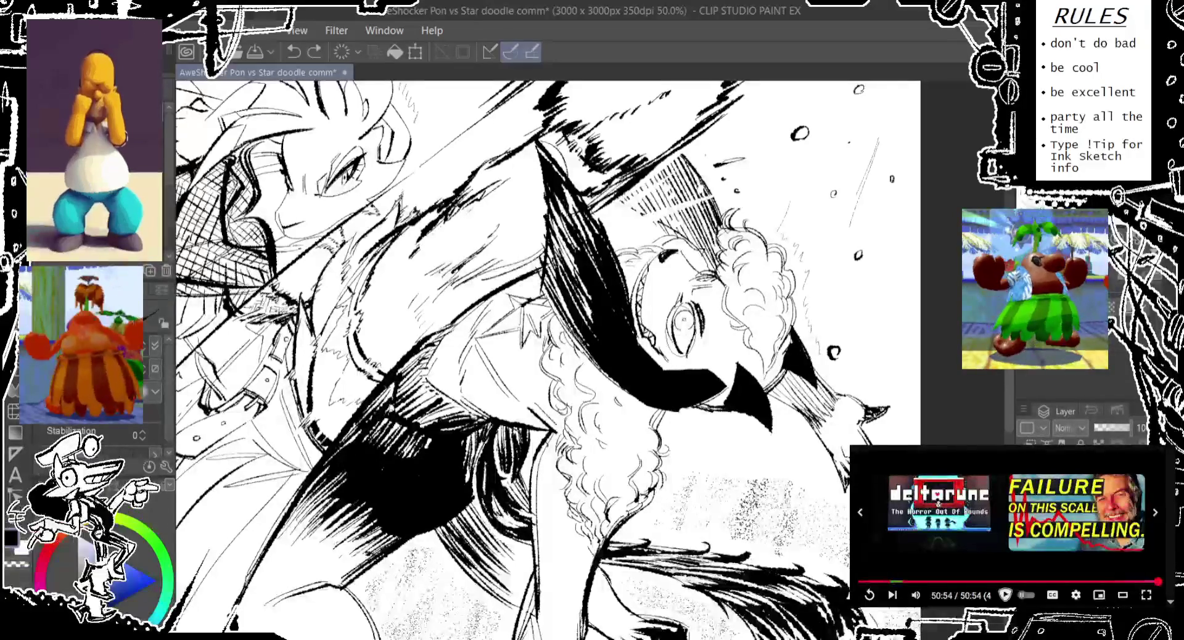
{"action": "key", "text": "ctrl+minus"}
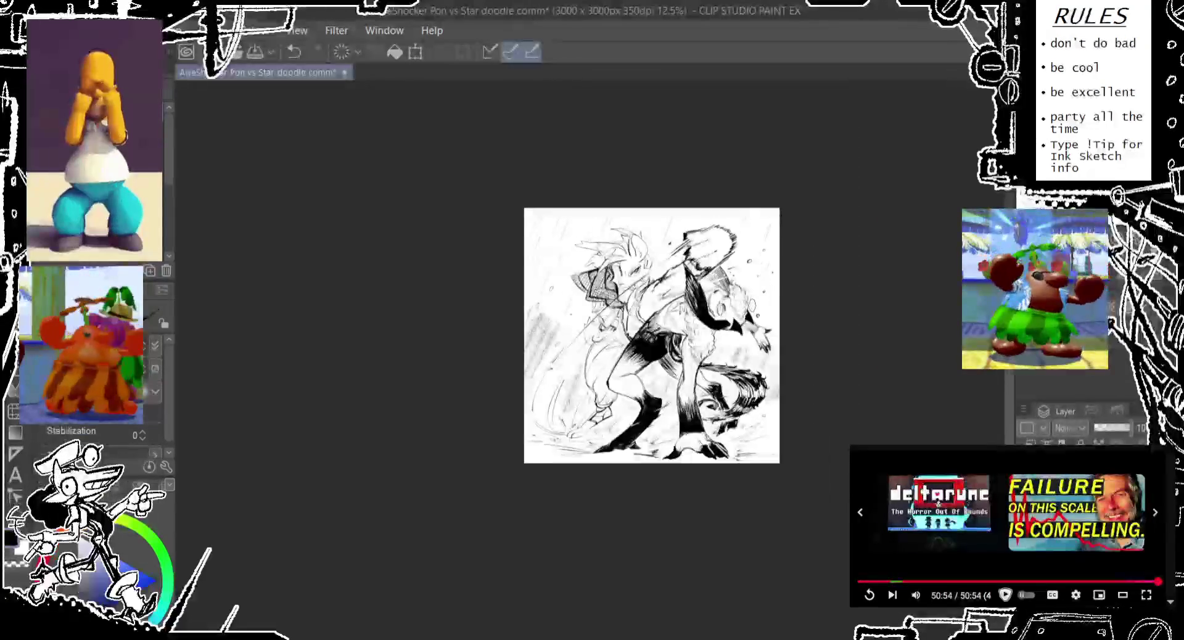
{"action": "key", "text": "ctrl+minus"}
{"action": "key", "text": "ctrl+minus"}
{"action": "key", "text": "ctrl+minus"}
{"action": "scroll", "coordinate": [764, 307], "scroll_direction": "up", "scroll_amount": 2}
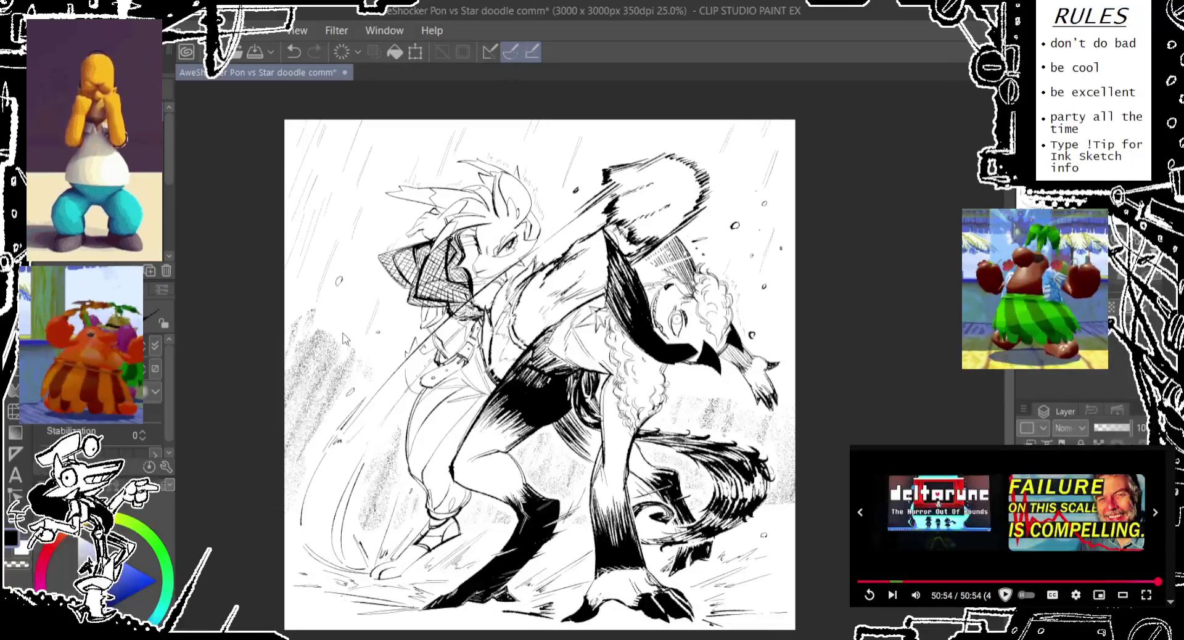
Step: Shift the view slightly left and save the illustration with Ctrl+S
{"action": "scroll", "coordinate": [344, 320], "scroll_direction": "down", "scroll_amount": 1}
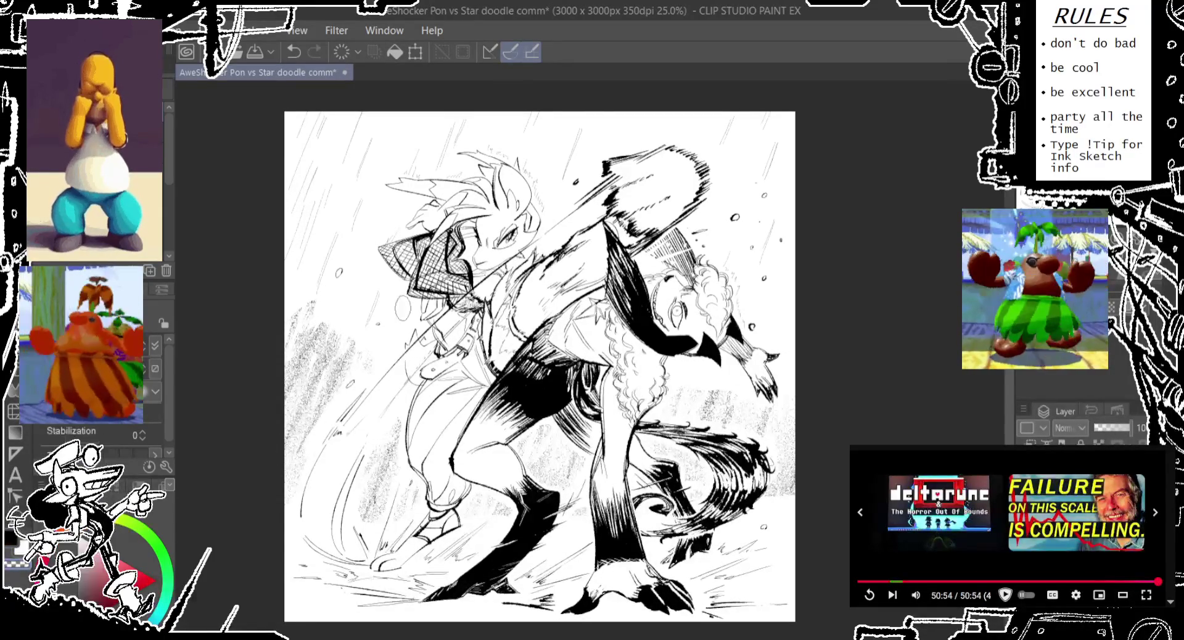
{"action": "left_click_drag", "start_coordinate": [393, 326], "coordinate": [372, 332]}
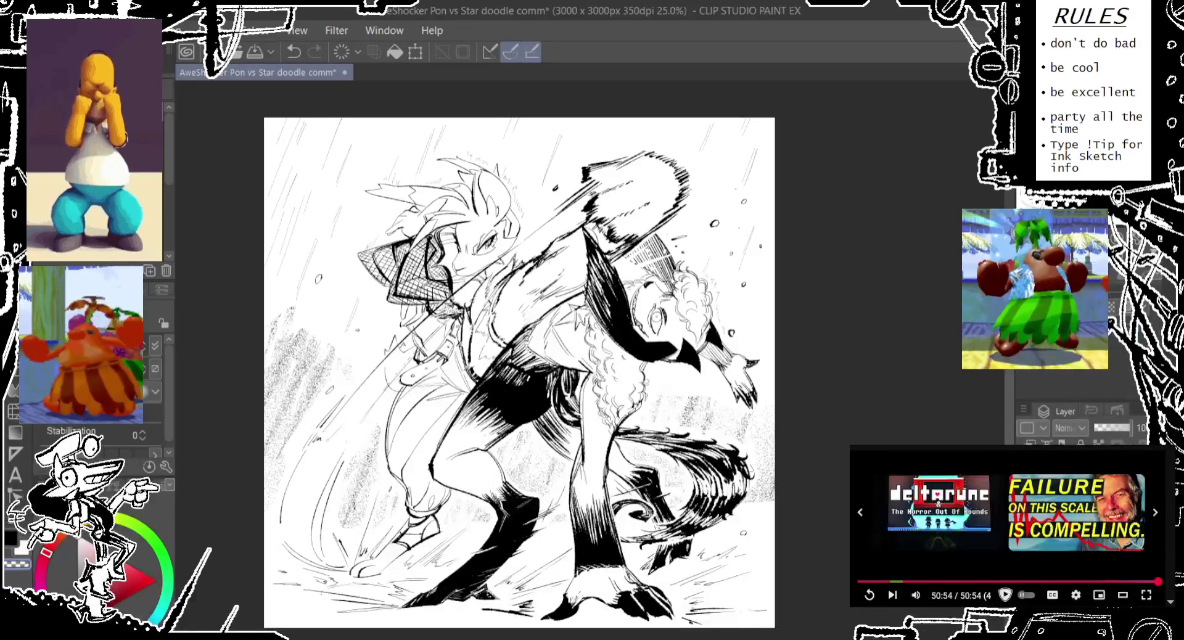
{"action": "key", "text": "ctrl+s"}
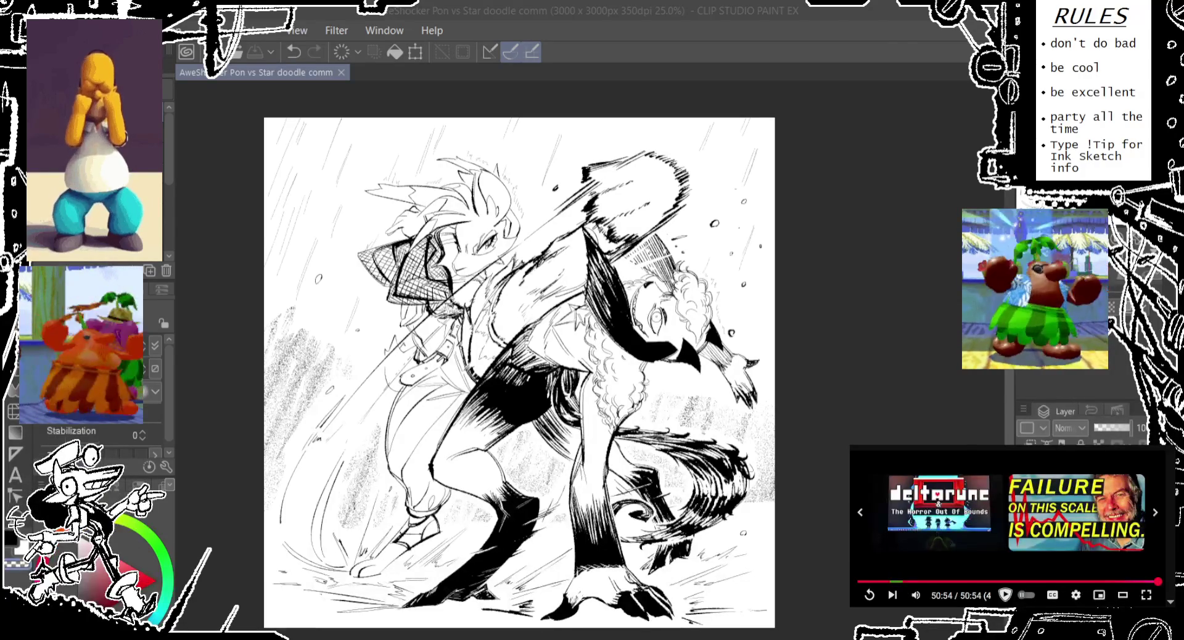
Step: Save a PNG copy of the finished fight illustration via Save As
{"action": "left_click", "coordinate": [617, 127]}
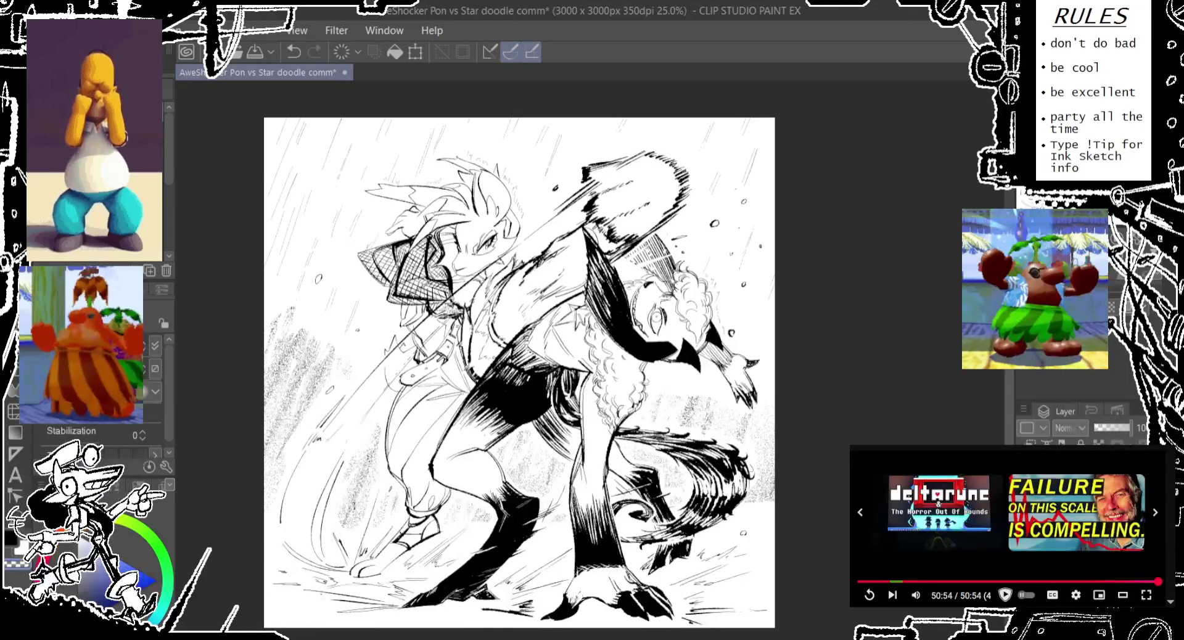
{"action": "key", "text": "ctrl+s"}
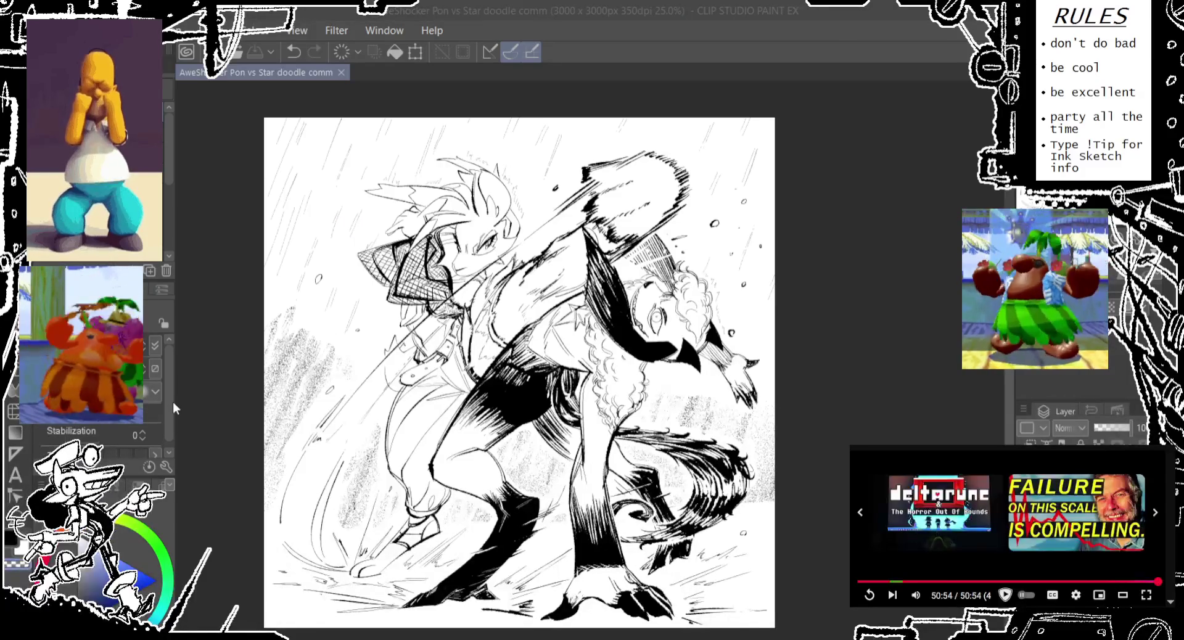
{"action": "key", "text": "Return"}
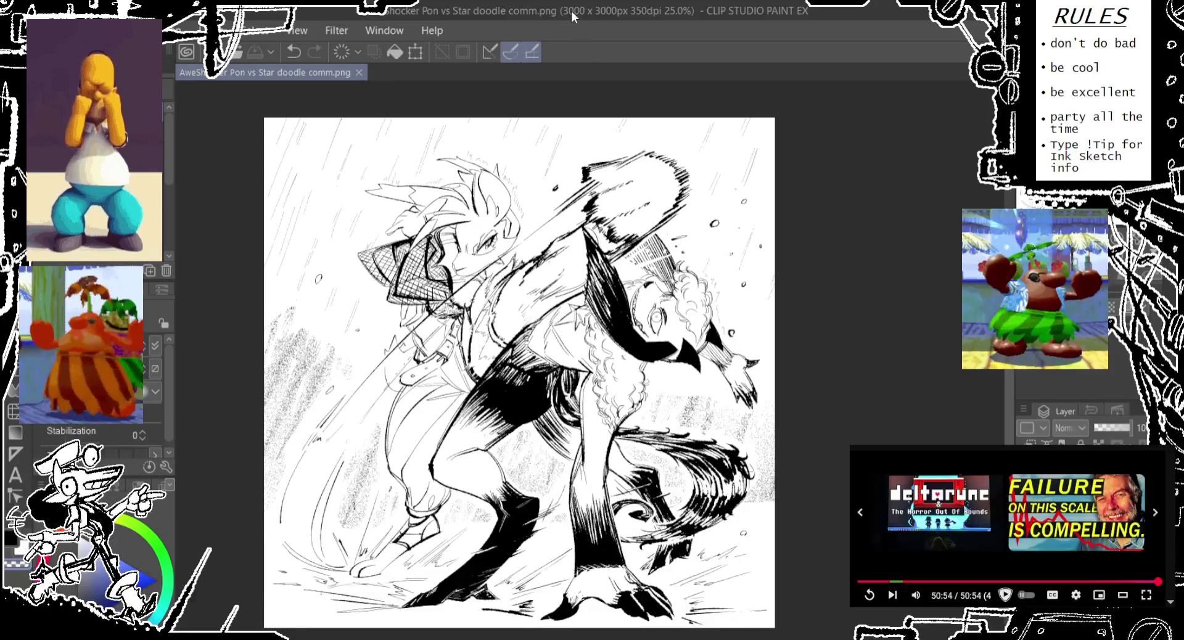
{"action": "scroll", "coordinate": [499, 271], "scroll_direction": "up", "scroll_amount": 2}
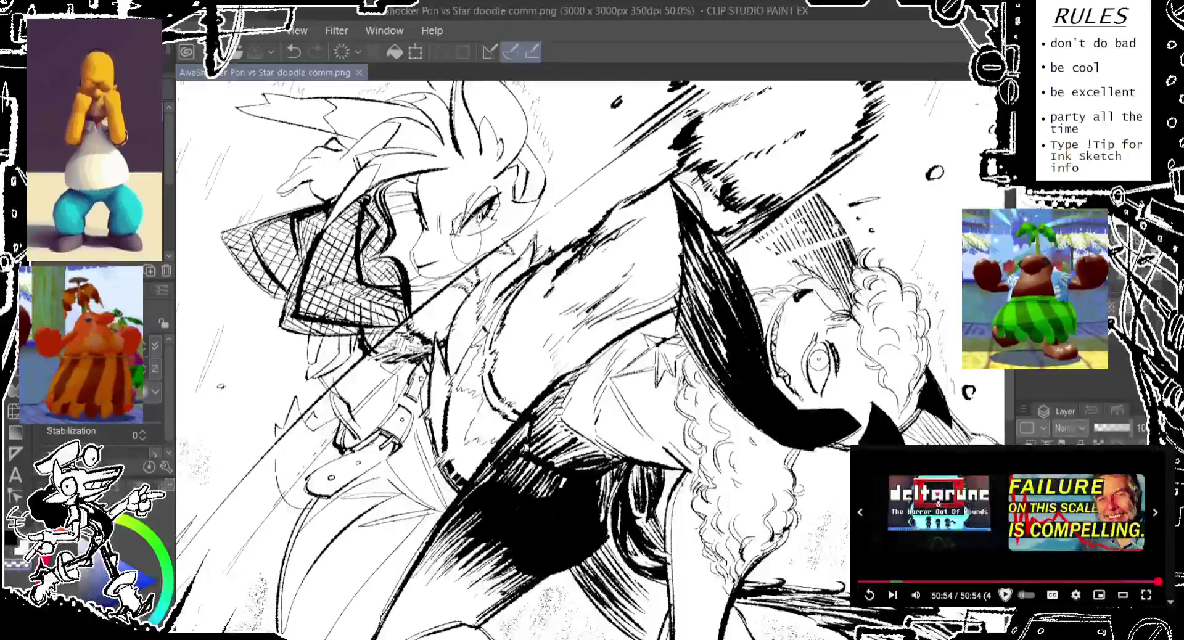
Step: Redraw the short line at the left character's eye, undoing failed attempts until it settles
{"action": "mouse_move", "coordinate": [463, 244]}
{"action": "left_mouse_down"}
{"action": "mouse_move", "coordinate": [456, 223]}
{"action": "mouse_move", "coordinate": [463, 256]}
{"action": "left_mouse_up"}
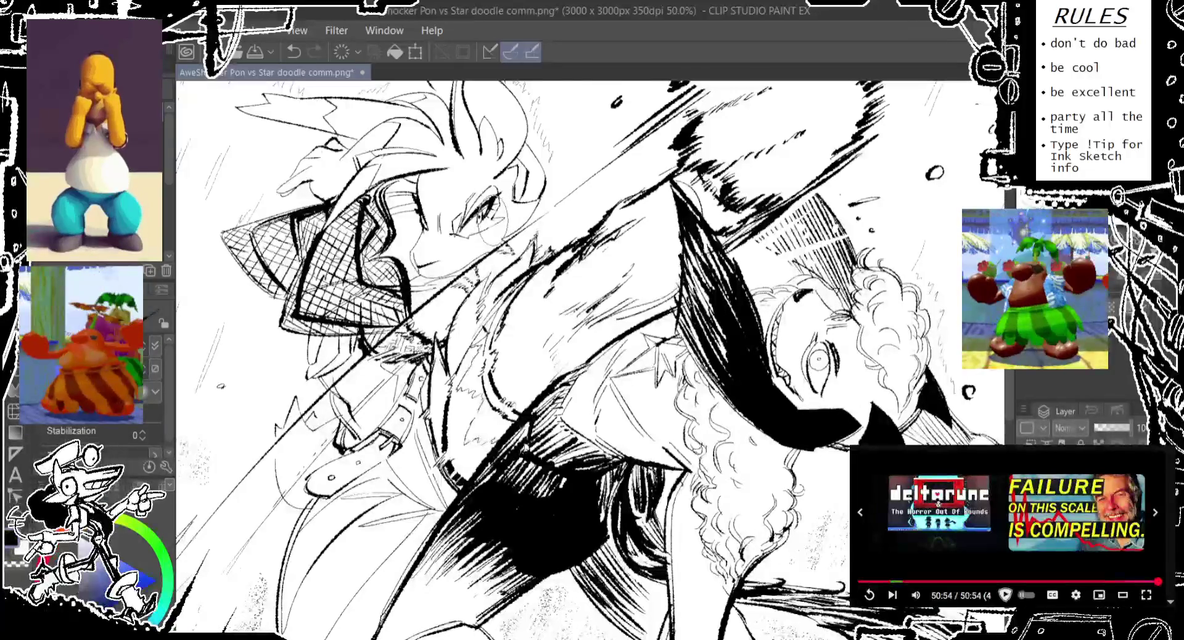
{"action": "key", "text": "ctrl+z"}
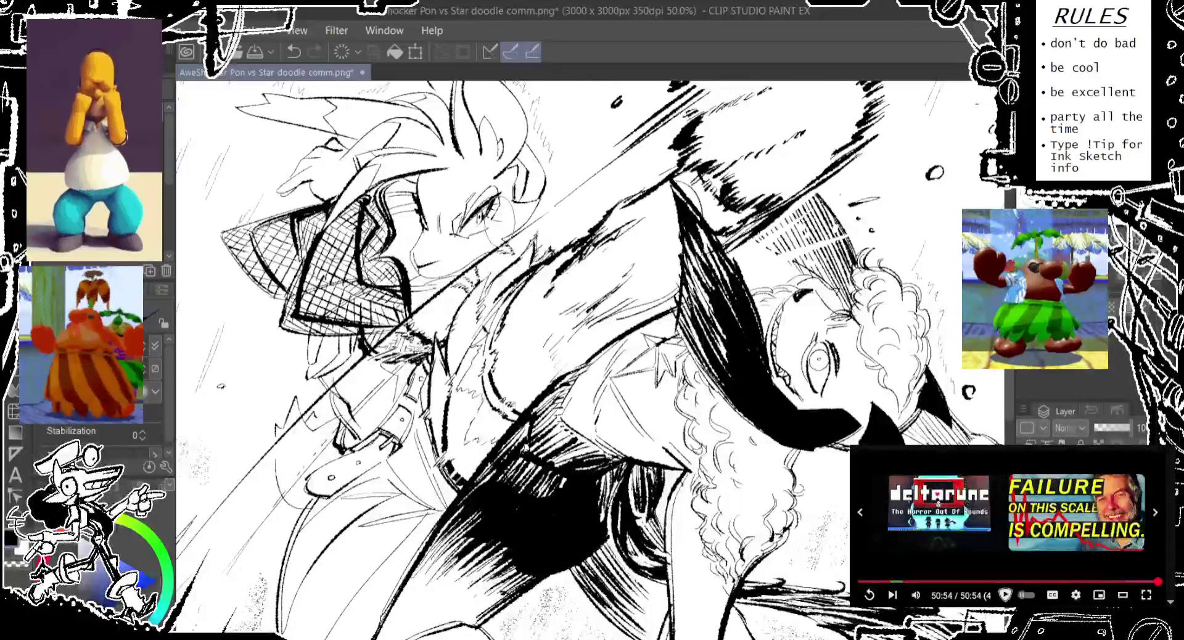
{"action": "left_click_drag", "start_coordinate": [504, 213], "coordinate": [510, 241]}
{"action": "key", "text": "ctrl+z"}
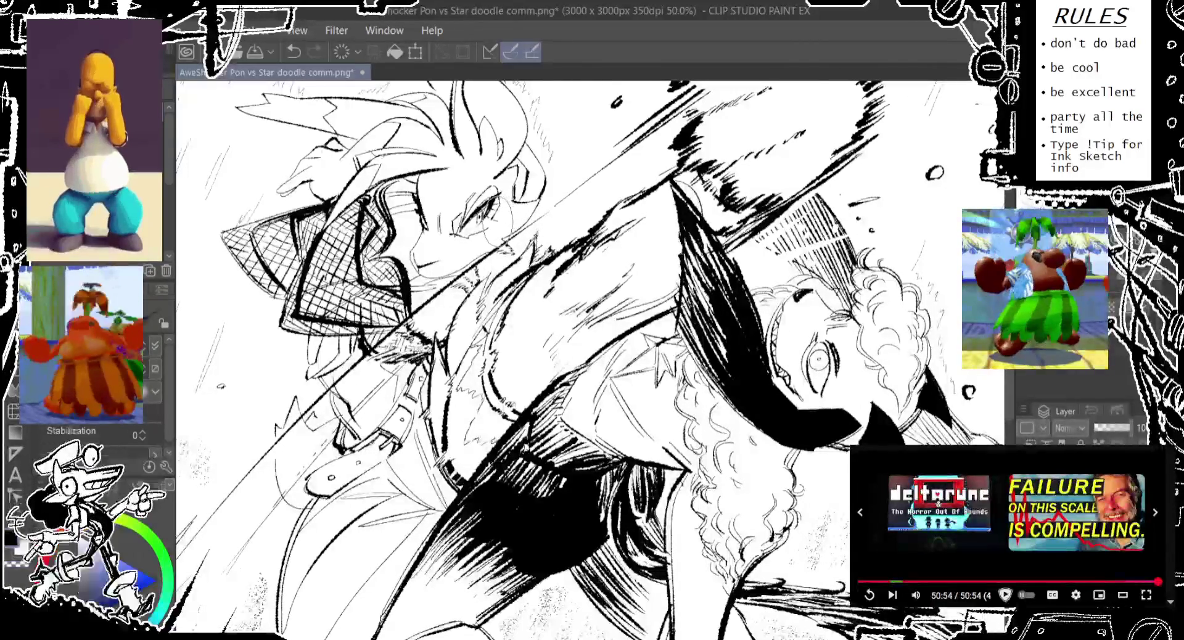
{"action": "left_click_drag", "start_coordinate": [504, 201], "coordinate": [510, 243]}
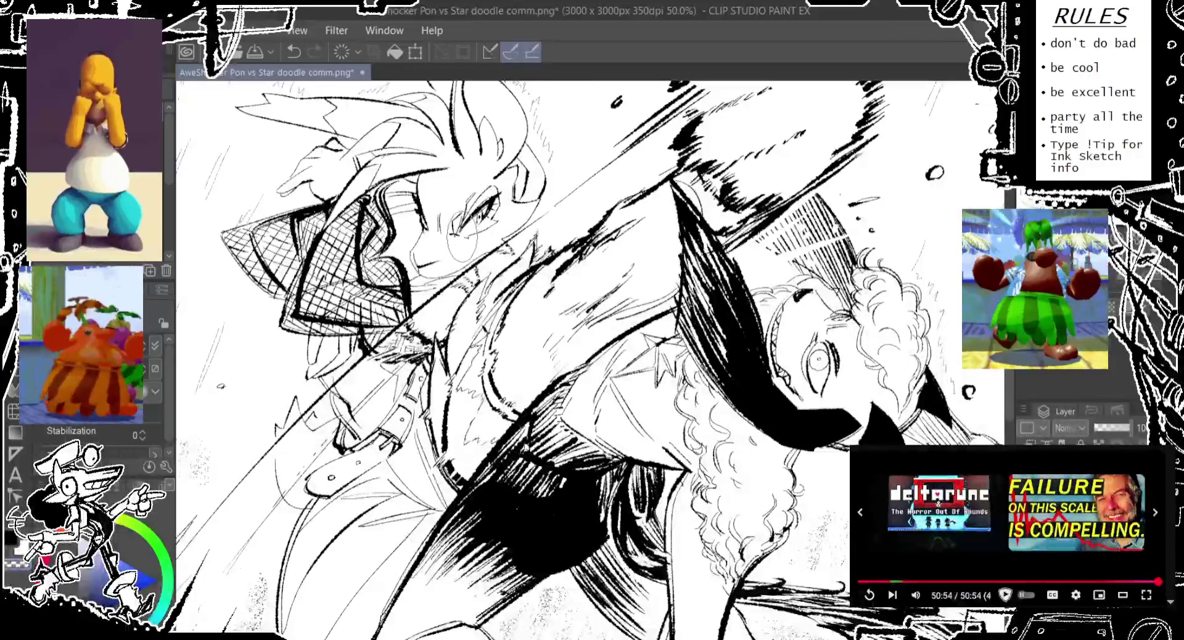
{"action": "key", "text": "ctrl+z"}
{"action": "mouse_move", "coordinate": [459, 210]}
{"action": "left_mouse_down"}
{"action": "mouse_move", "coordinate": [443, 250]}
{"action": "mouse_move", "coordinate": [475, 250]}
{"action": "left_mouse_up"}
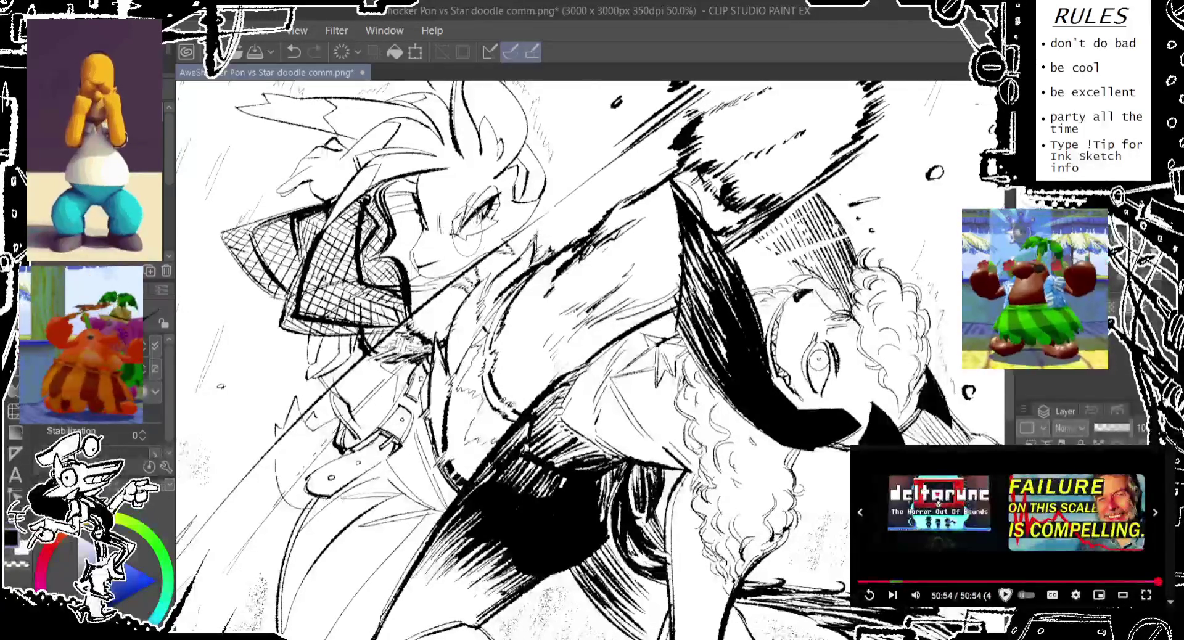
{"action": "key", "text": "ctrl+z"}
{"action": "mouse_move", "coordinate": [475, 204]}
{"action": "left_mouse_down"}
{"action": "mouse_move", "coordinate": [493, 208]}
{"action": "mouse_move", "coordinate": [443, 259]}
{"action": "left_mouse_up"}
{"action": "key", "text": "ctrl+z"}
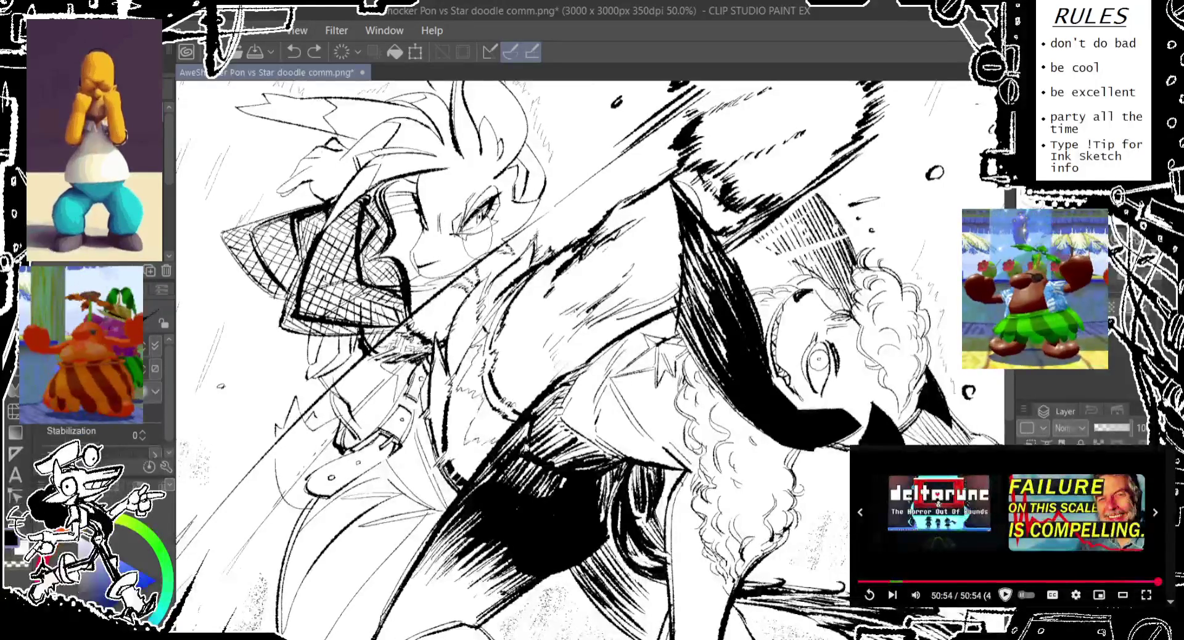
{"action": "key", "text": "ctrl+z"}
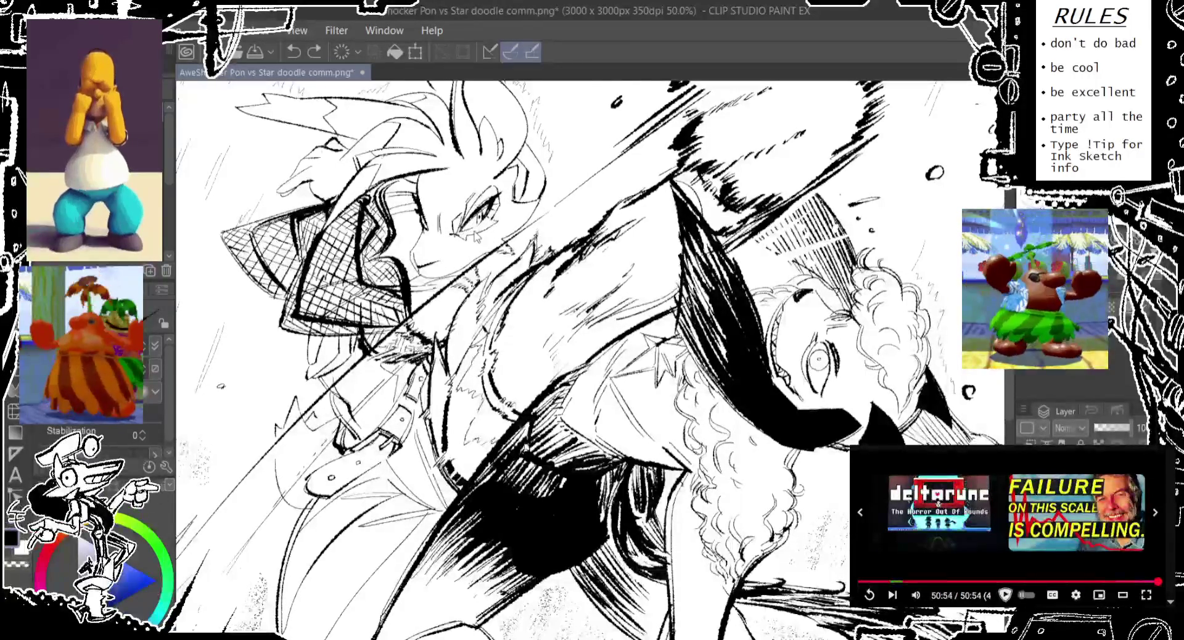
{"action": "left_click_drag", "start_coordinate": [469, 204], "coordinate": [486, 207]}
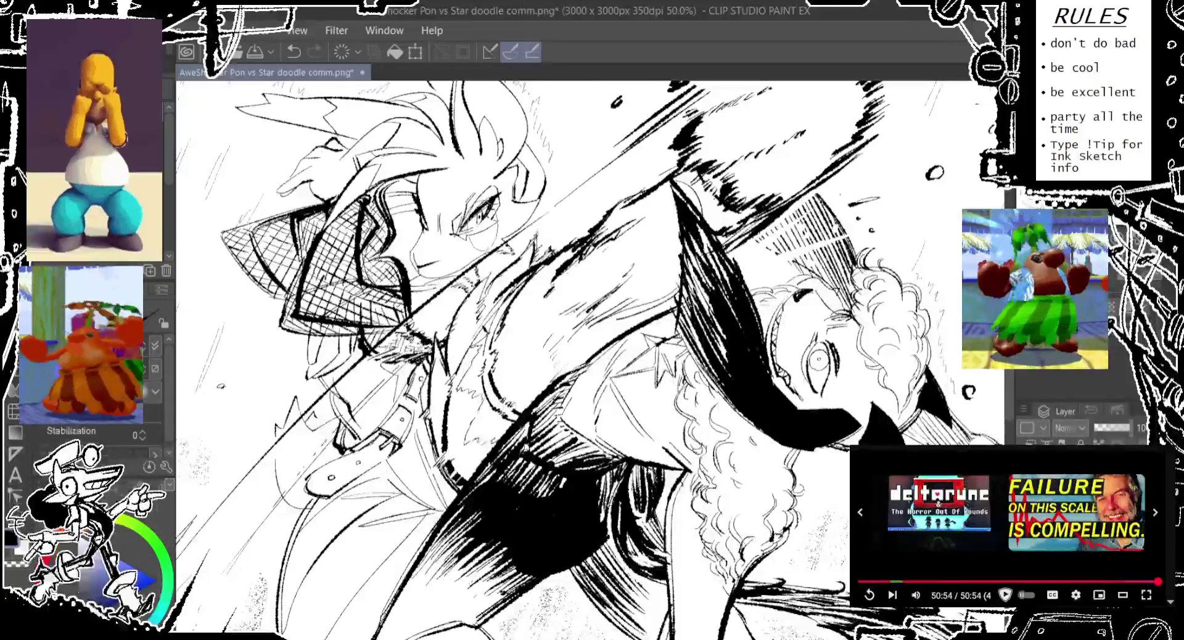
Step: Zoom out to the whole illustration and save the PNG again
{"action": "key", "text": "ctrl+minus"}
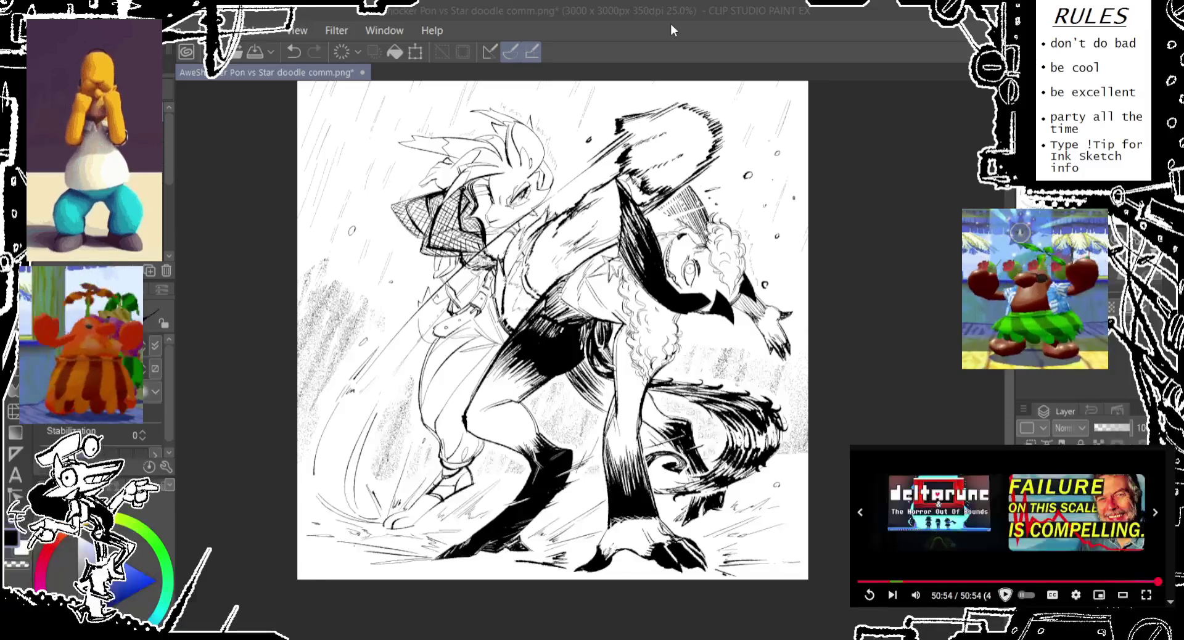
{"action": "key", "text": "ctrl+s"}
{"action": "mouse_move", "coordinate": [637, 3]}
{"action": "left_mouse_down"}
{"action": "mouse_move", "coordinate": [637, 13]}
{"action": "mouse_move", "coordinate": [637, 2]}
{"action": "left_mouse_up"}
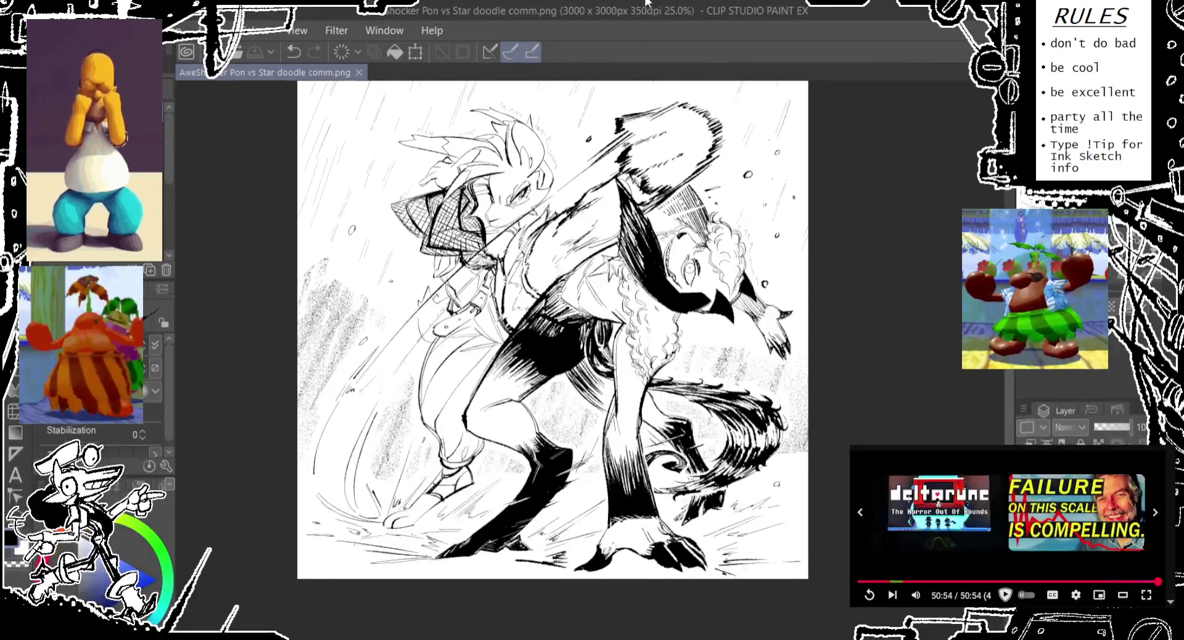